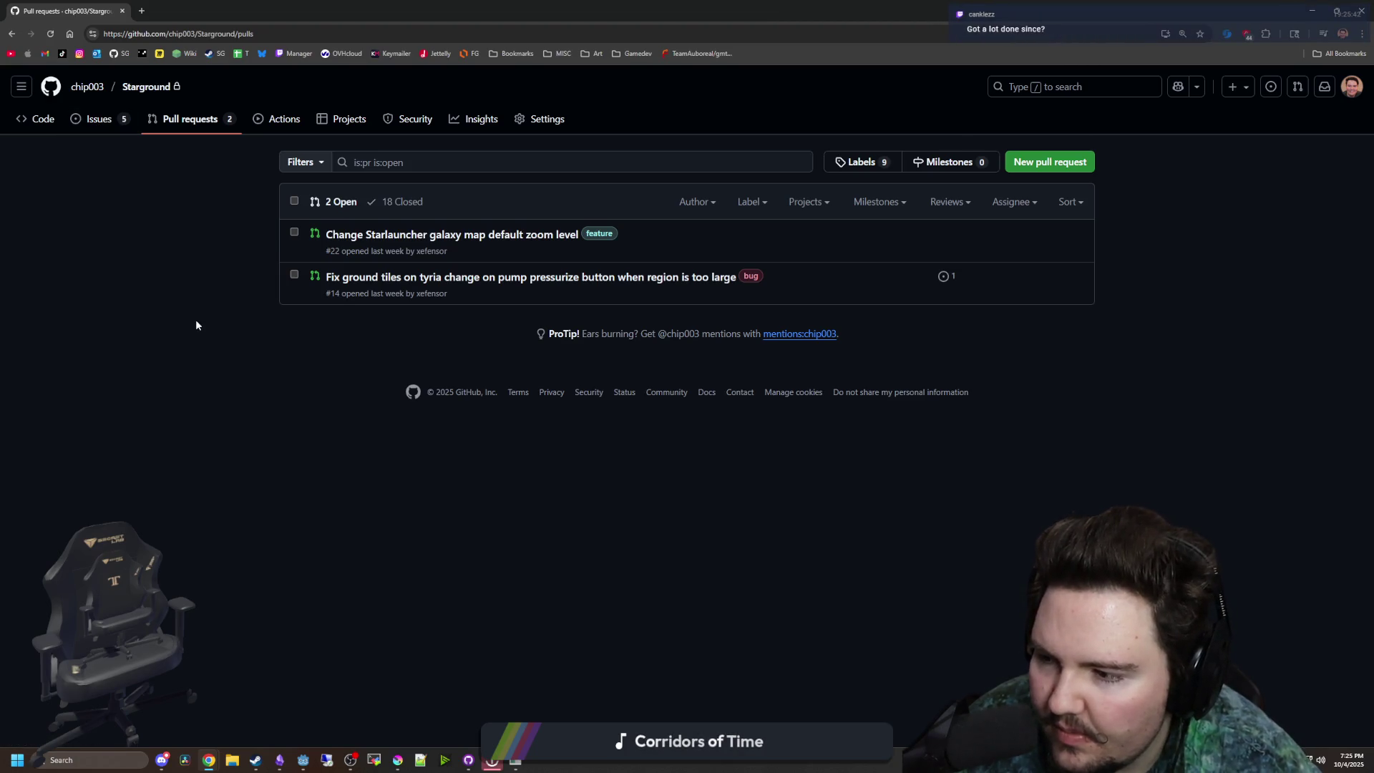
# - Minimize the Chrome window, then reposition and close the Starground debug window
pyautogui.press('super+Down')
pyautogui.moveTo(432, 278); pyautogui.dragTo(544, 593)
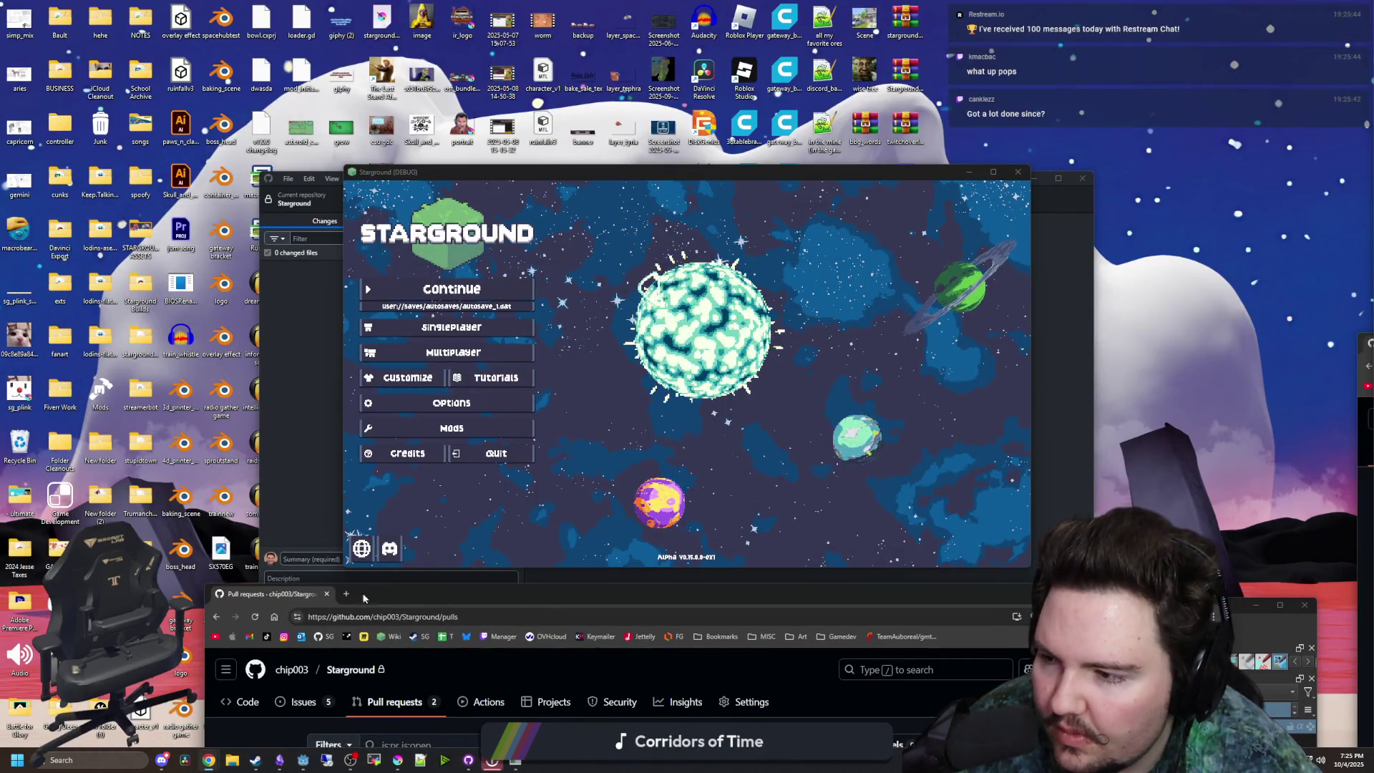
pyautogui.press('super+Down')
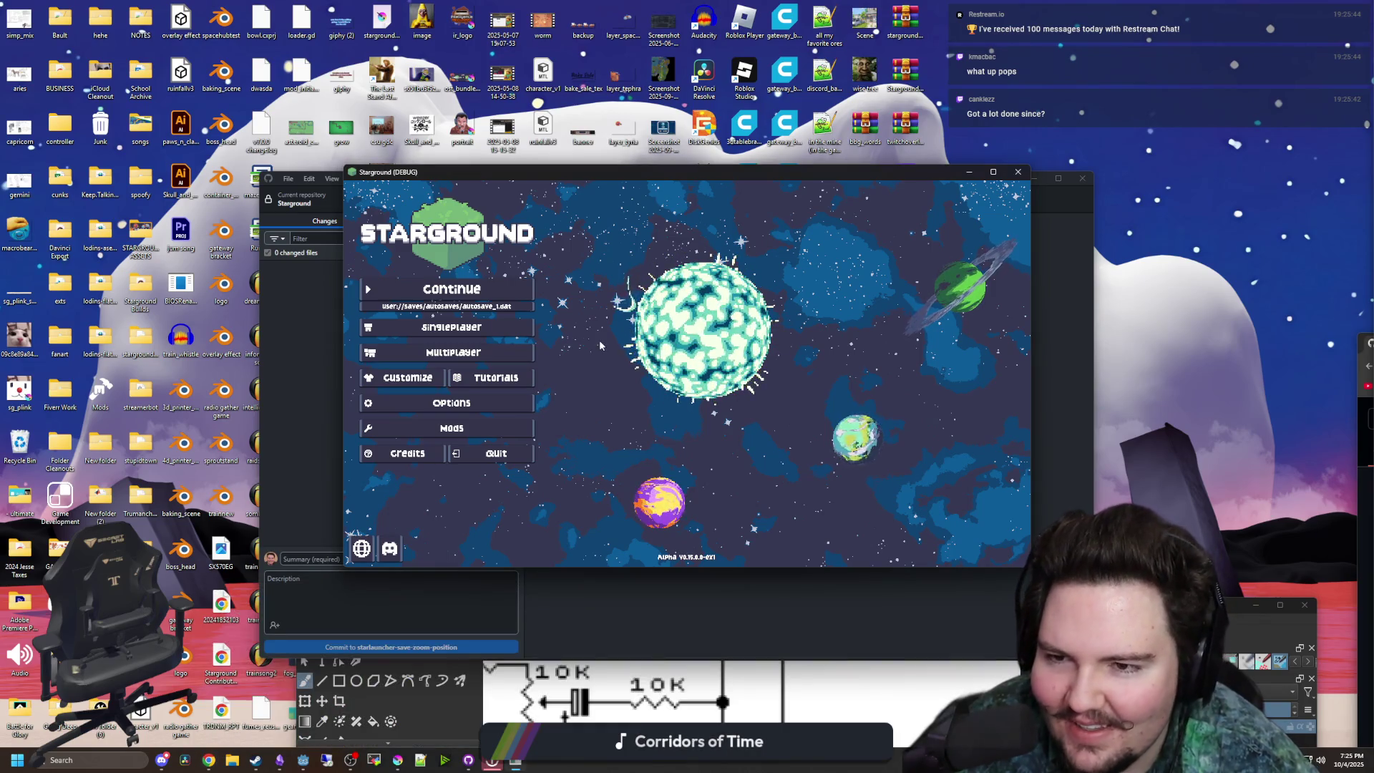
pyautogui.moveTo(524, 184)
pyautogui.mouseDown()
pyautogui.moveTo(412, 527)
pyautogui.moveTo(465, 178)
pyautogui.mouseUp()
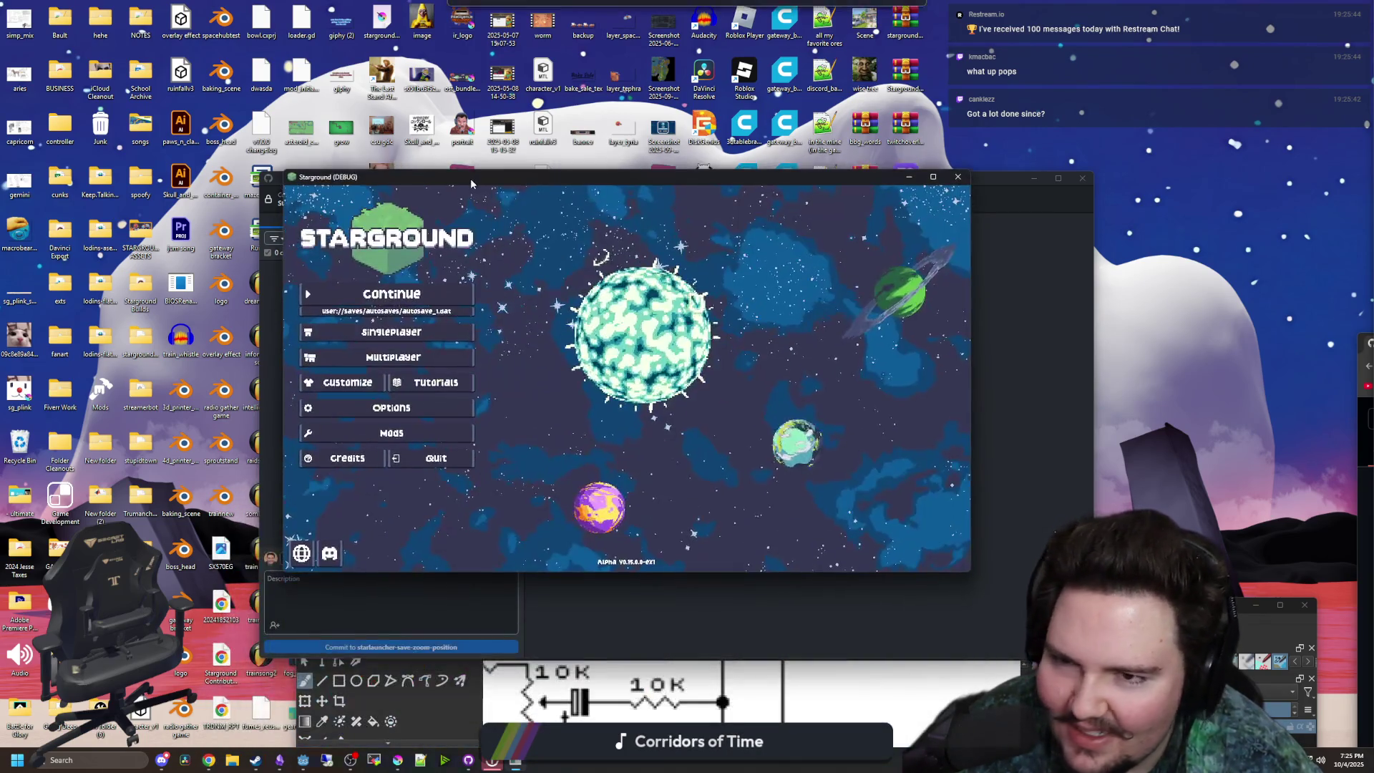
pyautogui.click(958, 177)
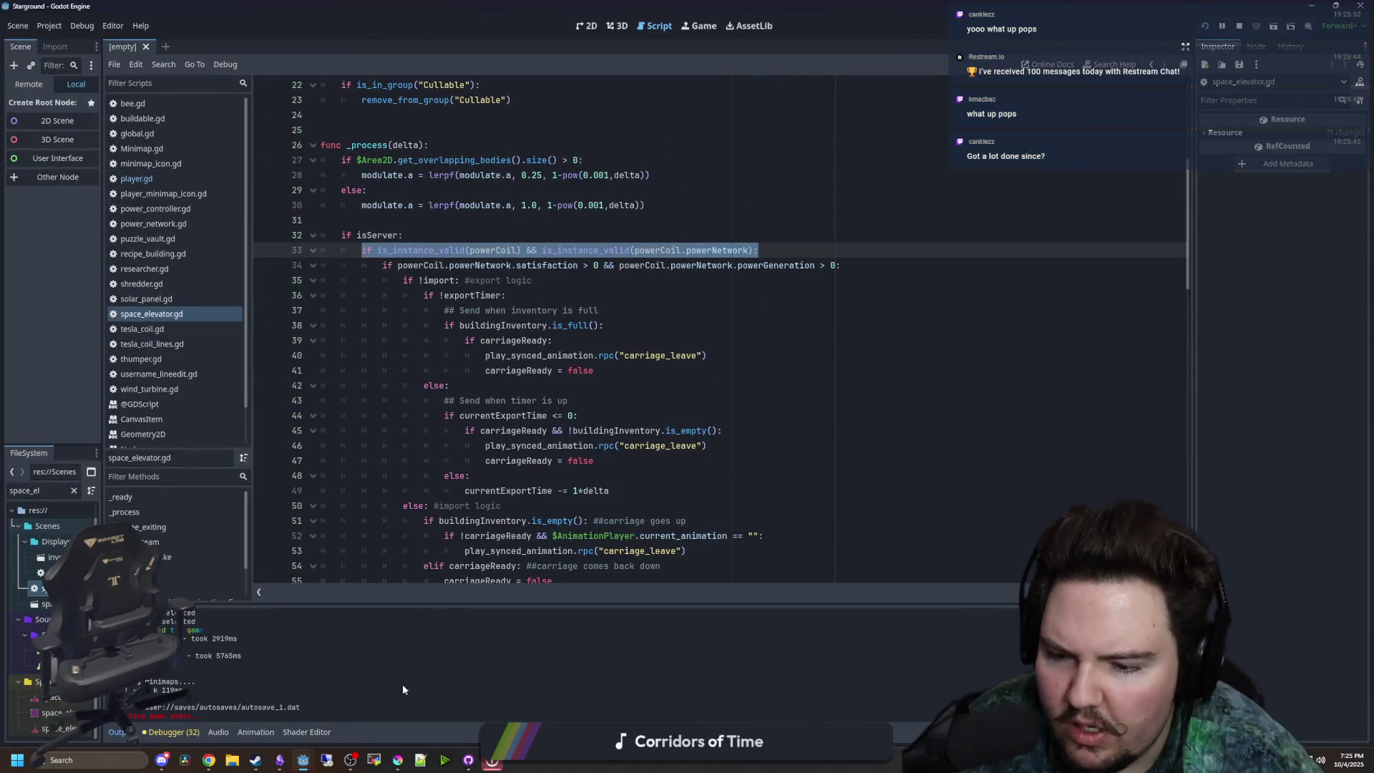
# - Switch the Starground repository to the main branch in GitHub Desktop
pyautogui.click(468, 760)
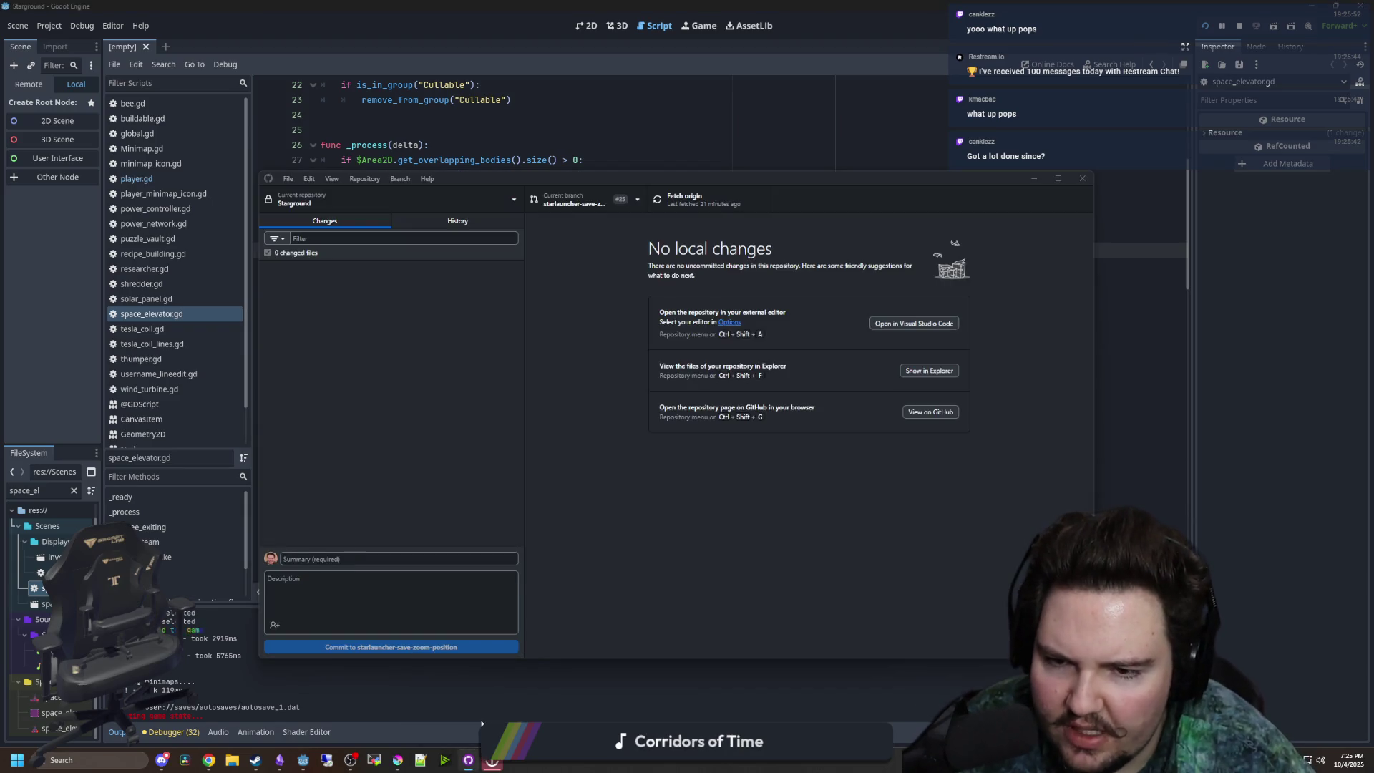
pyautogui.click(616, 207)
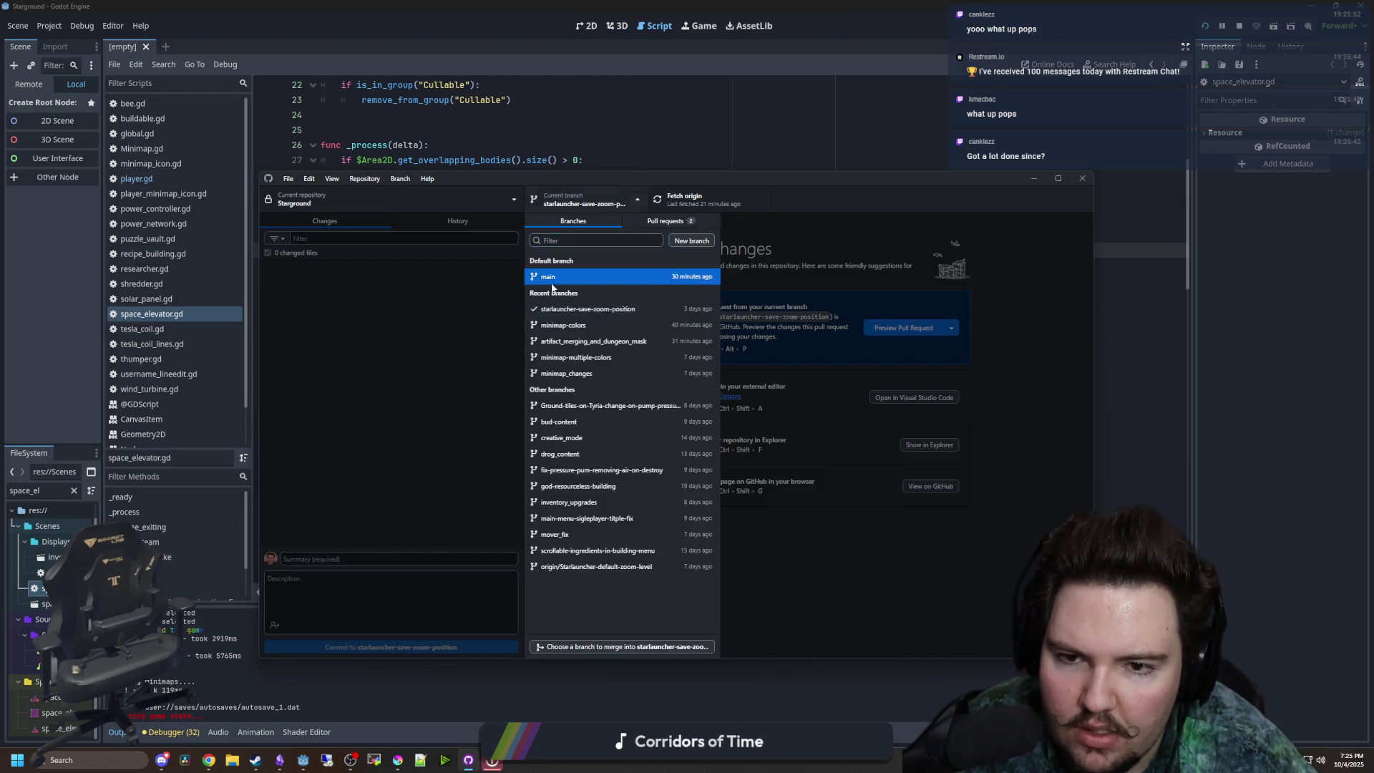
pyautogui.click(562, 277)
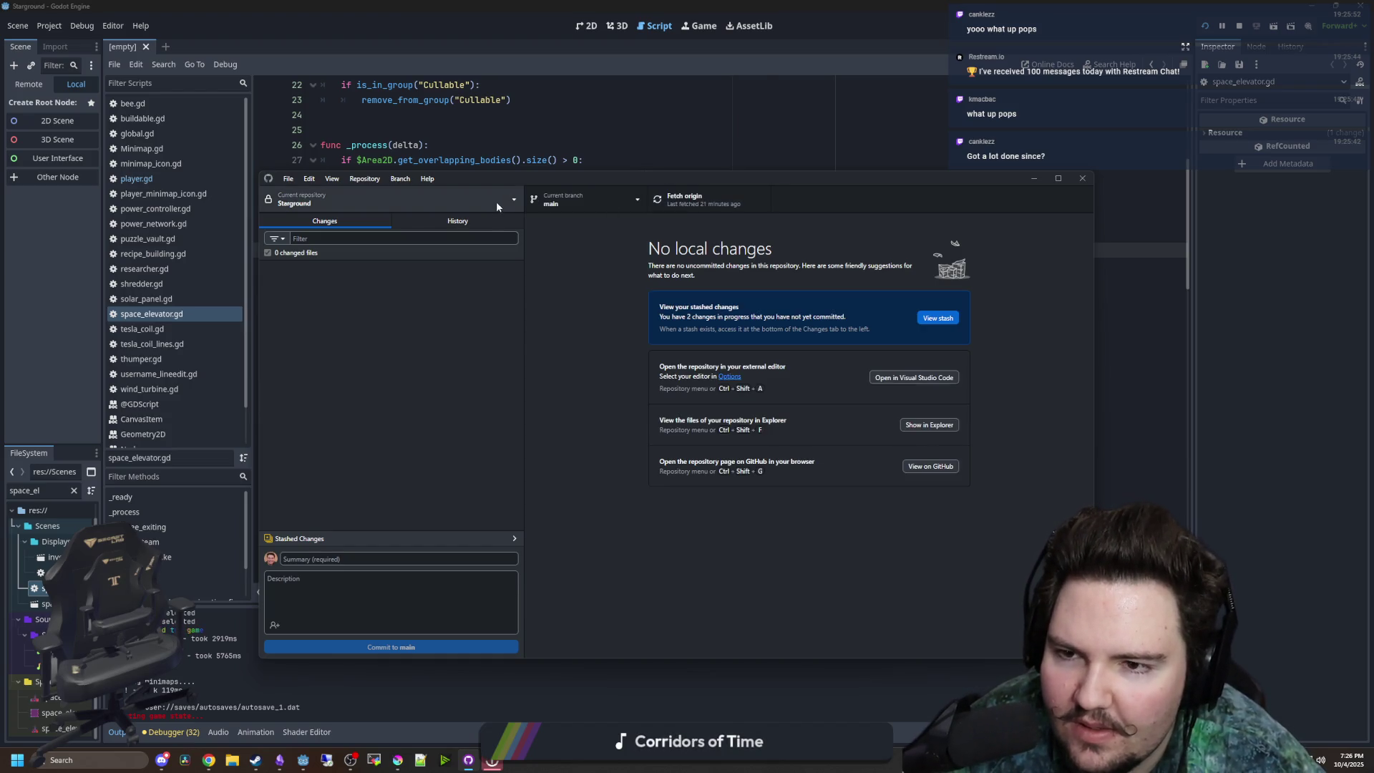
# - Fetch and pull origin from History, bringing in merge pull request #25
pyautogui.click(472, 223)
pyautogui.click(712, 198)
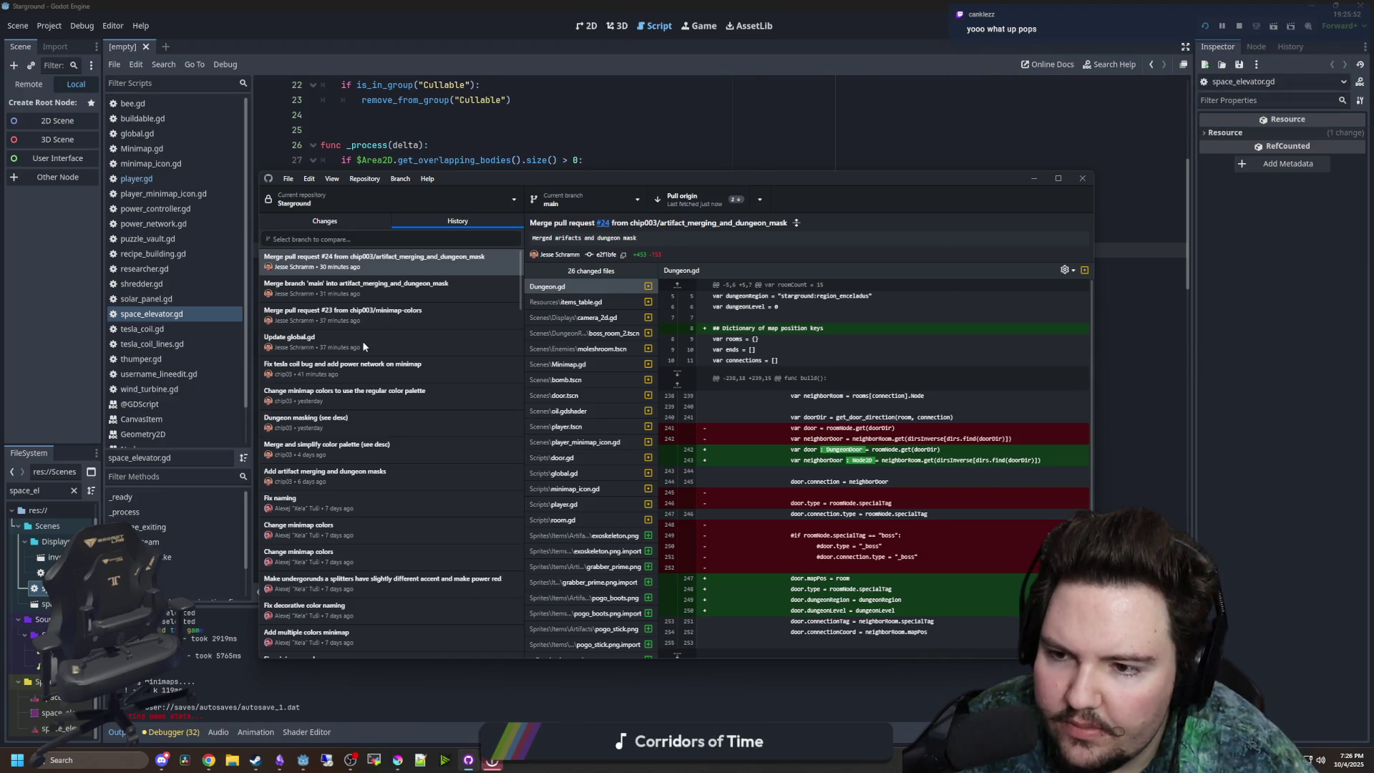
pyautogui.click(686, 199)
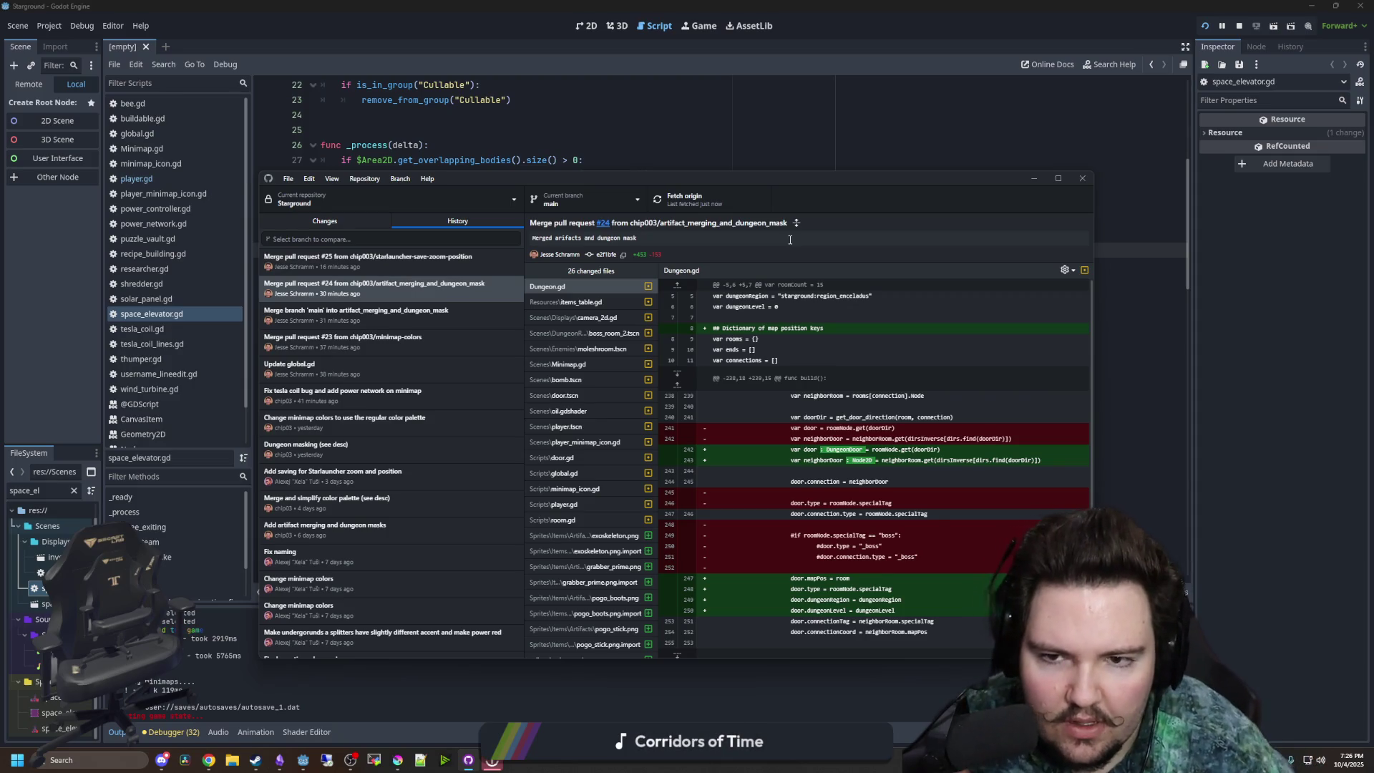
pyautogui.click(303, 760)
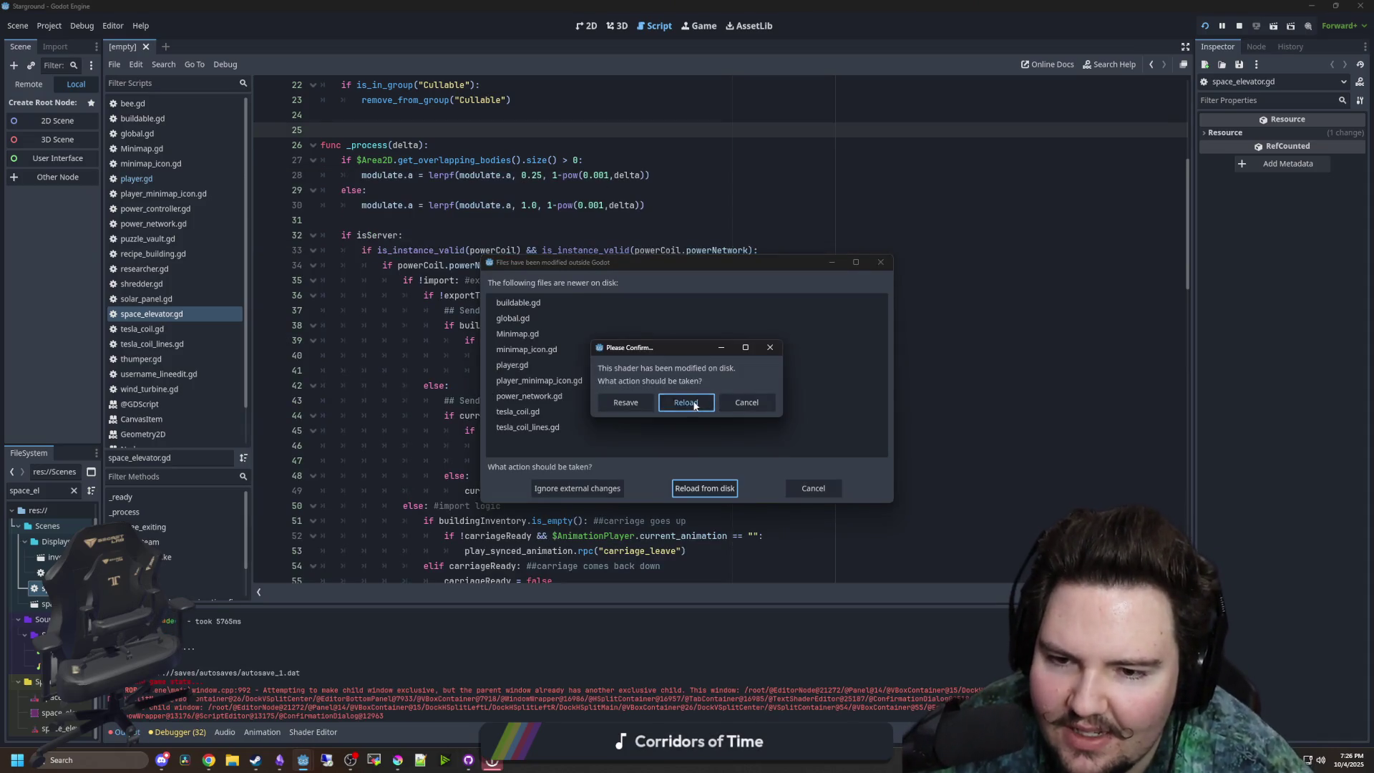
# - Reload the changed shader and the modified scripts from disk
pyautogui.click(686, 403)
pyautogui.click(709, 489)
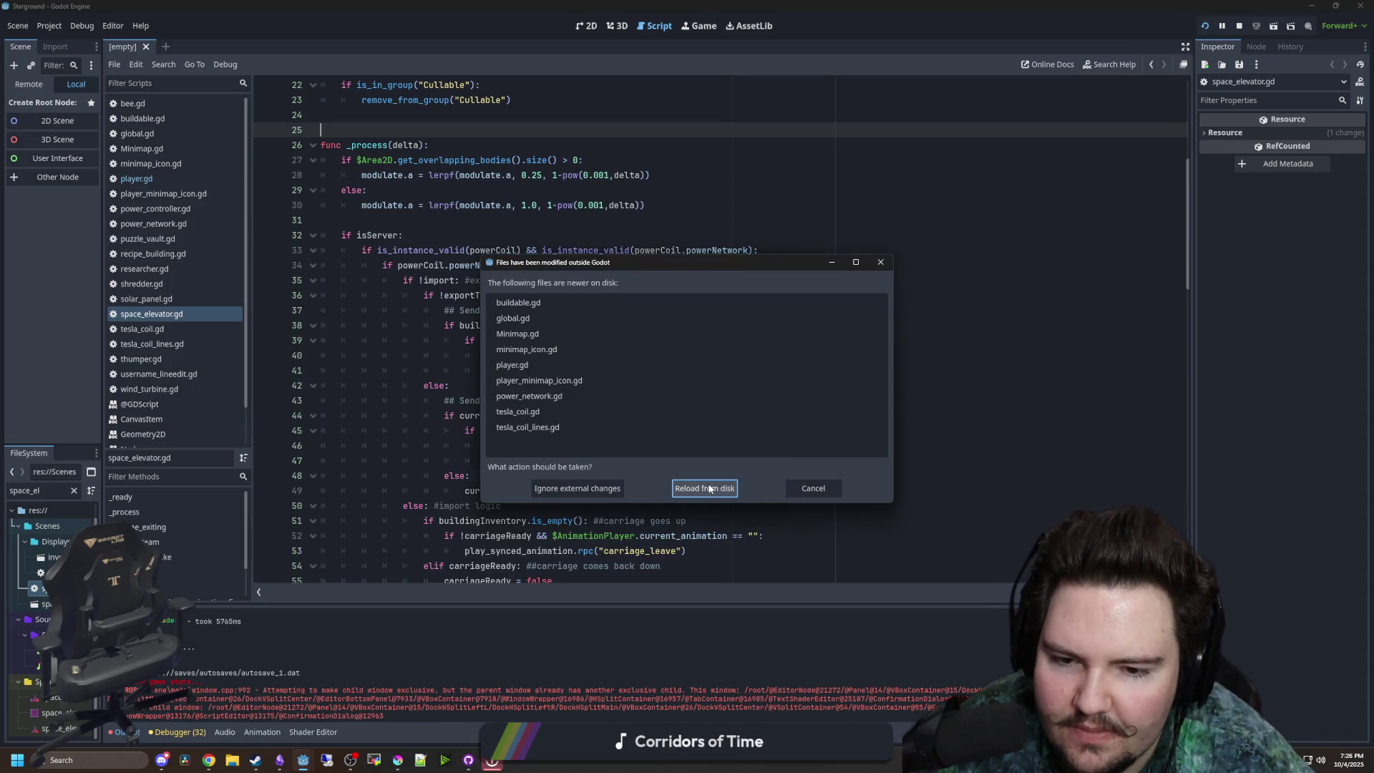
pyautogui.click(709, 489)
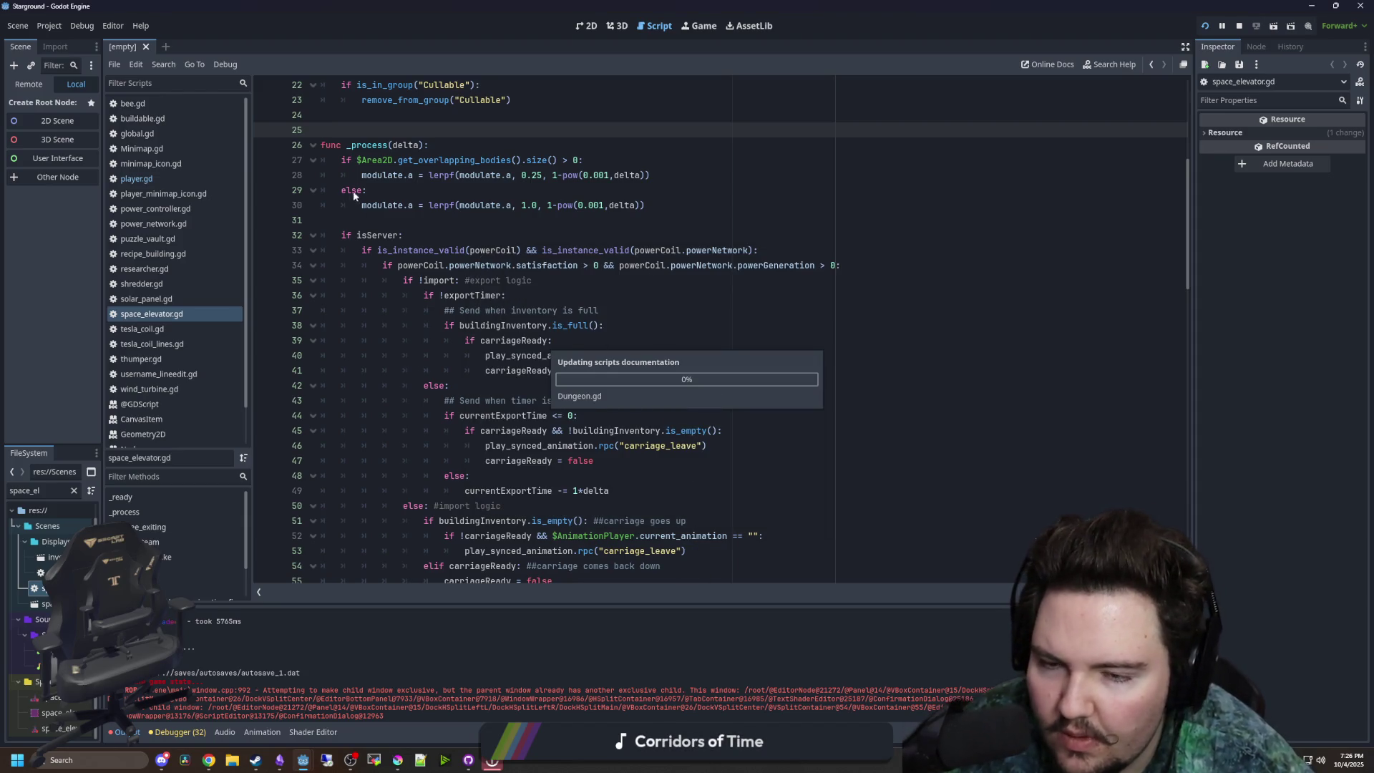
# - Stop the running debug session and minimize the Godot editor
pyautogui.click(49, 26)
pyautogui.click(114, 171)
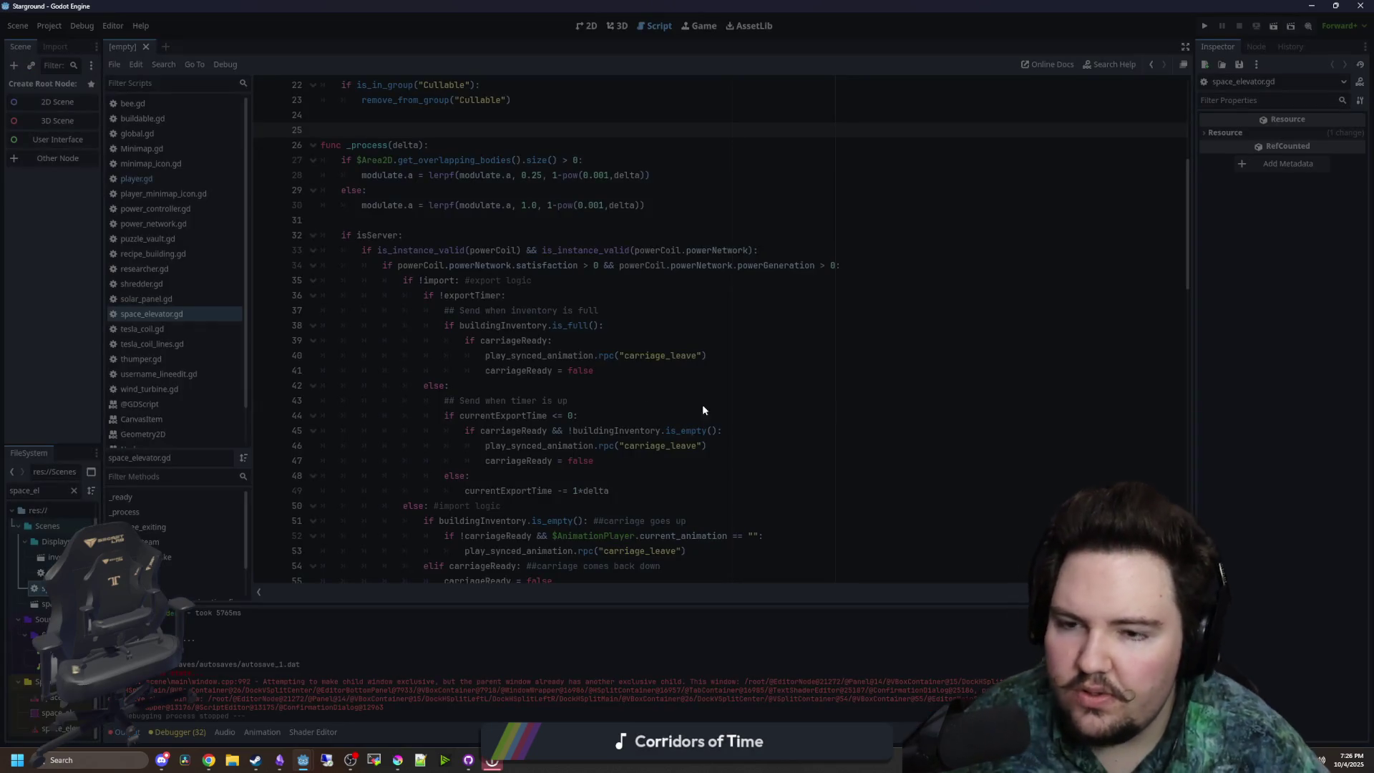
pyautogui.click(303, 760)
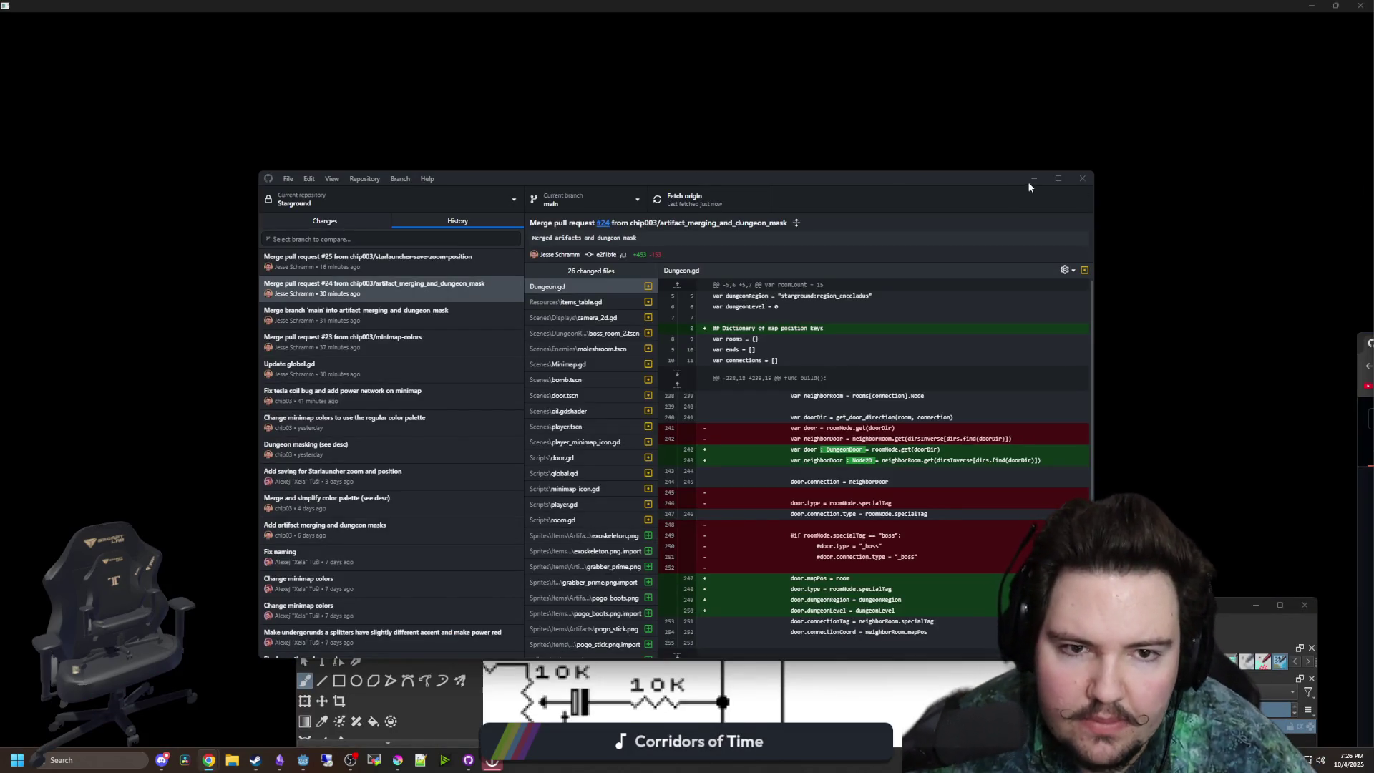
pyautogui.click(1033, 178)
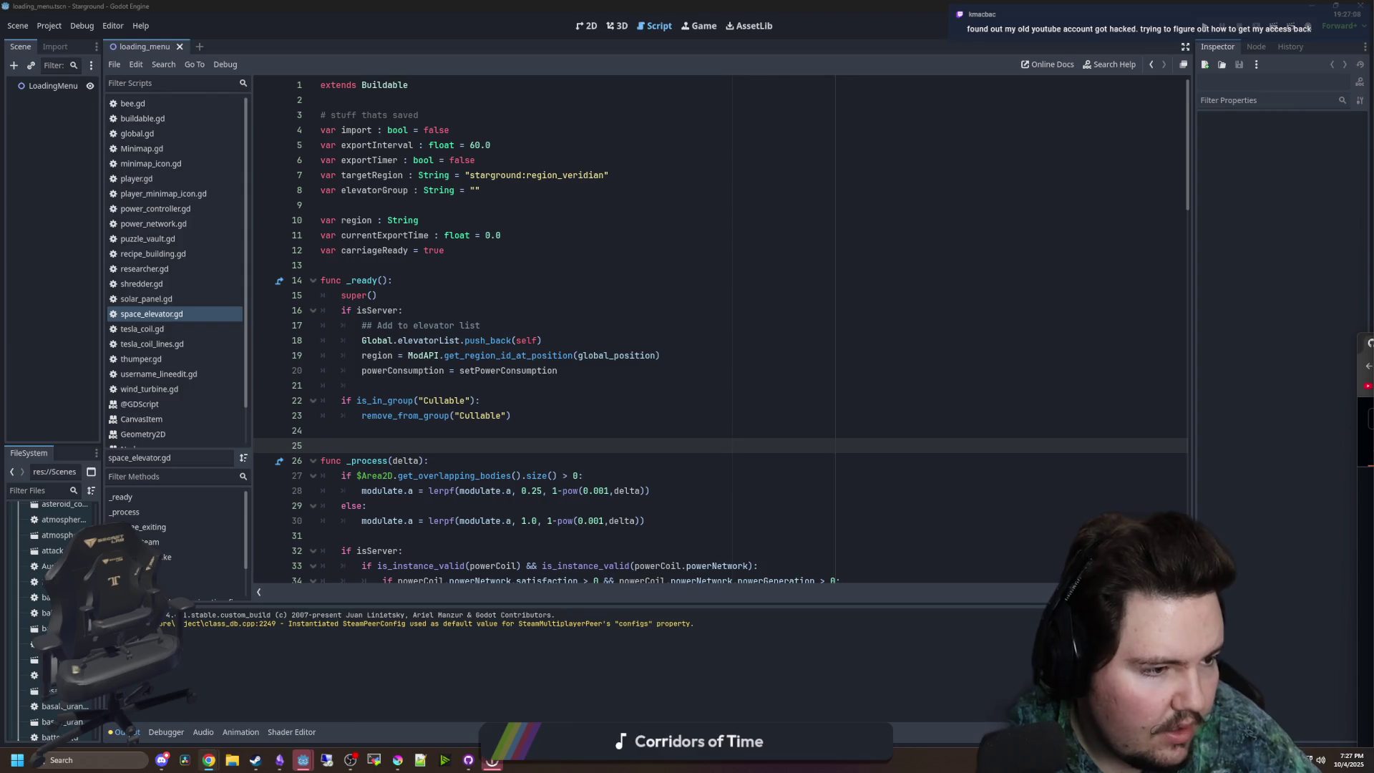
pyautogui.click(547, 341)
pyautogui.click(494, 400)
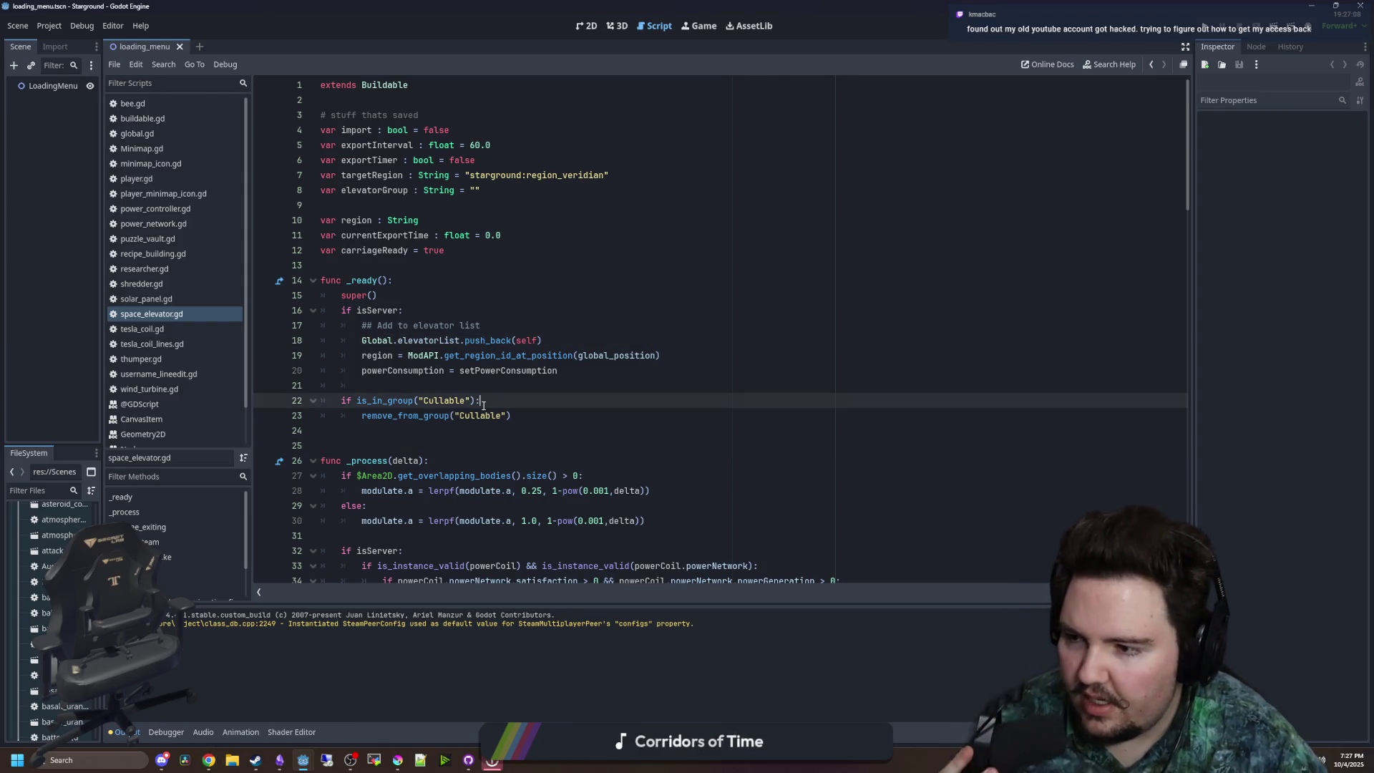
pyautogui.click(541, 310)
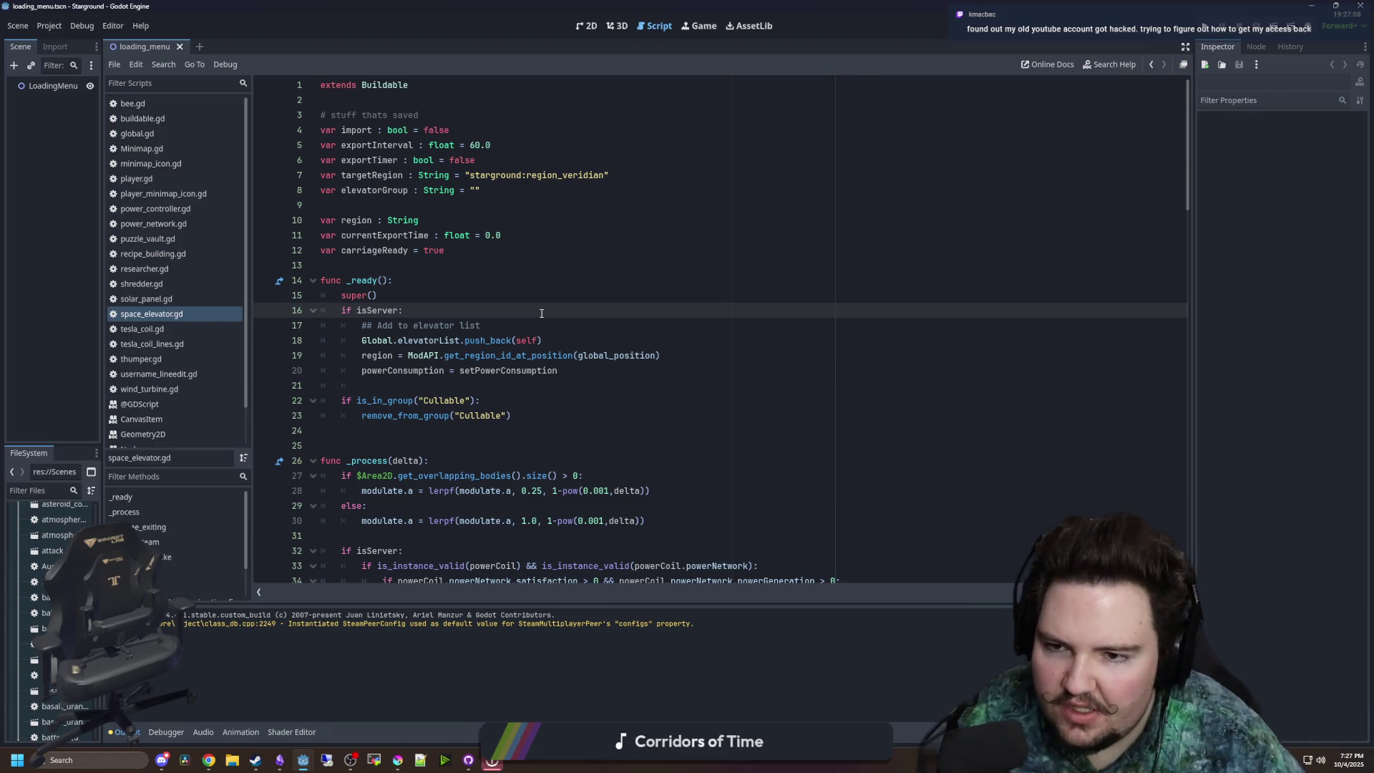
pyautogui.press('Up')
pyautogui.press('Up')
pyautogui.press('Up')
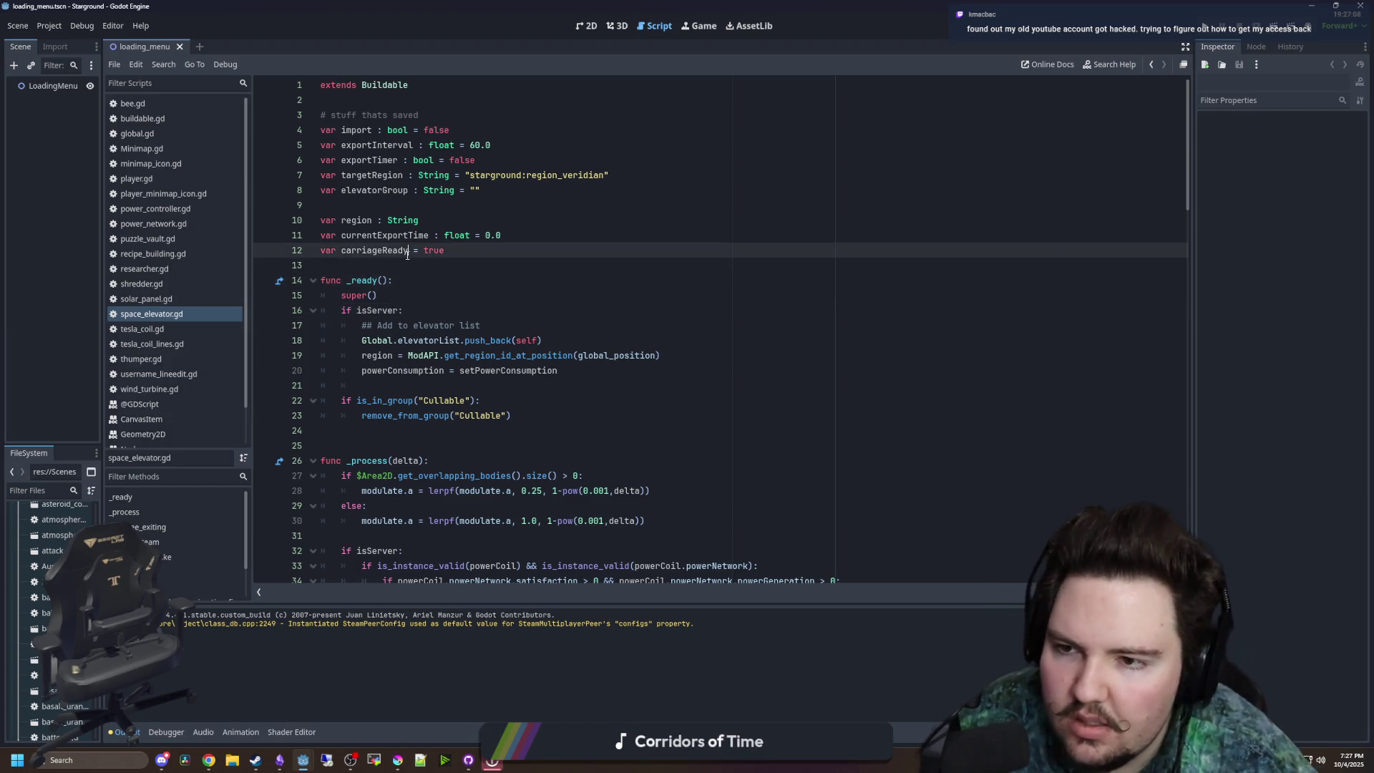
pyautogui.scroll(-20, 520, 351)
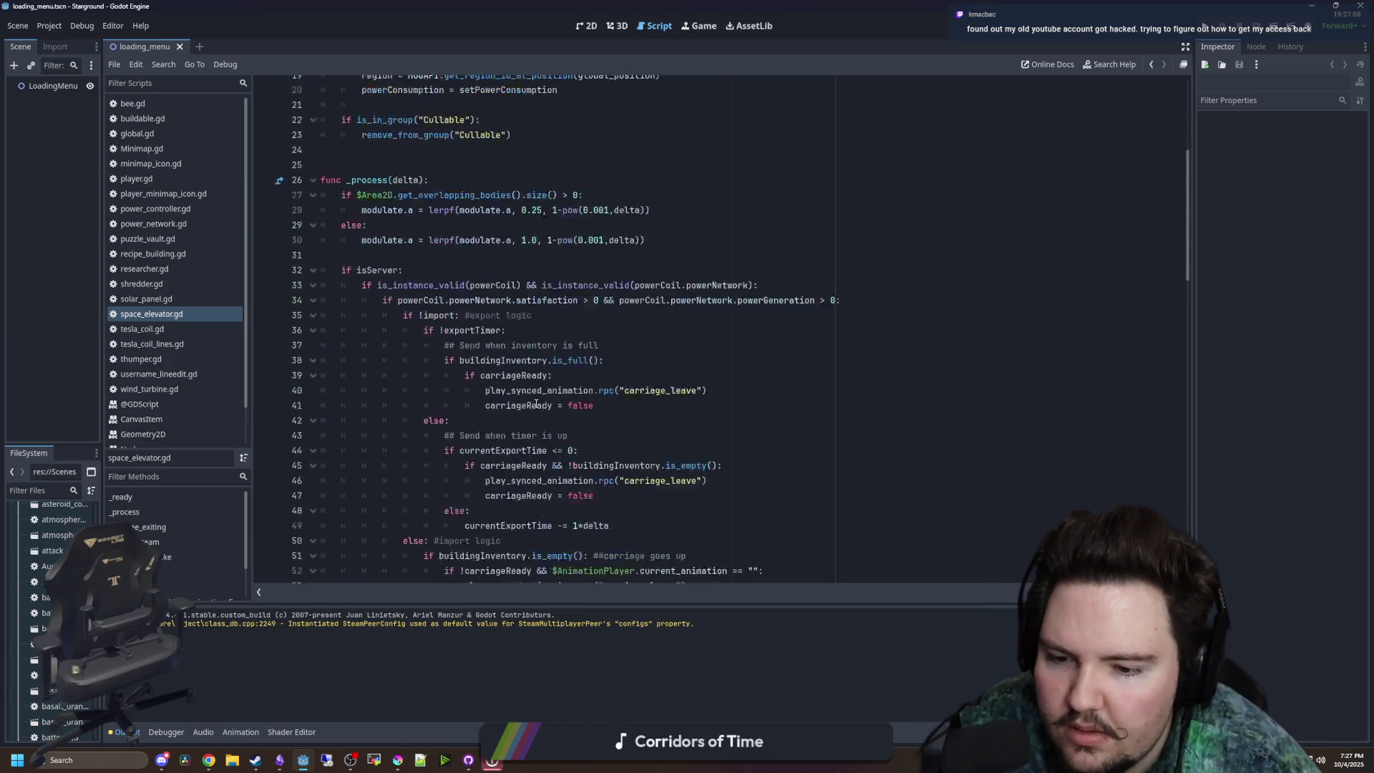
pyautogui.click(691, 339)
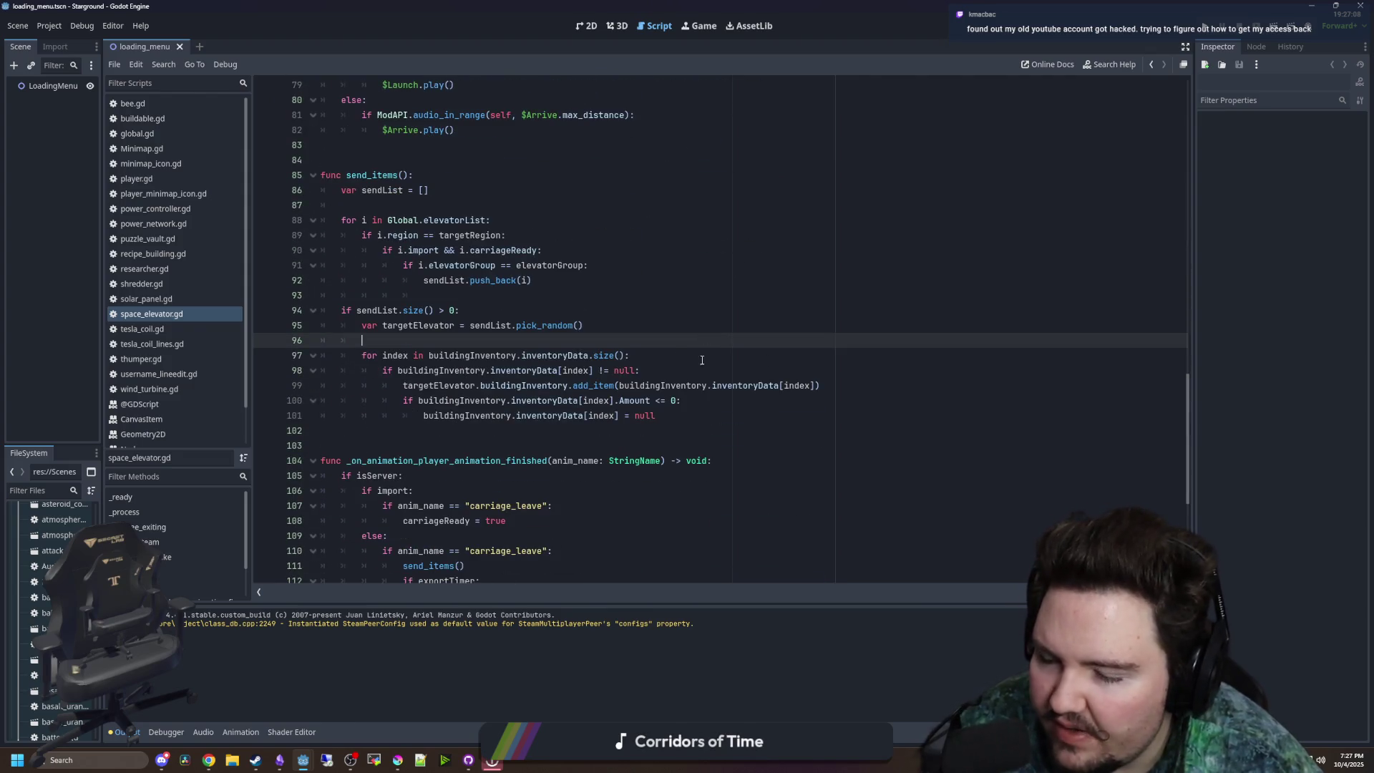
pyautogui.click(208, 760)
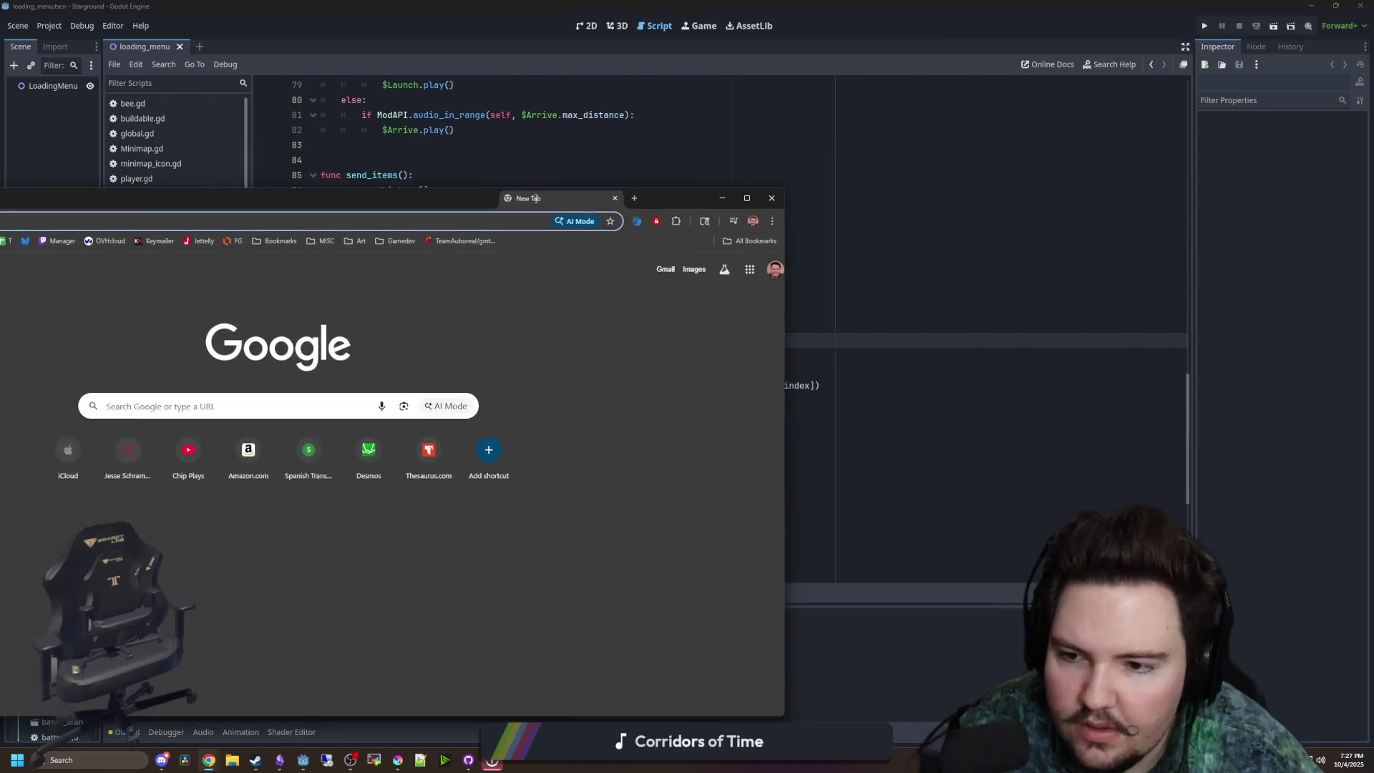
# - Load godotsteam.com in the new Chrome window and maximize it
pyautogui.moveTo(534, 197); pyautogui.dragTo(986, 217)
pyautogui.moveTo(557, 215); pyautogui.dragTo(557, 129)
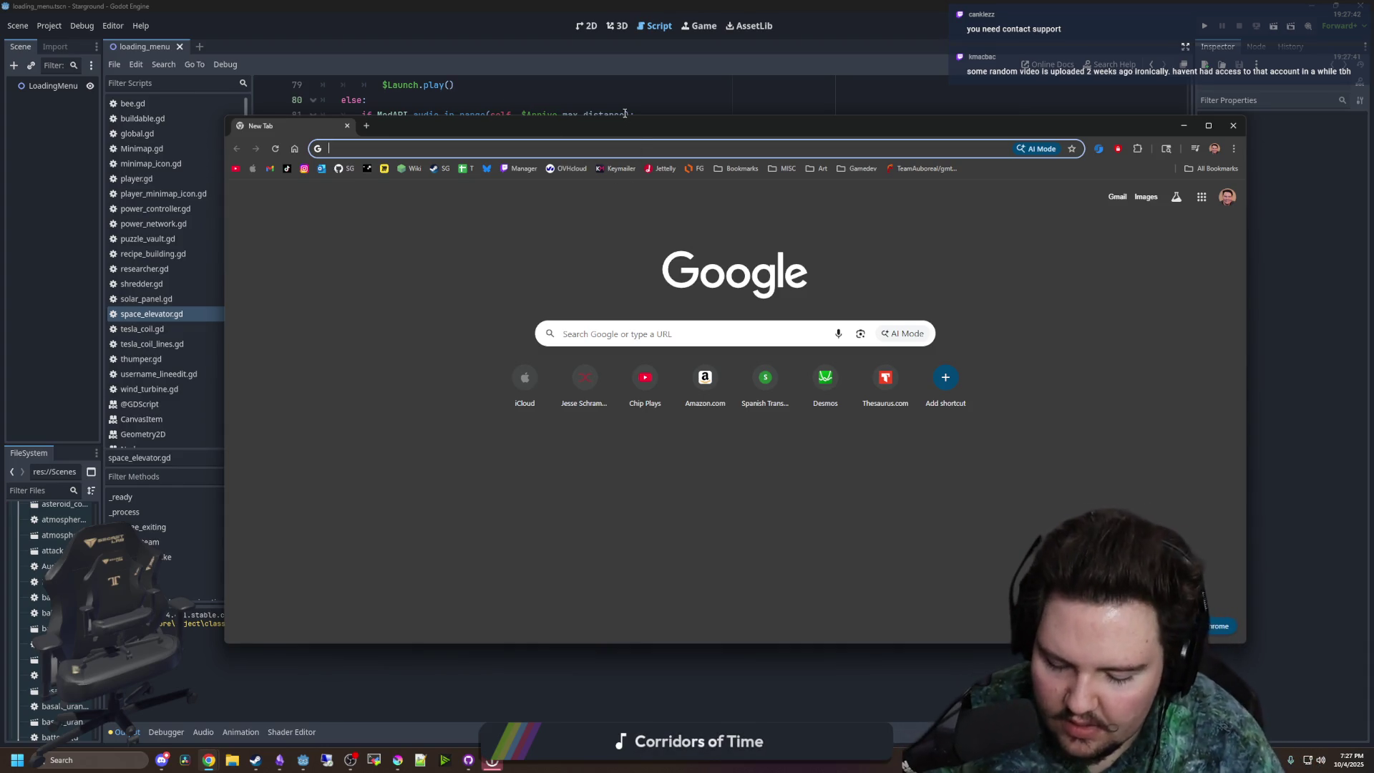
pyautogui.write('godots')
pyautogui.press('Return')
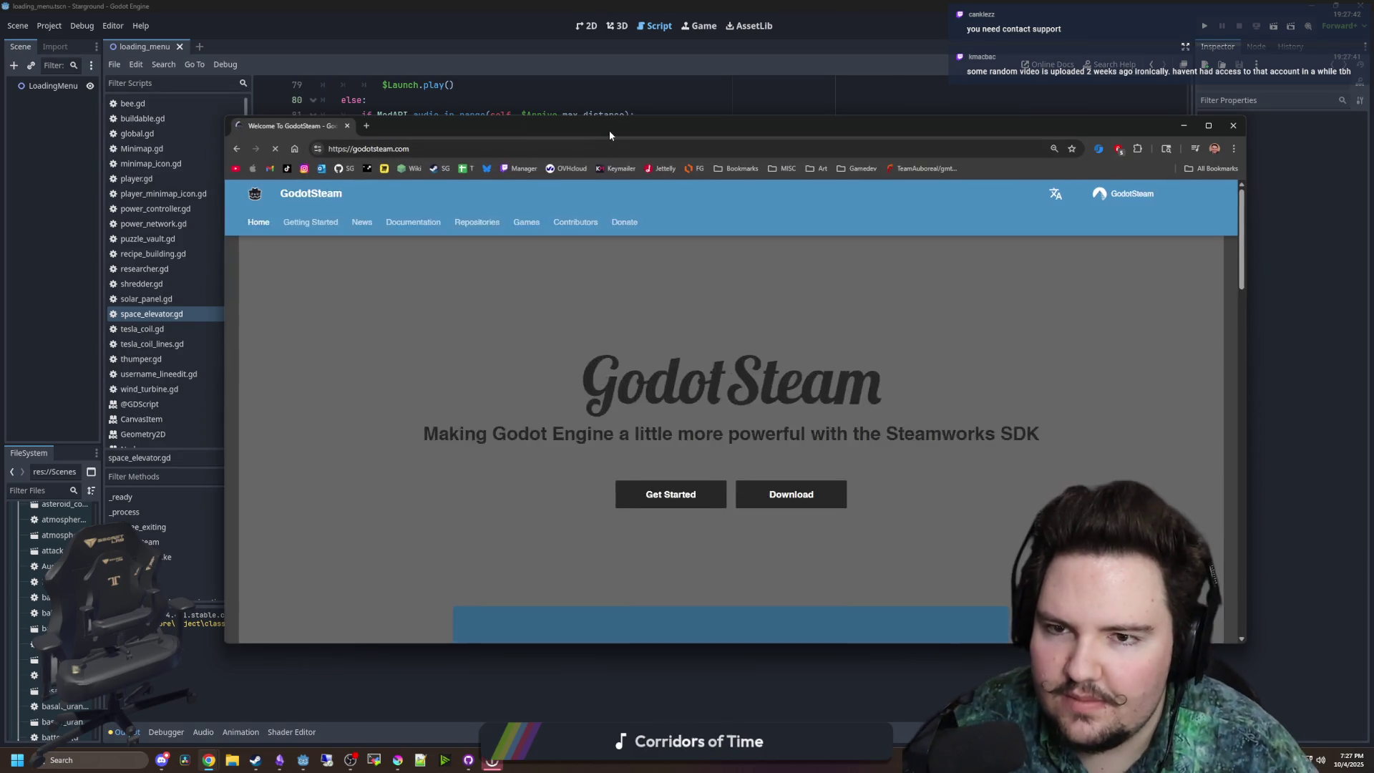
pyautogui.moveTo(608, 131); pyautogui.dragTo(571, 105)
pyautogui.doubleClick(571, 105)
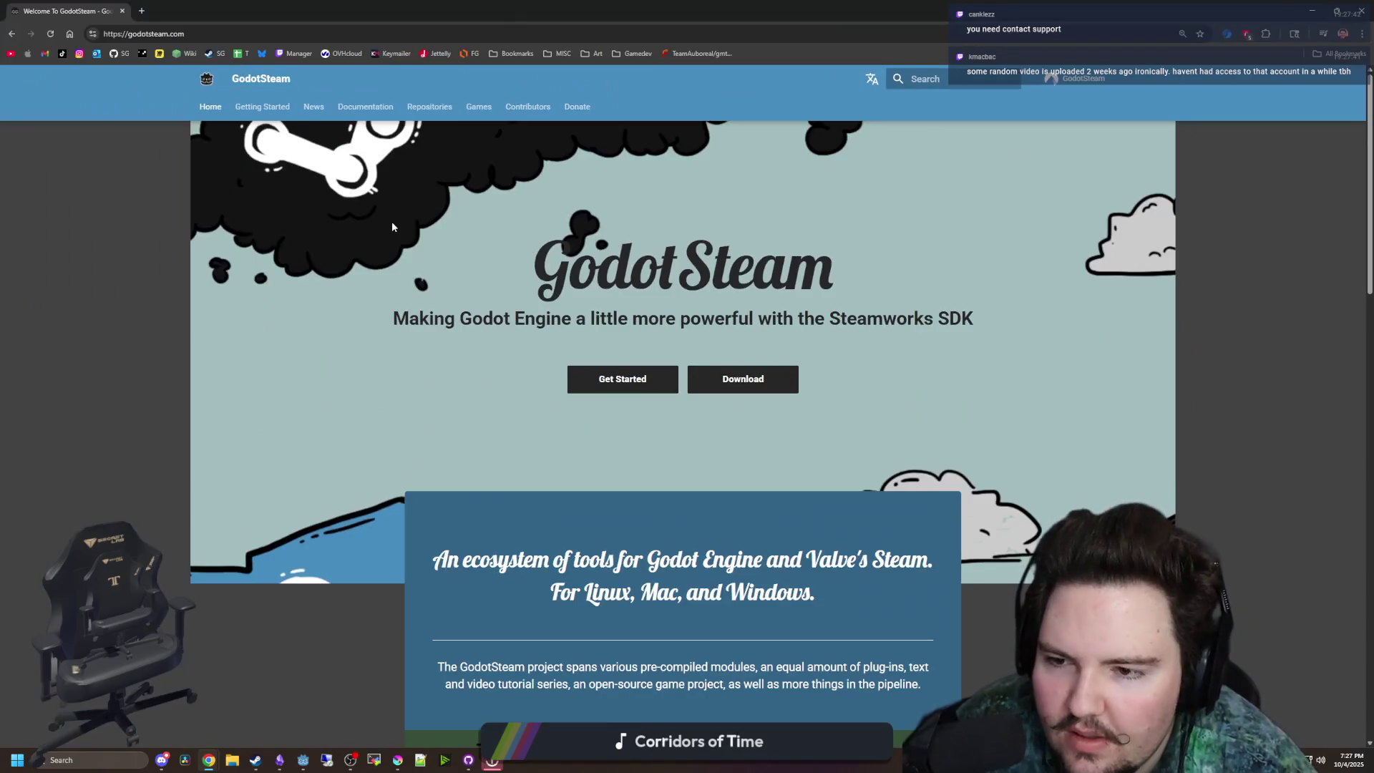
# - Scroll the GodotSteam home page, check the sponsor's games site, then open the Games page
pyautogui.scroll(-12, 357, 158)
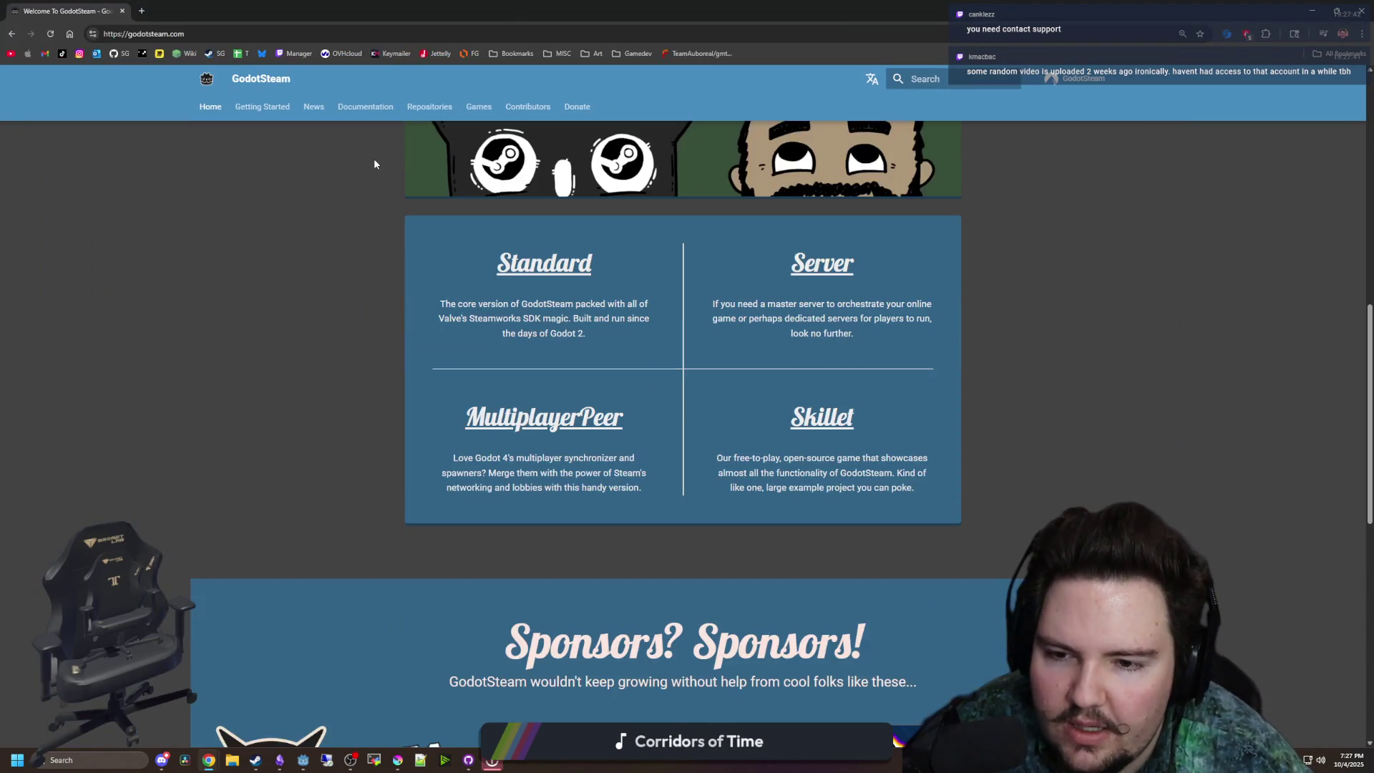
pyautogui.scroll(-3, 472, 273)
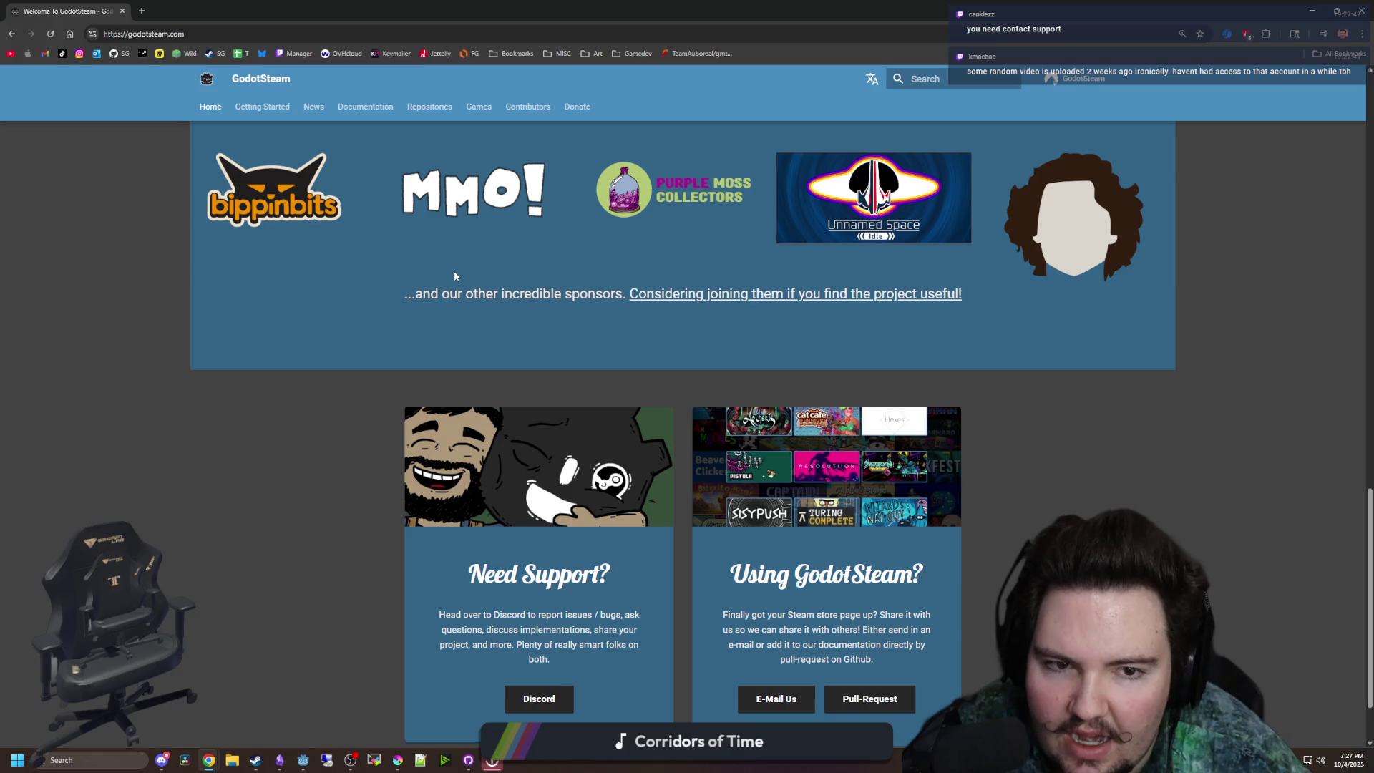
pyautogui.click(1043, 249)
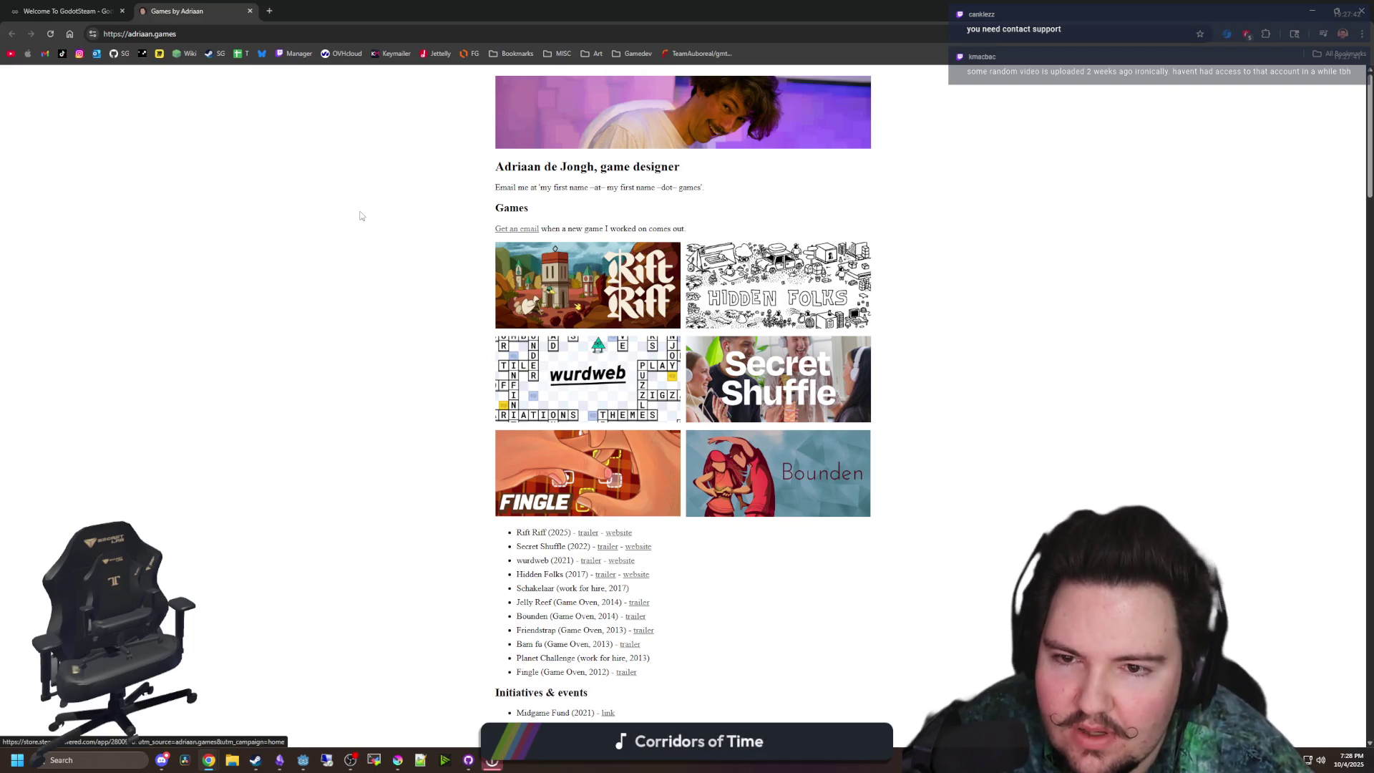
pyautogui.click(250, 10)
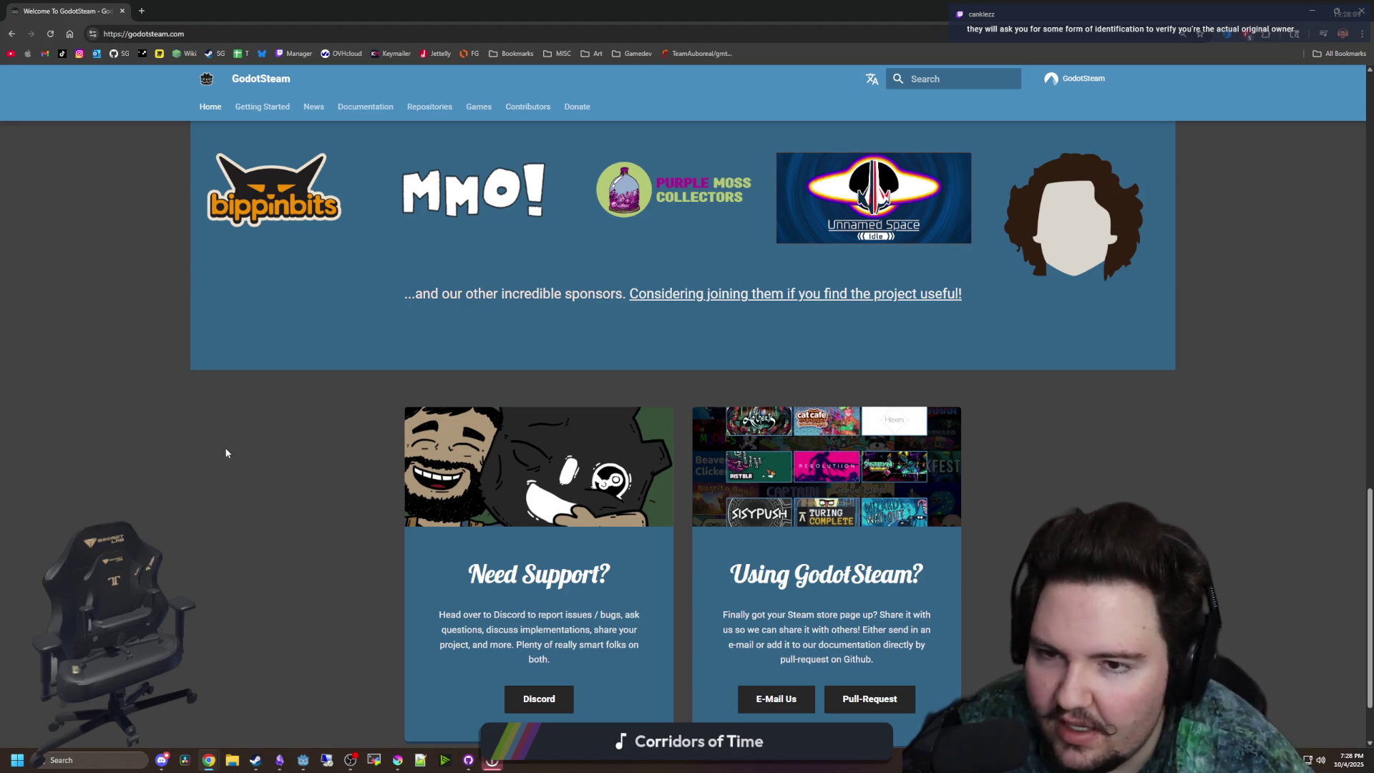
pyautogui.scroll(-2, 465, 368)
pyautogui.scroll(8, 405, 373)
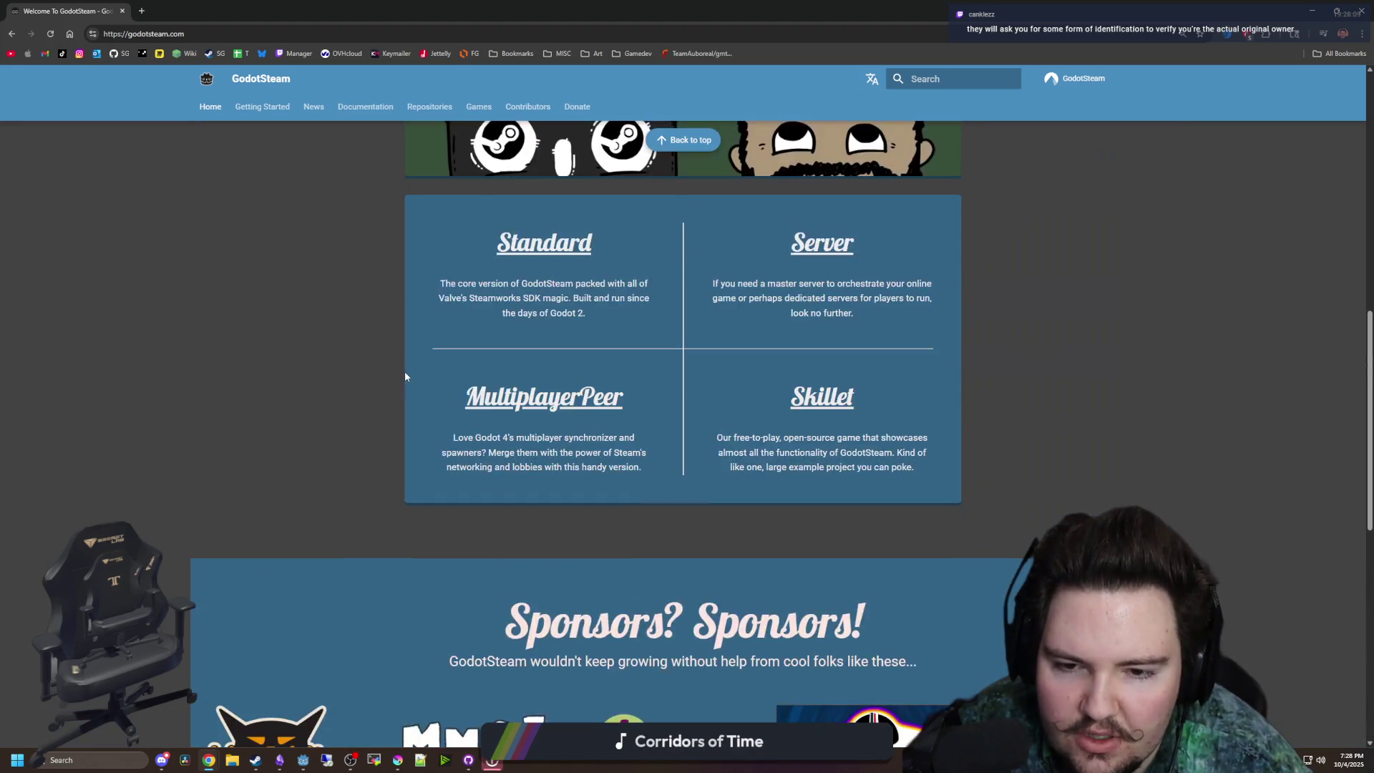
pyautogui.scroll(-8, 405, 373)
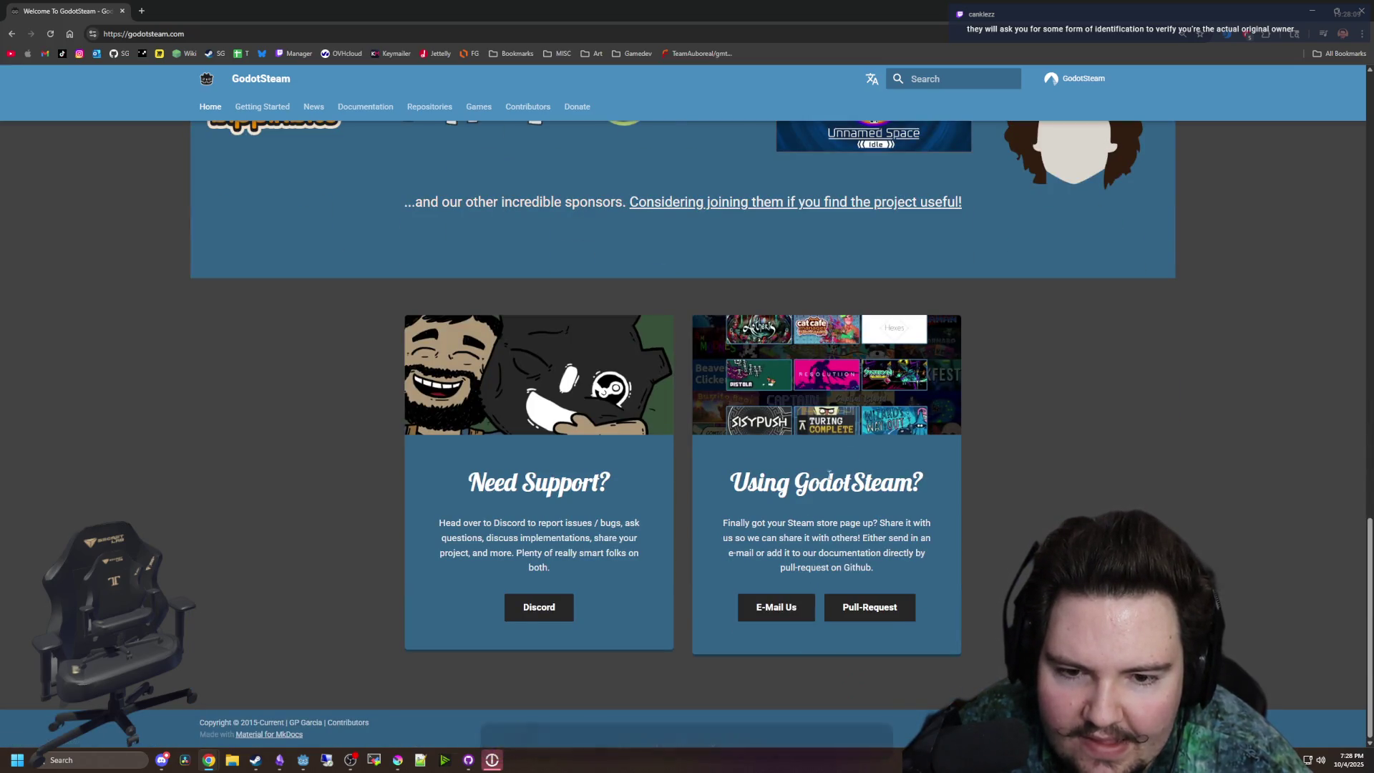
pyautogui.scroll(15, 492, 341)
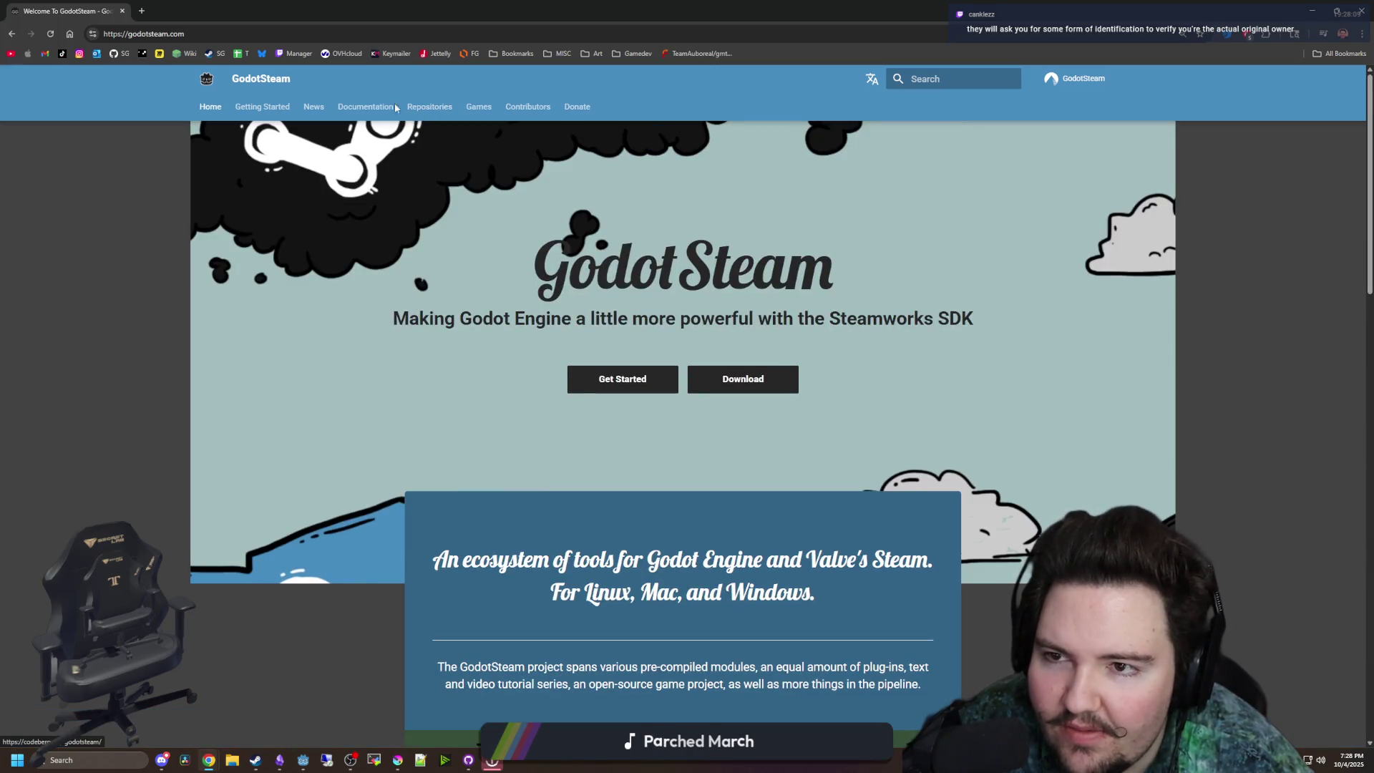
pyautogui.click(479, 108)
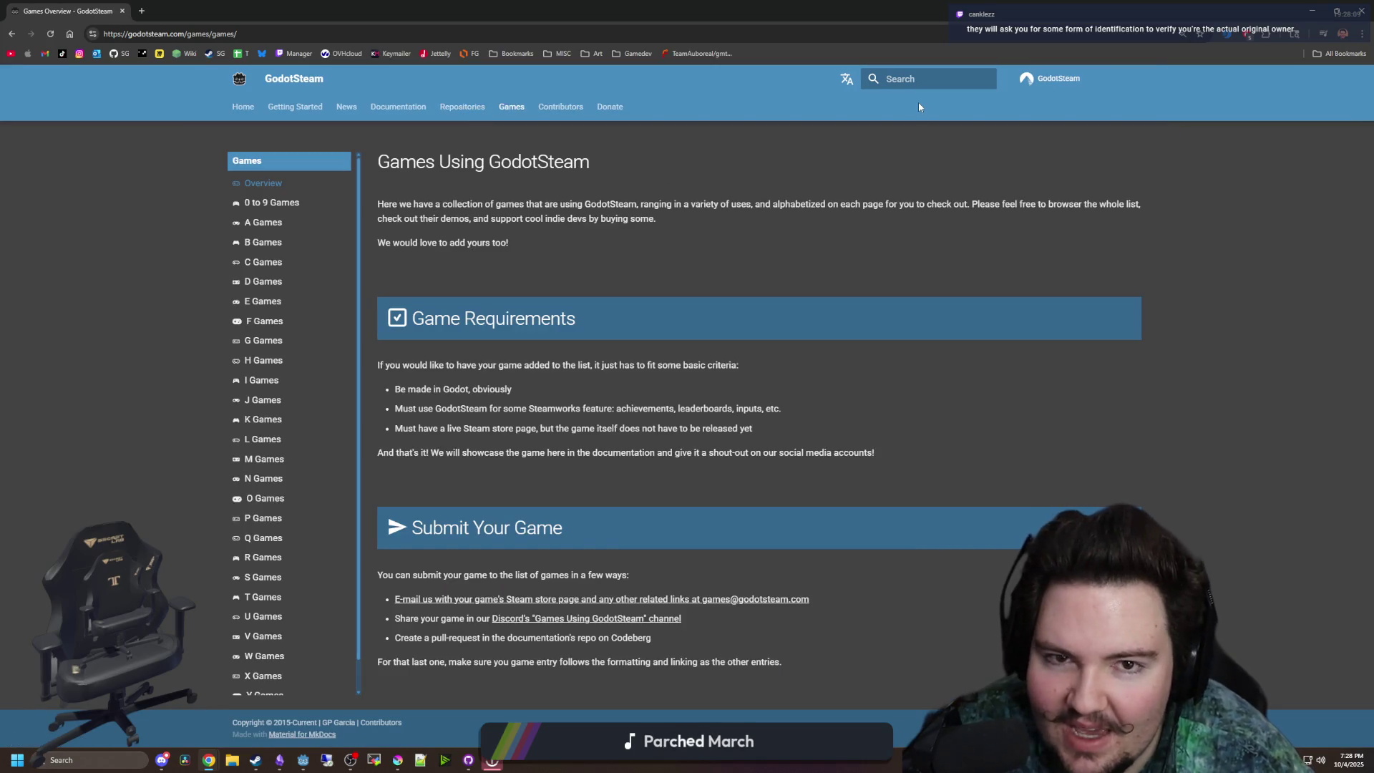
# - Show the S Games list and scroll through the games using GodotSteam
pyautogui.scroll(-1, 306, 410)
pyautogui.click(263, 545)
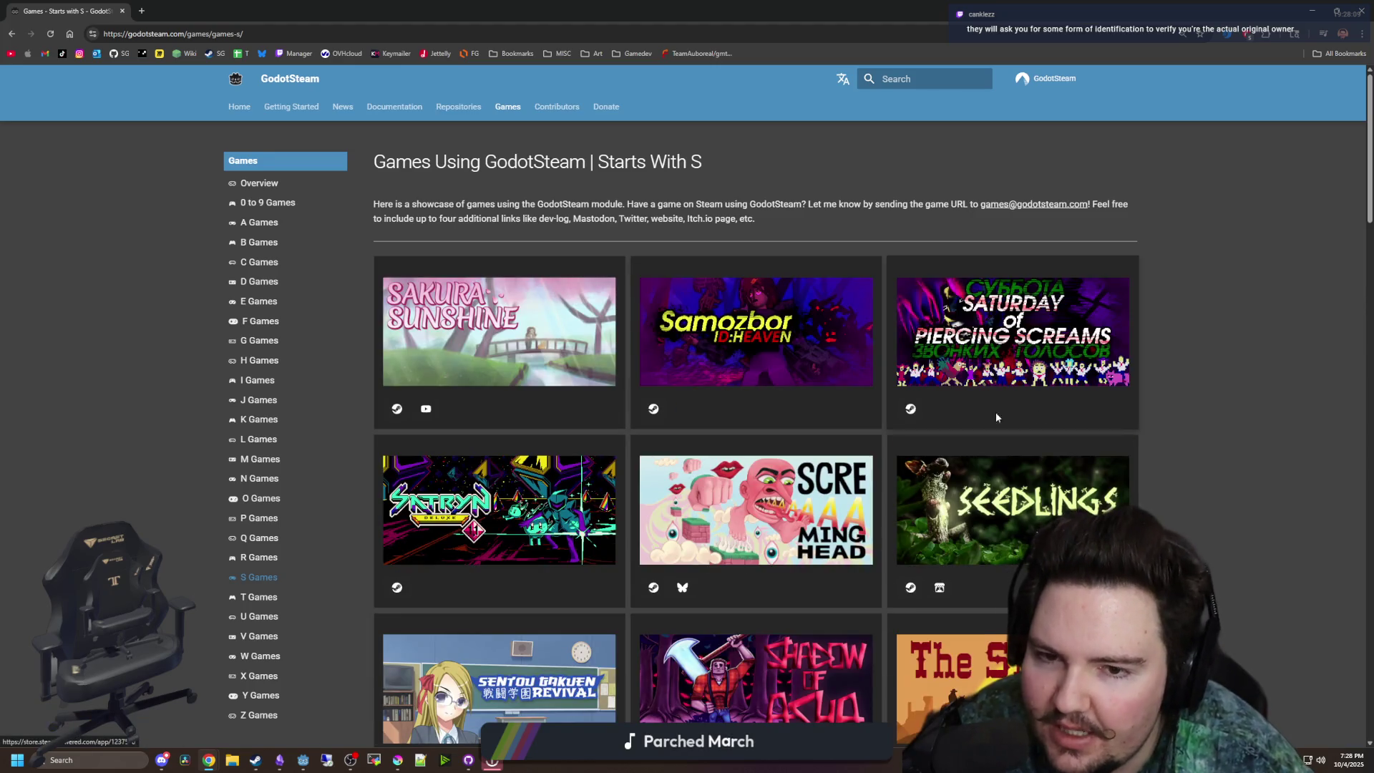
pyautogui.scroll(-6, 1197, 458)
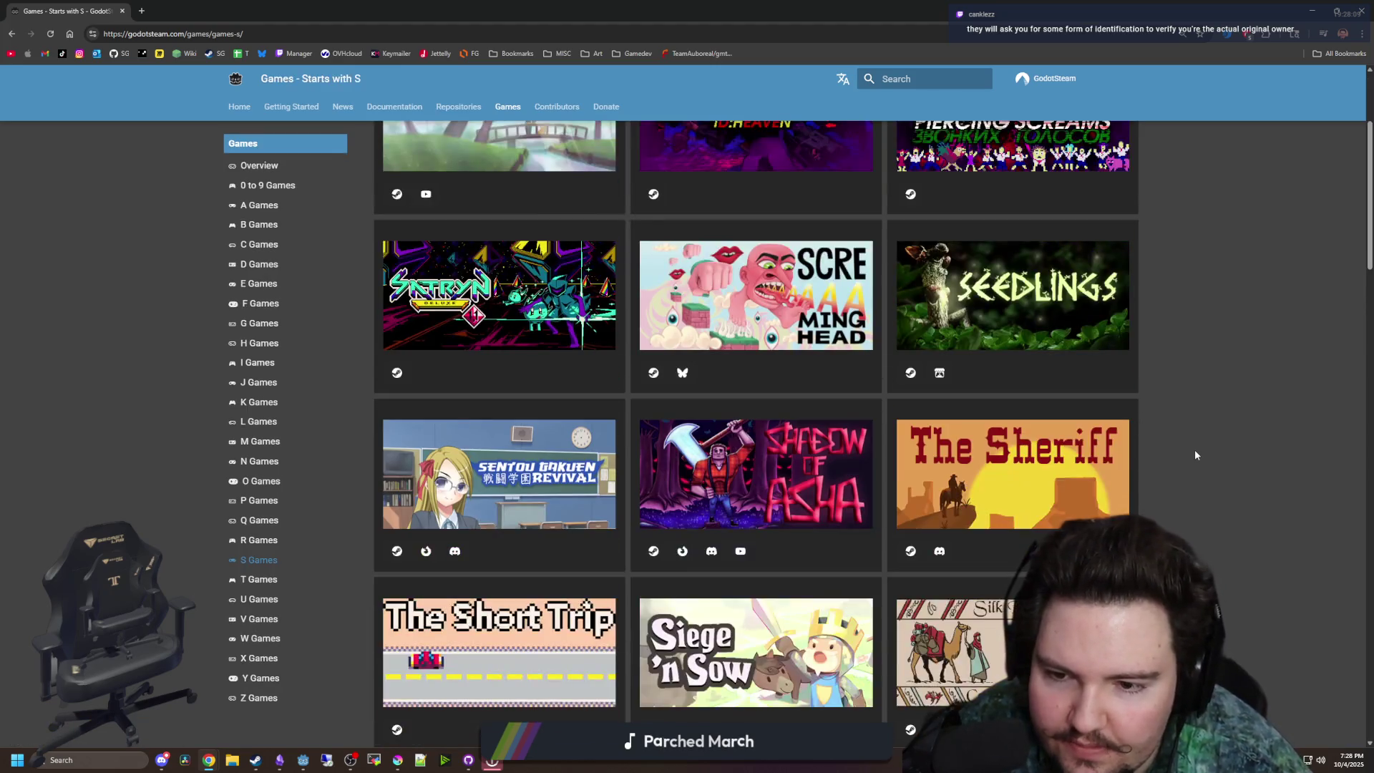
pyautogui.scroll(-7, 1196, 454)
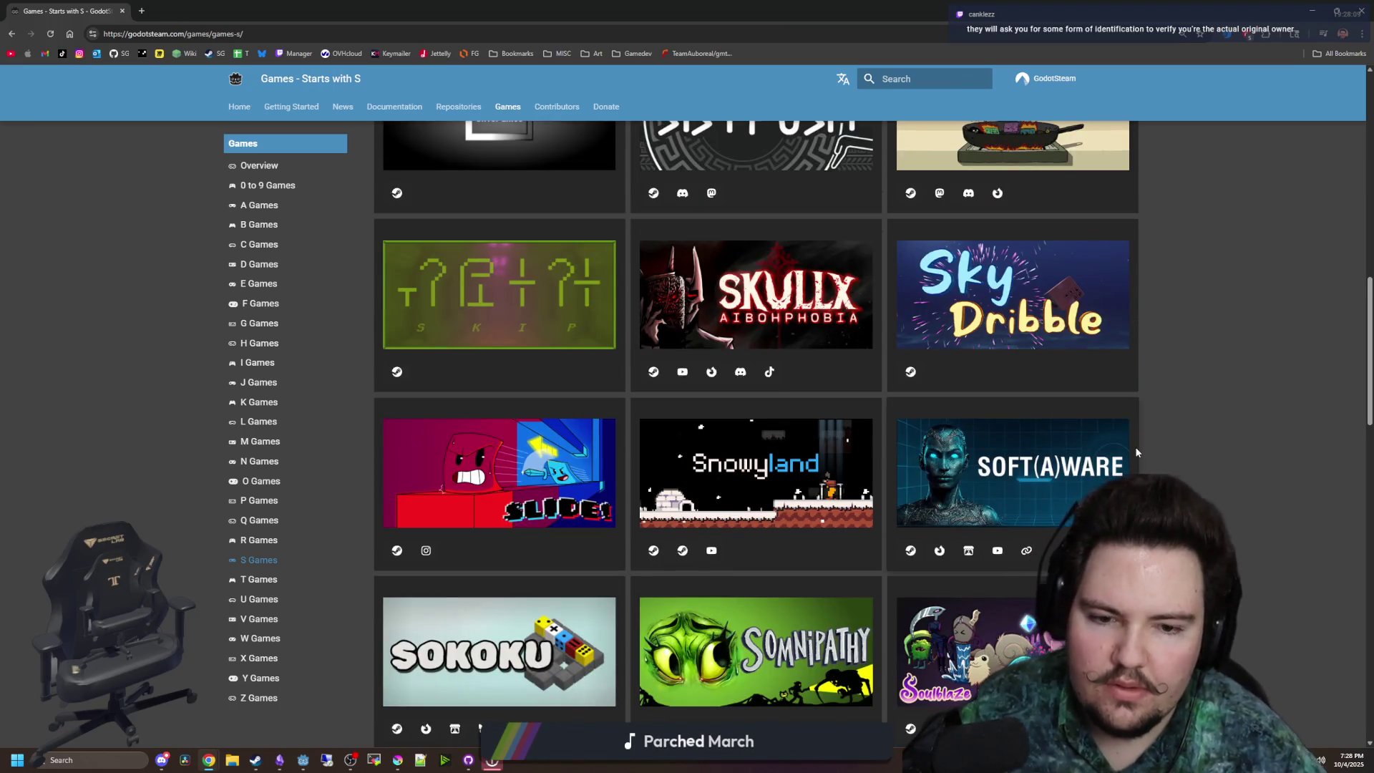
pyautogui.scroll(-2, 1136, 452)
pyautogui.scroll(-3, 1136, 452)
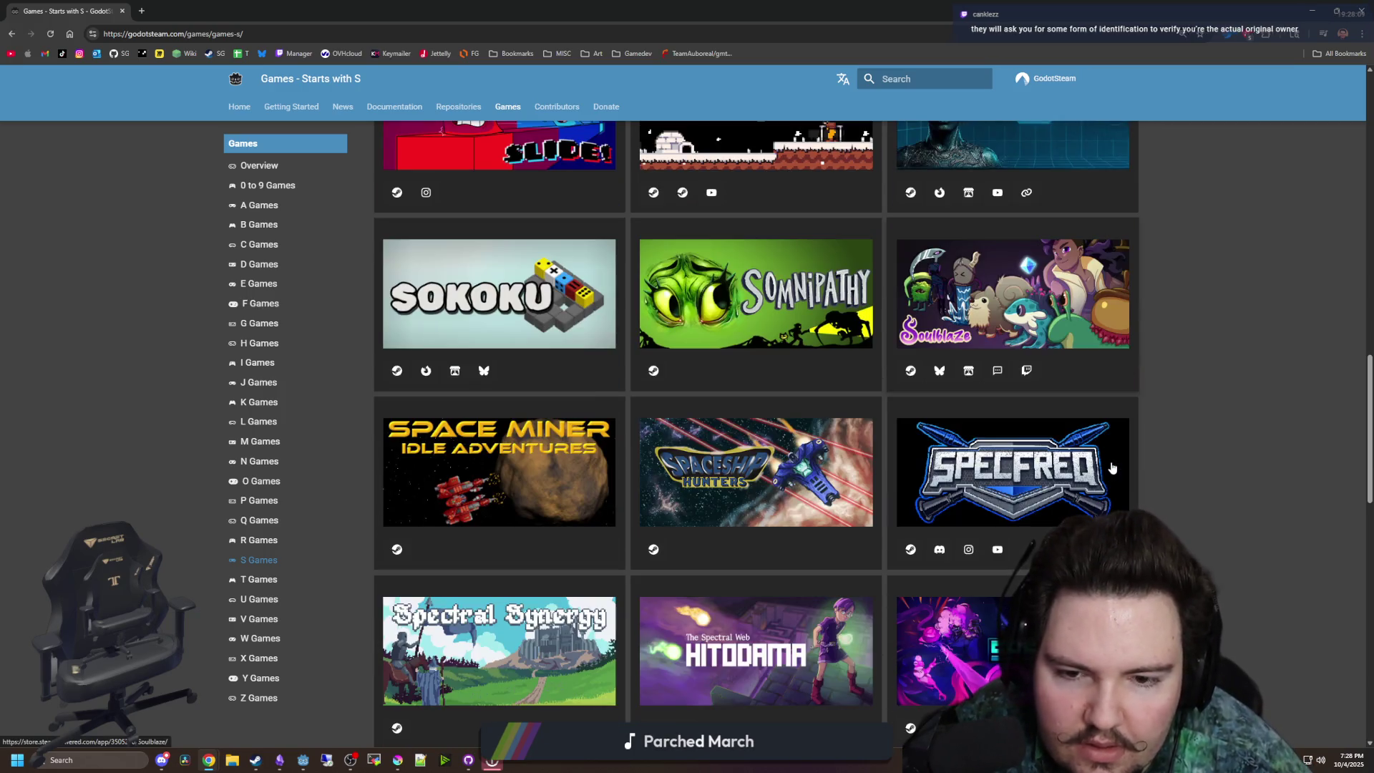
pyautogui.scroll(-3, 1112, 468)
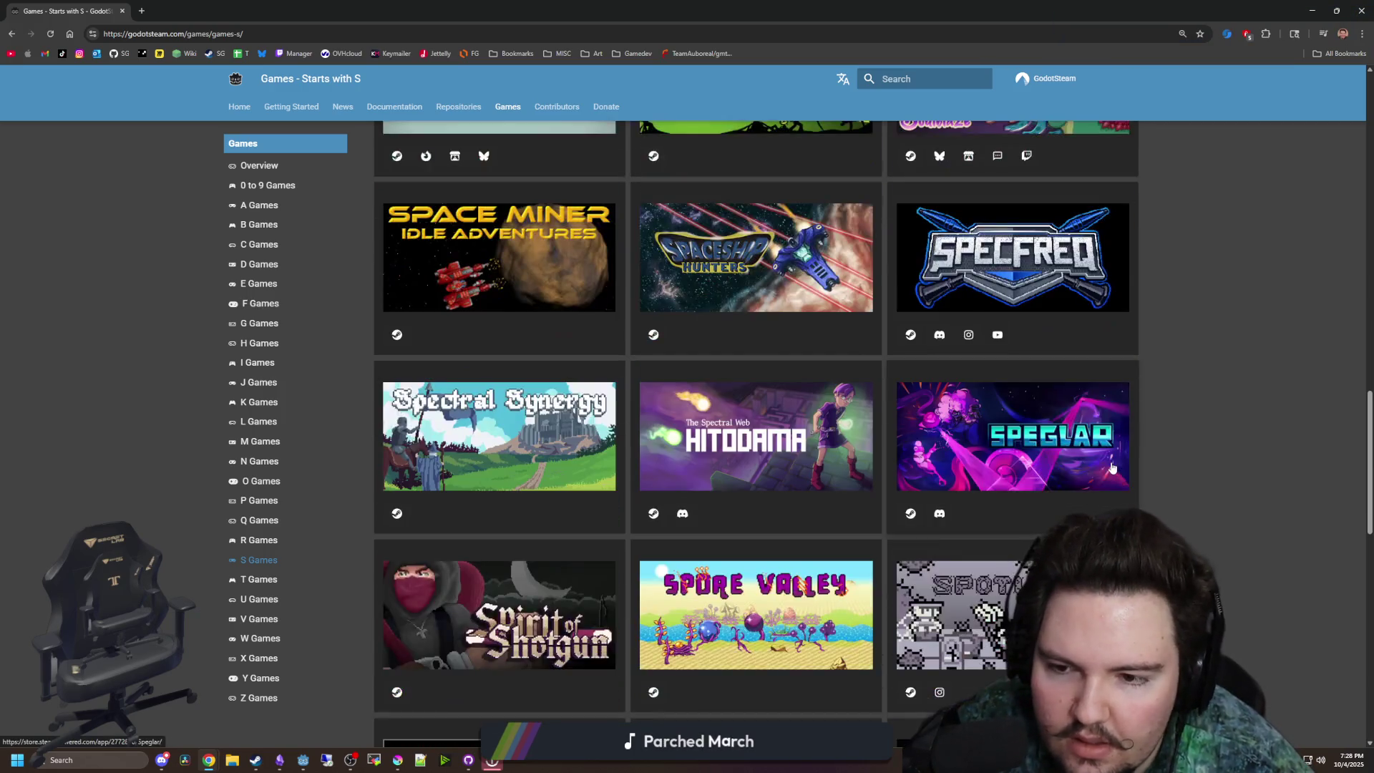
pyautogui.scroll(-6, 1111, 467)
pyautogui.scroll(-3, 1111, 466)
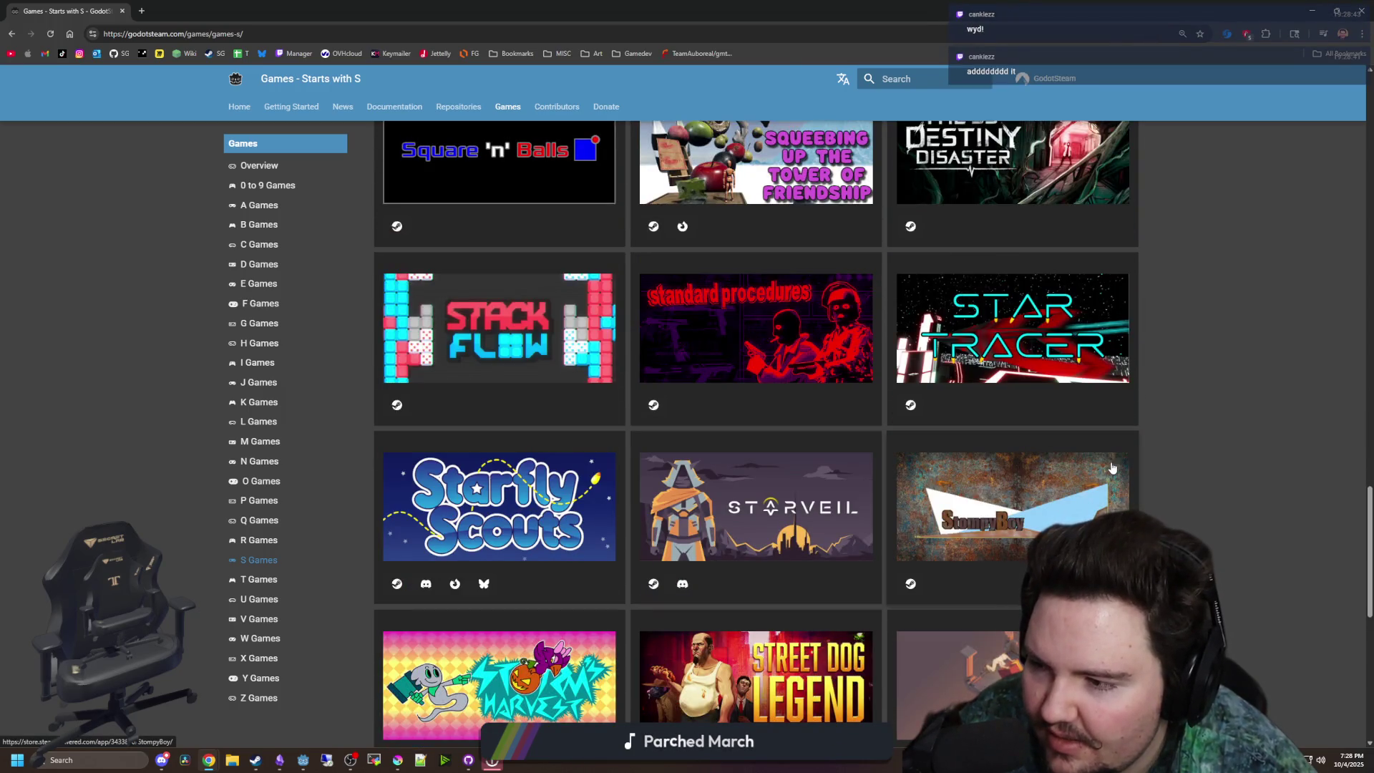
pyautogui.scroll(-2, 1112, 467)
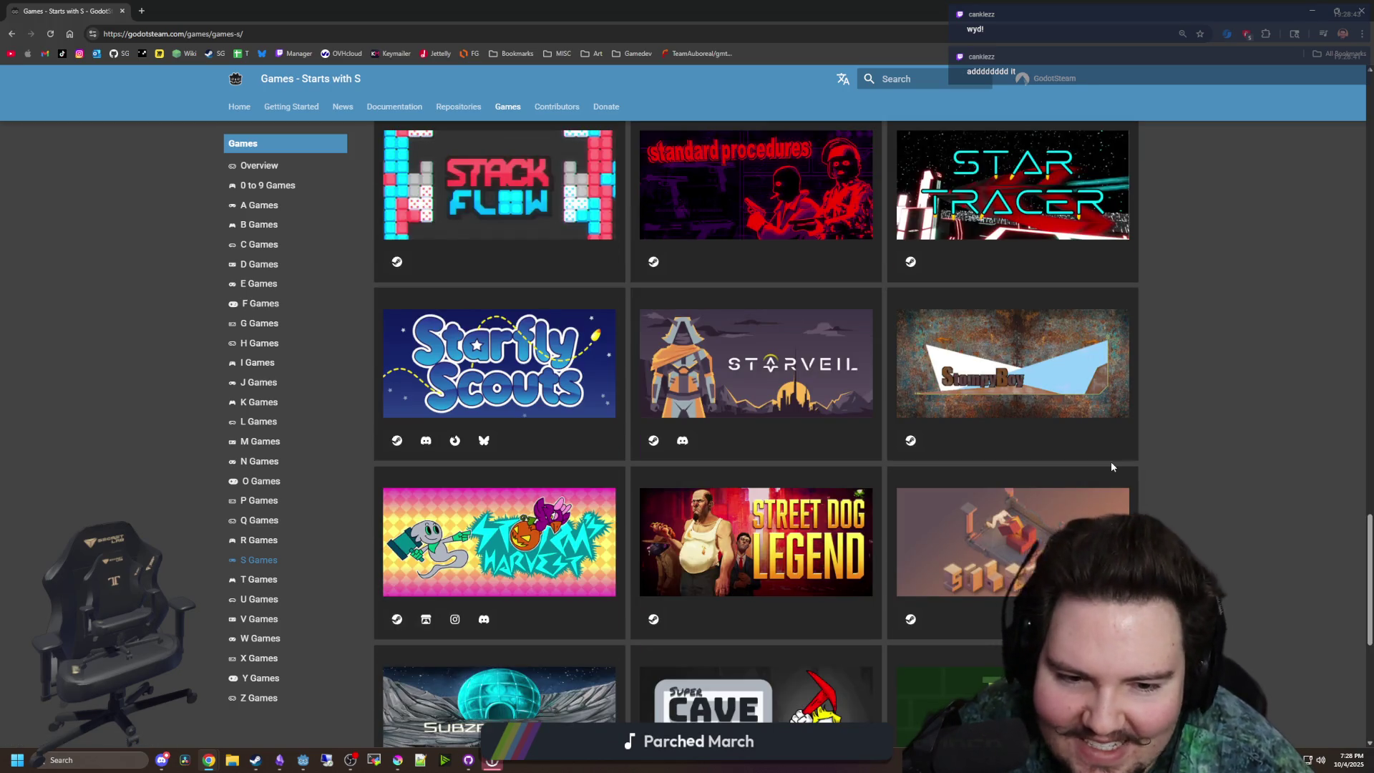
pyautogui.scroll(-4, 1112, 467)
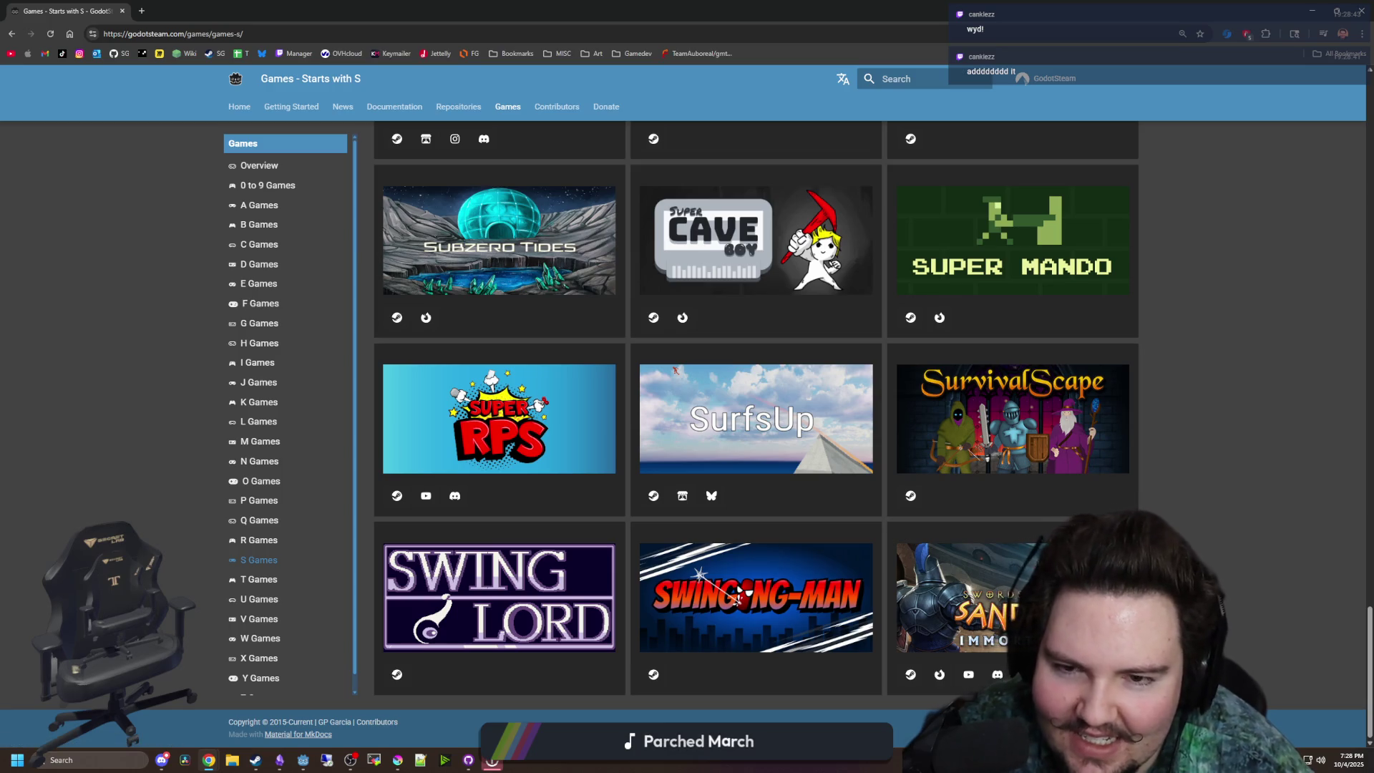
pyautogui.scroll(10, 1112, 469)
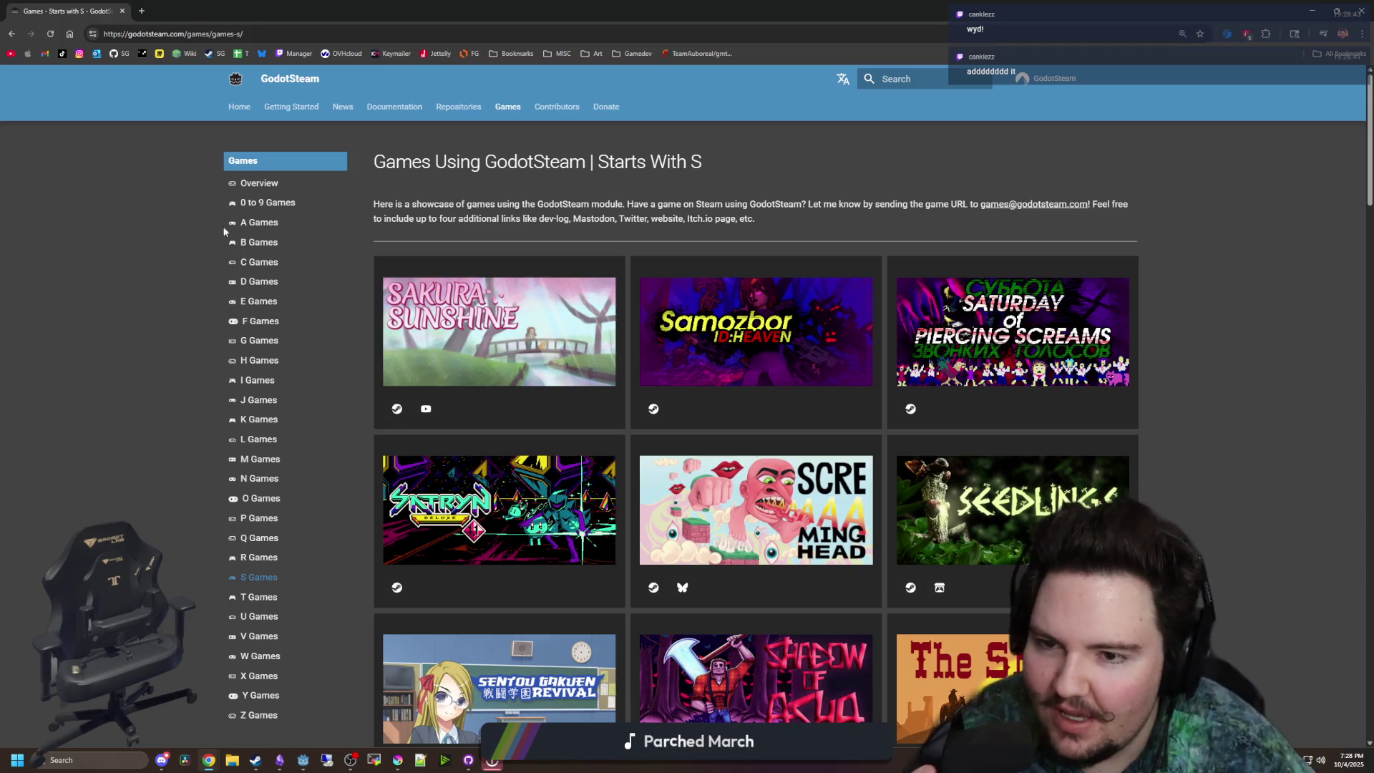
pyautogui.scroll(-4, 152, 331)
pyautogui.scroll(4, 215, 343)
# - Reach the GodotSteam Codeberg repositories via Documentation, then return to Godot
pyautogui.click(409, 110)
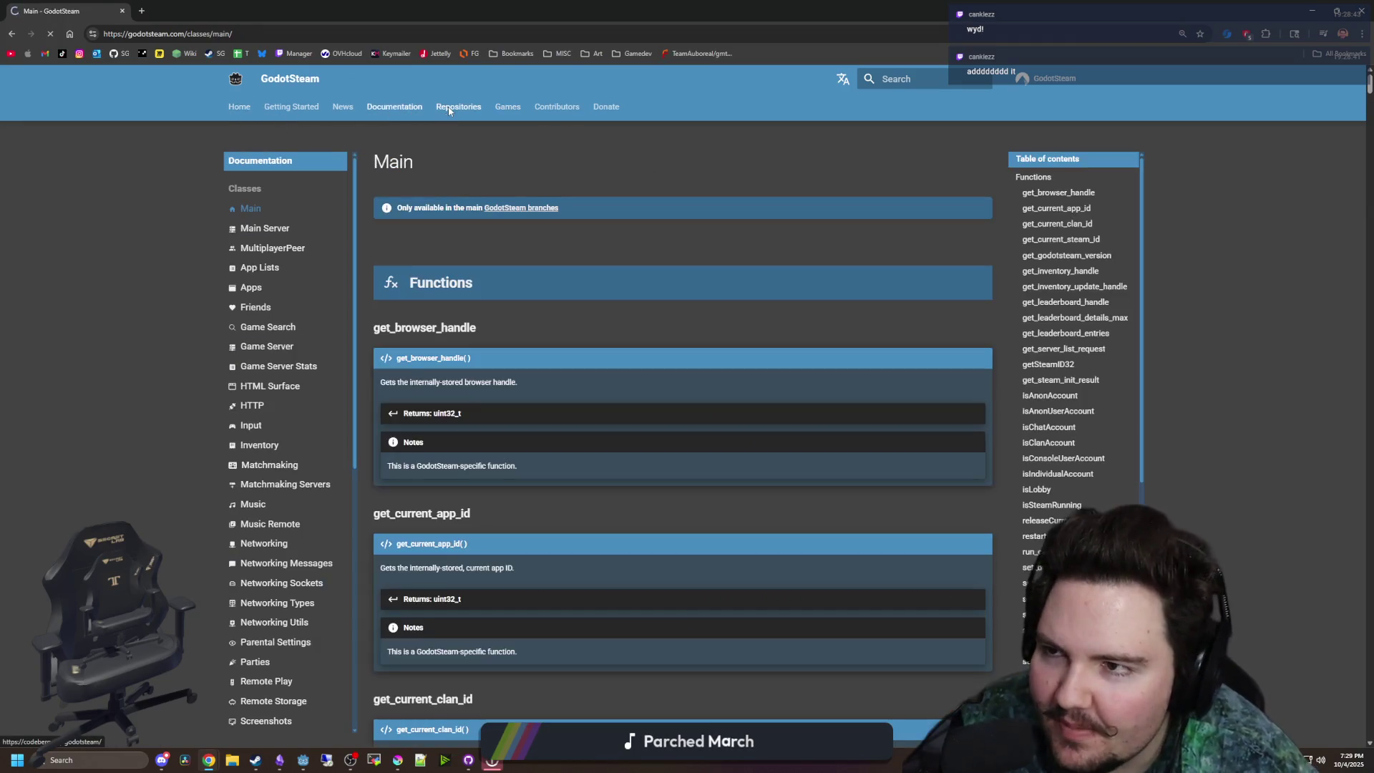
pyautogui.click(451, 108)
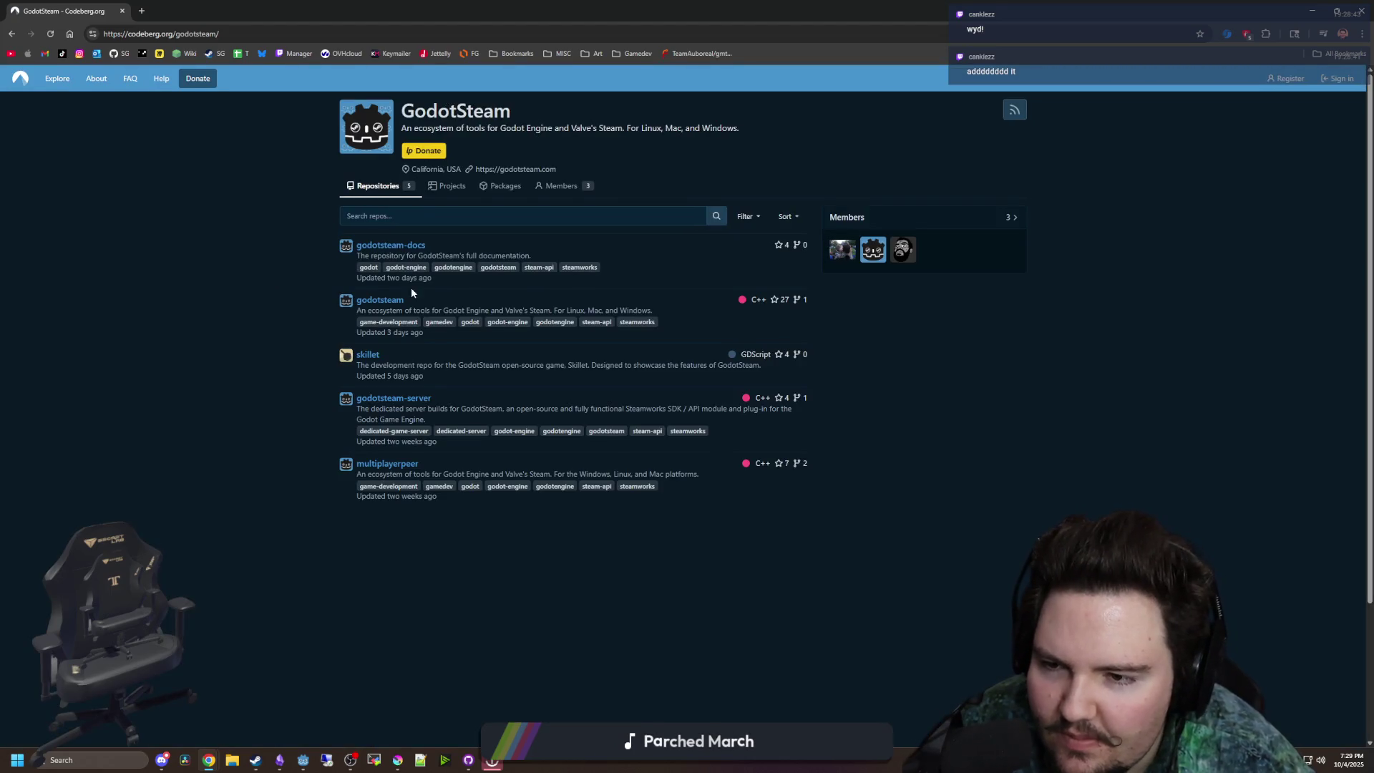
pyautogui.click(161, 761)
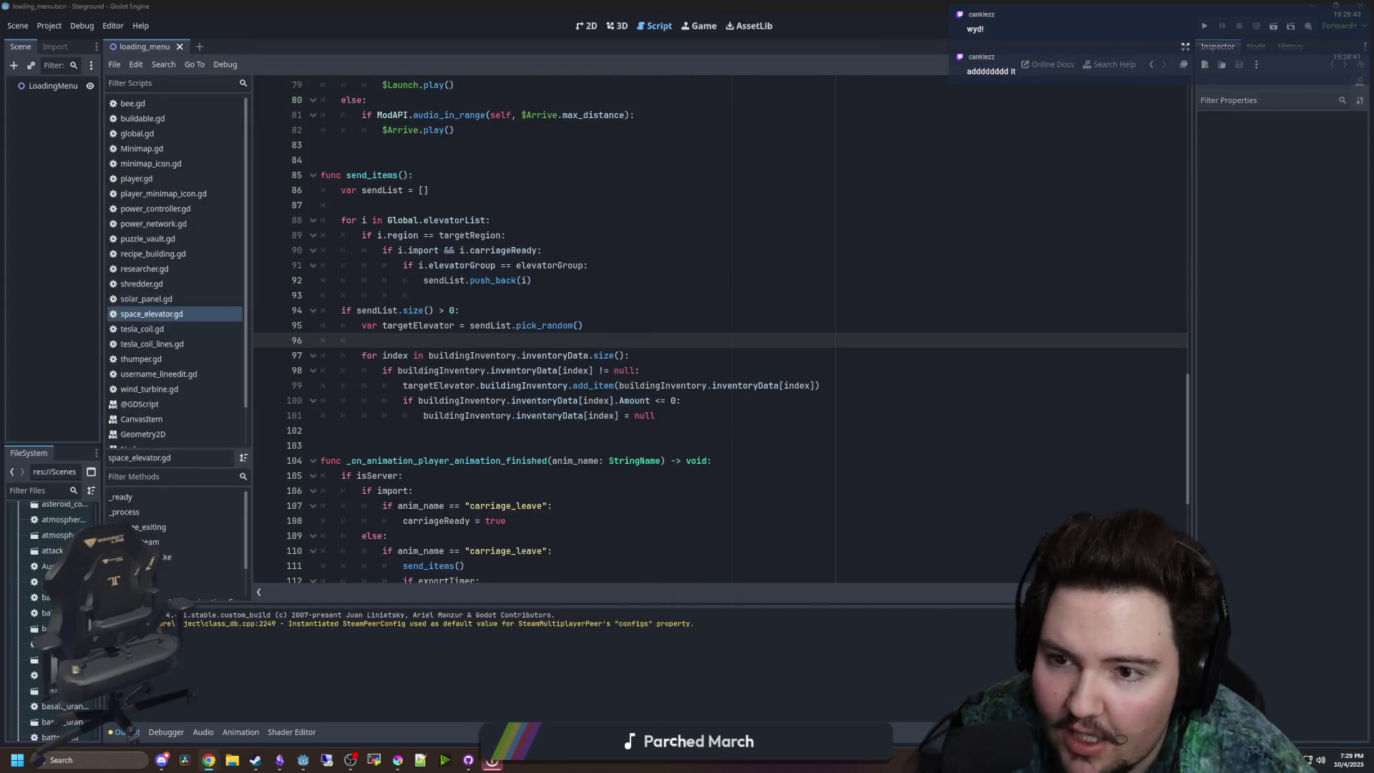
# - Bring Discord onto this monitor and open the #games-using-godotsteam channel
pyautogui.click(160, 760)
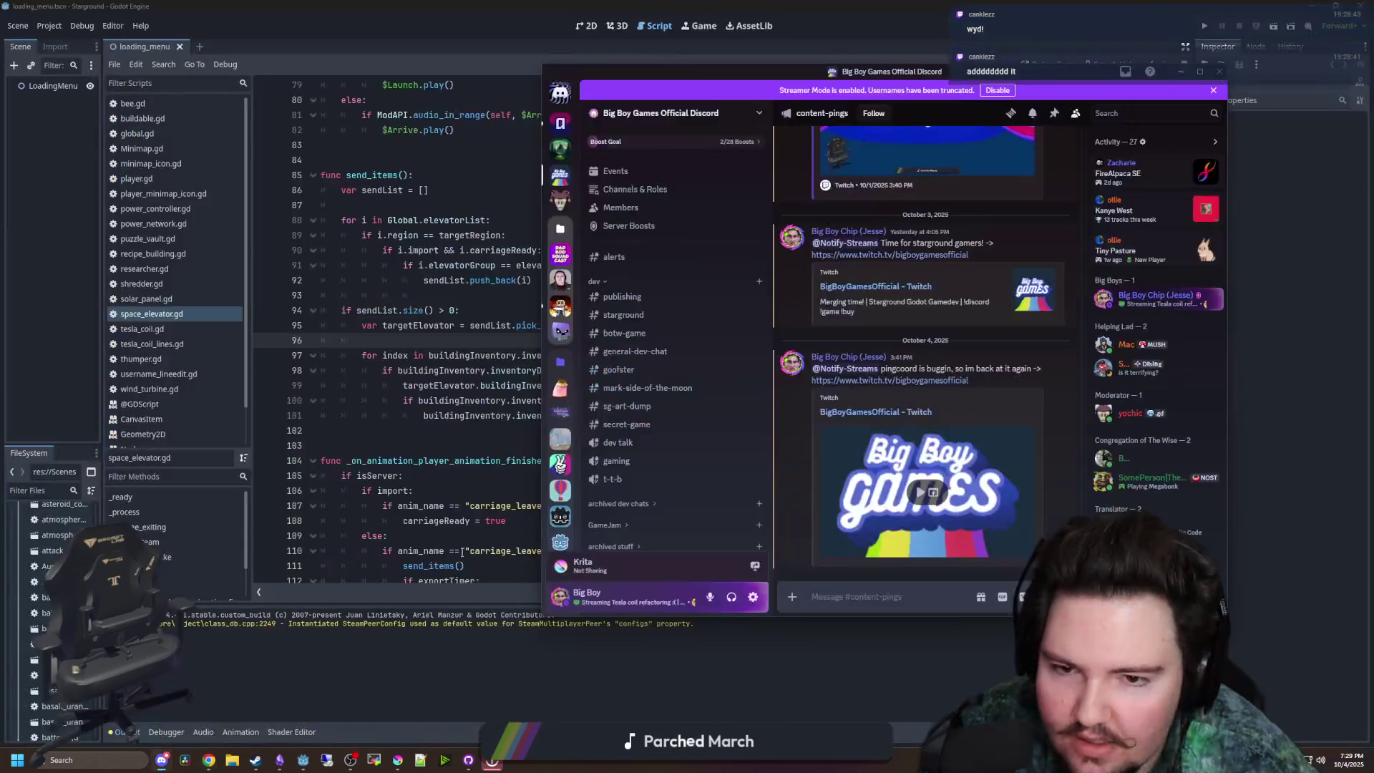
pyautogui.moveTo(635, 85); pyautogui.dragTo(1373, 84)
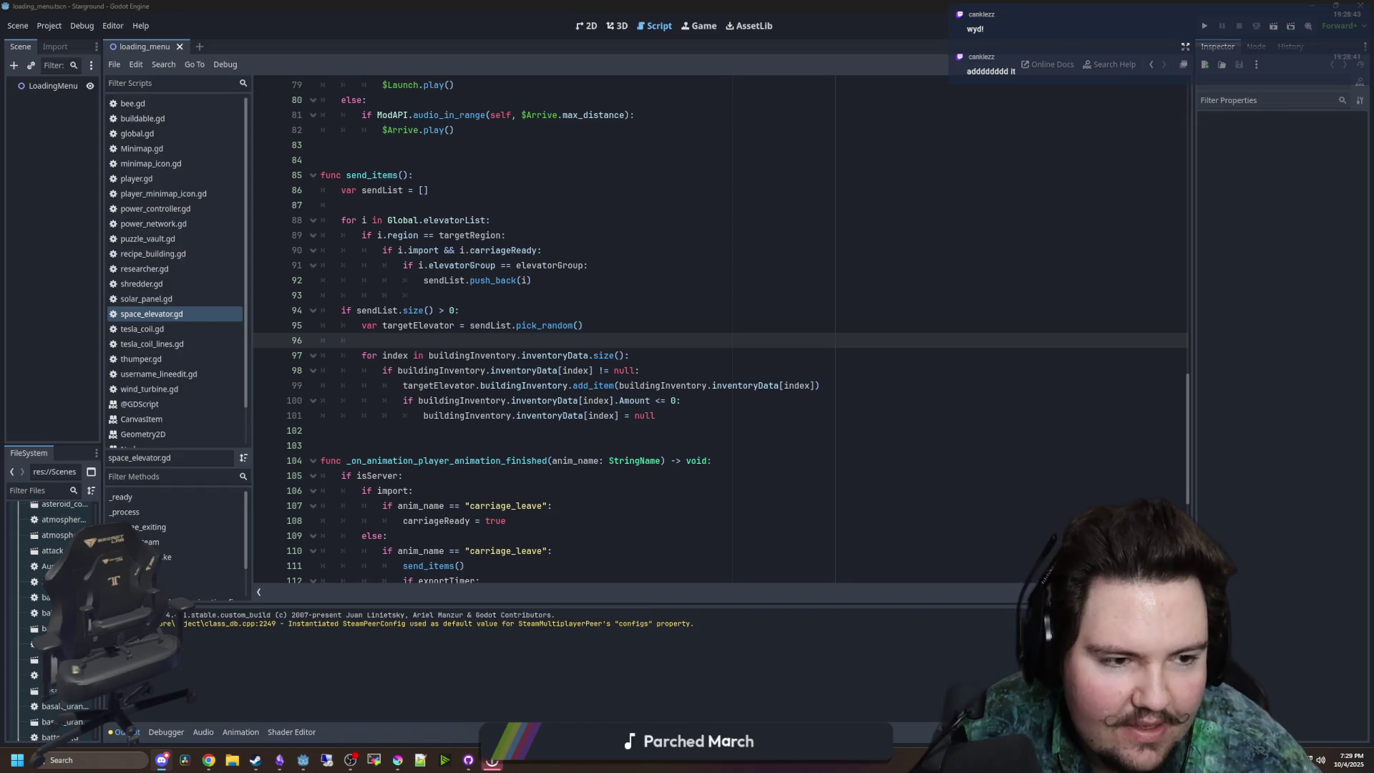
pyautogui.press('super+shift+Left')
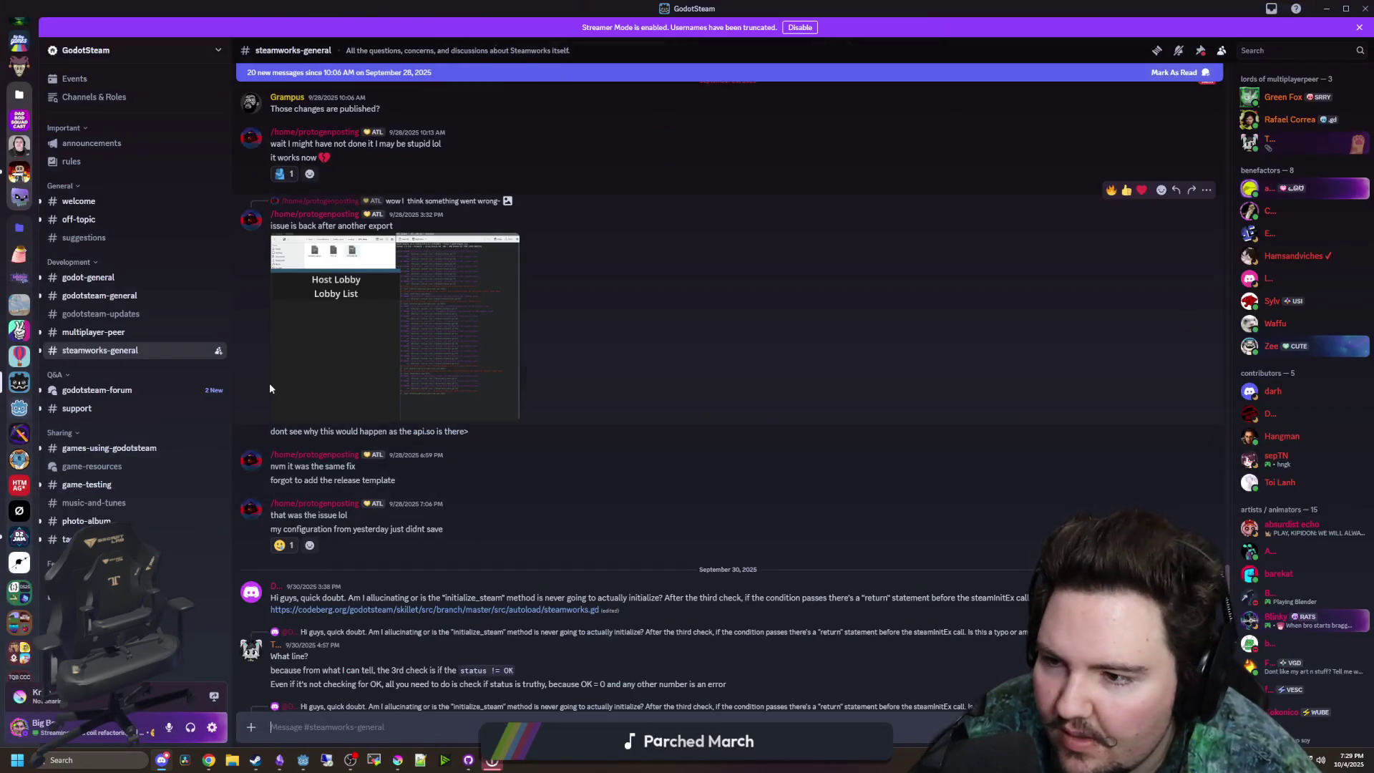
pyautogui.click(129, 449)
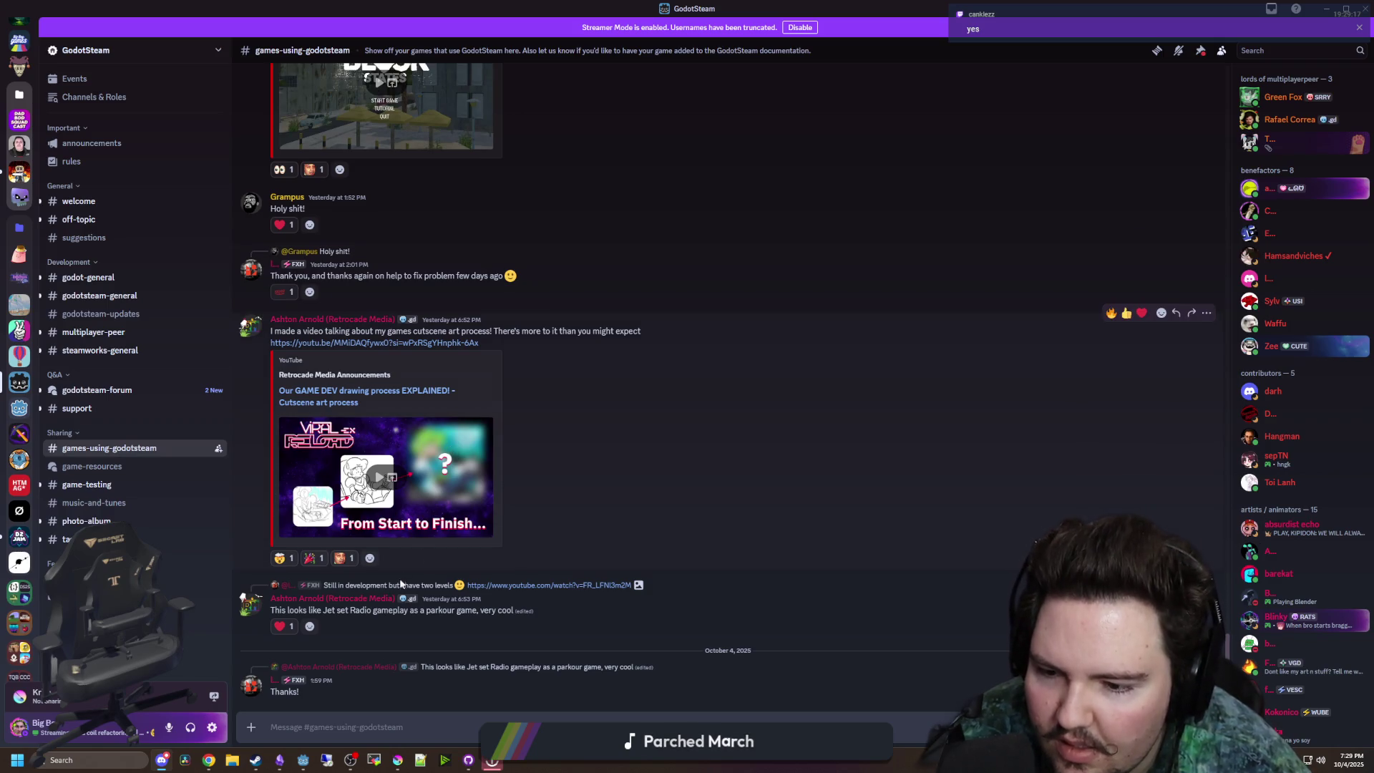
# - Scroll through the channel's recent game showcase posts
pyautogui.scroll(5, 630, 416)
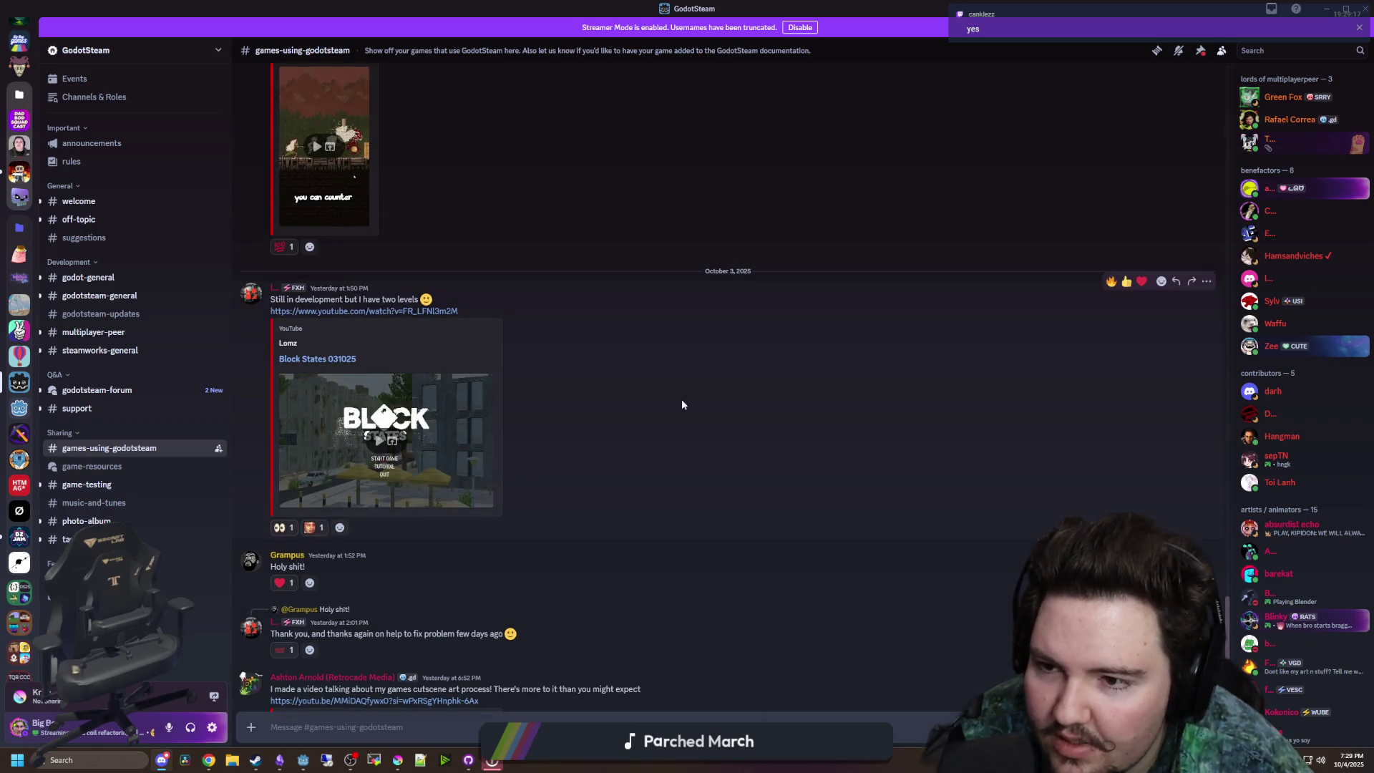
pyautogui.scroll(5, 681, 398)
pyautogui.scroll(-10, 646, 437)
pyautogui.scroll(10, 642, 434)
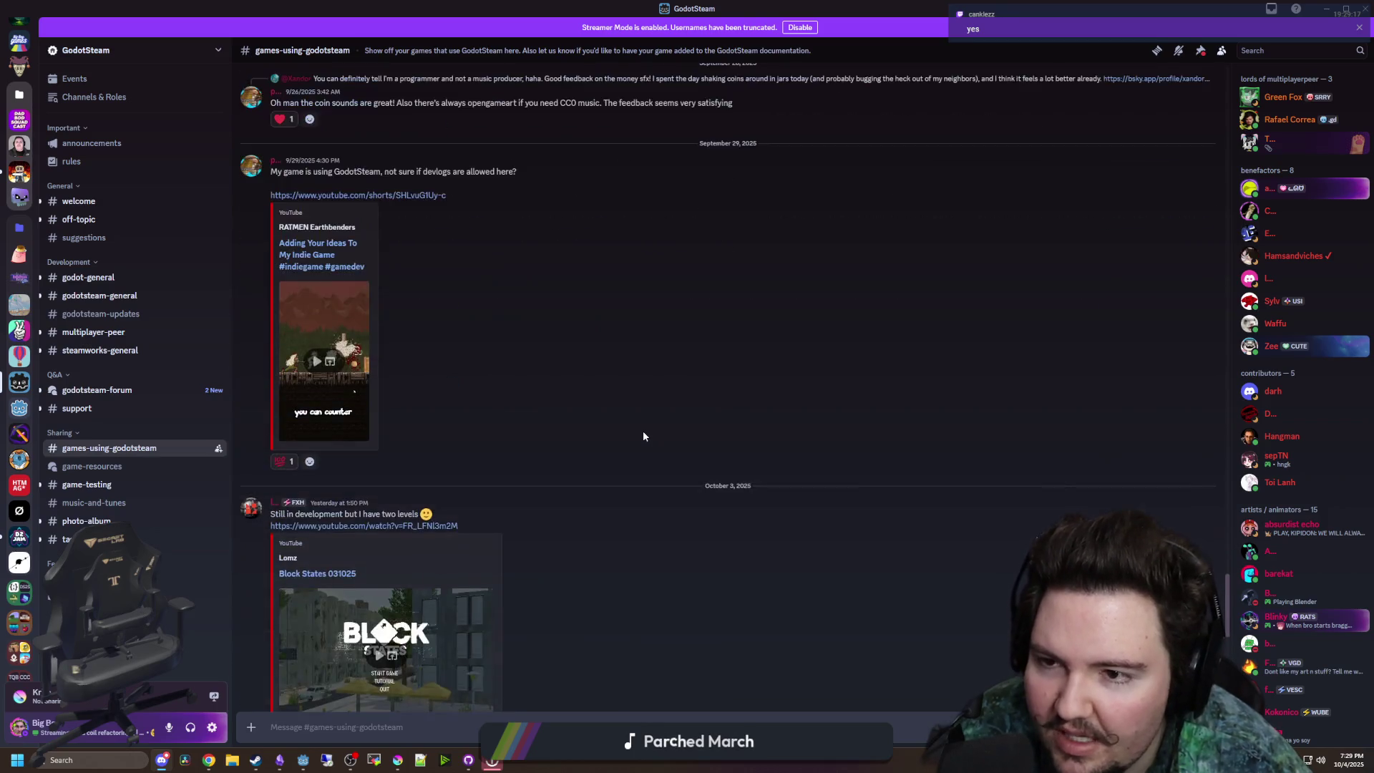
pyautogui.scroll(10, 643, 431)
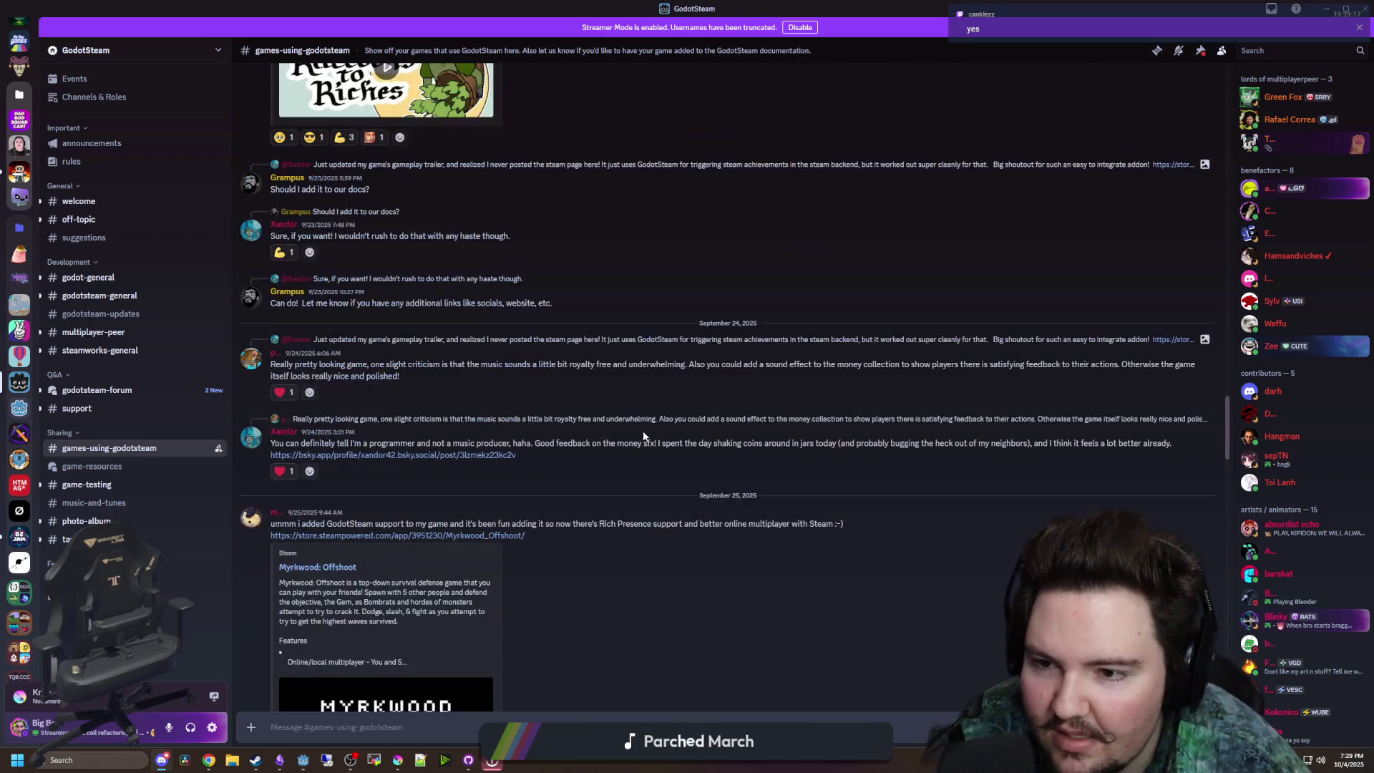
pyautogui.scroll(-5, 643, 431)
pyautogui.scroll(-5, 402, 367)
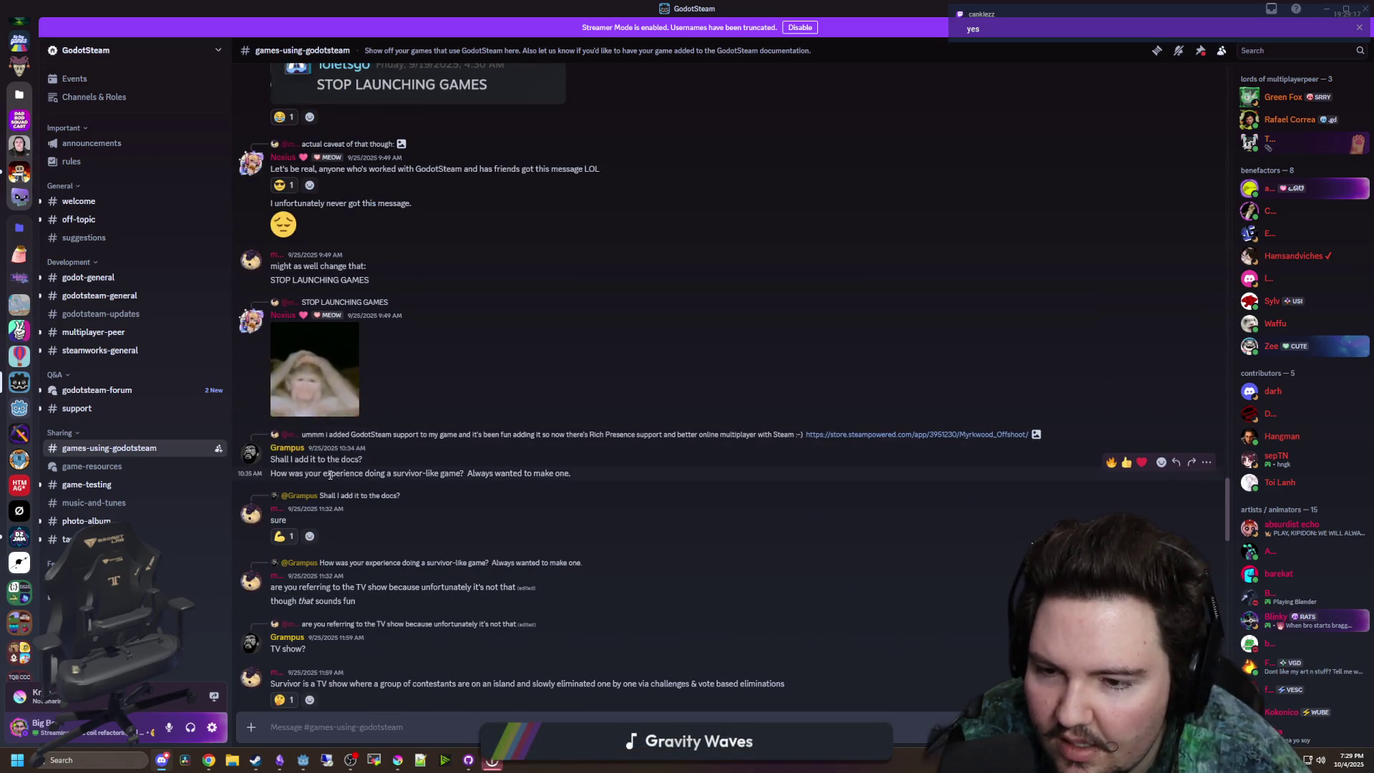
pyautogui.scroll(-15, 513, 453)
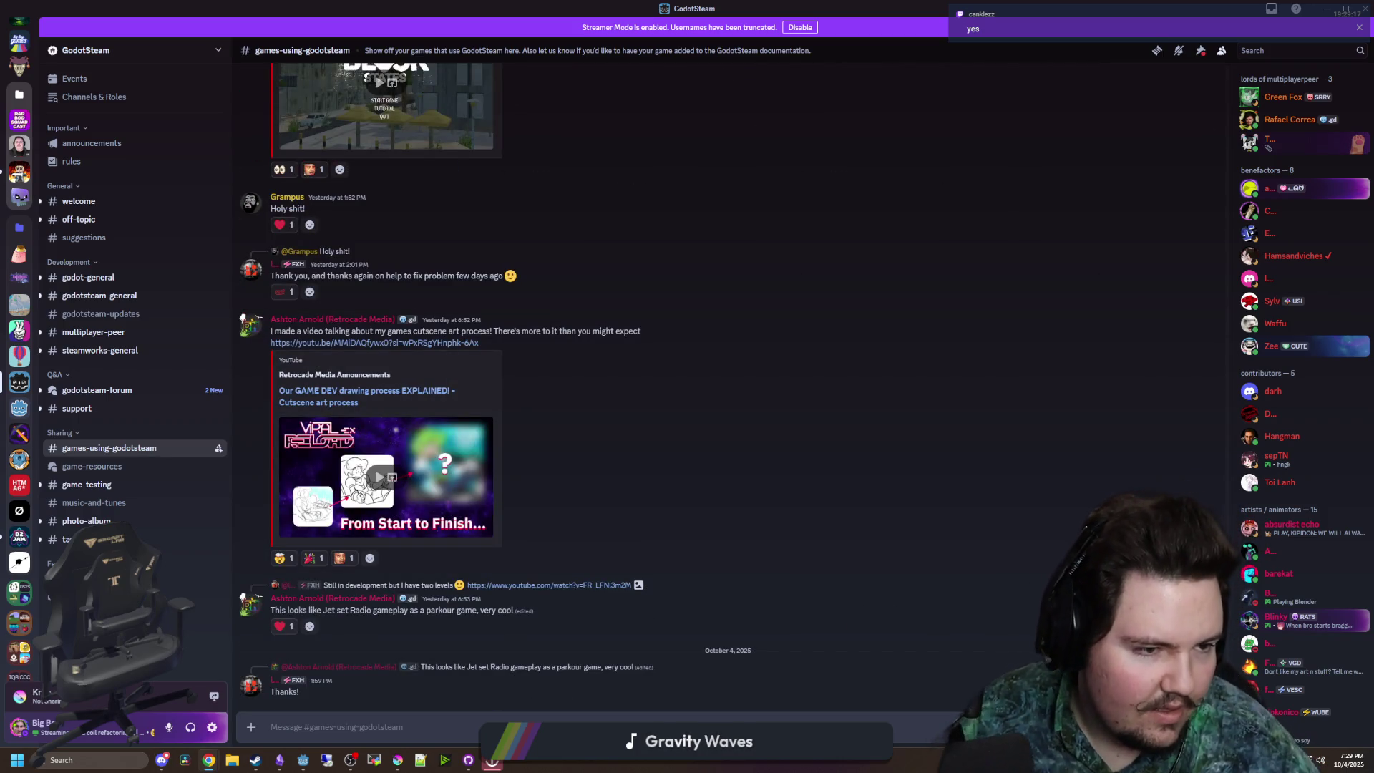
# - Paste the game's Steam store link into the channel's message box
pyautogui.click(317, 719)
pyautogui.hotkey('ctrl', 'v')
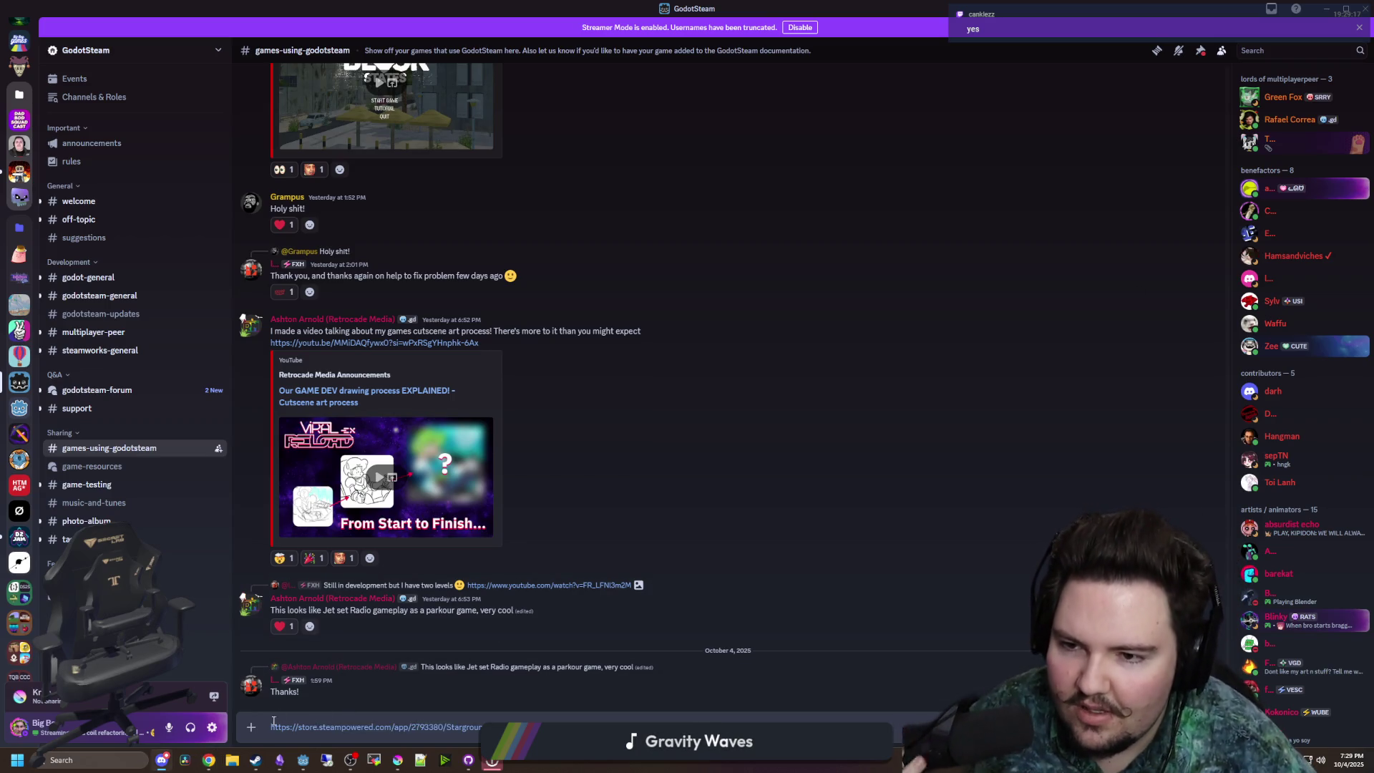
pyautogui.scroll(15, 600, 501)
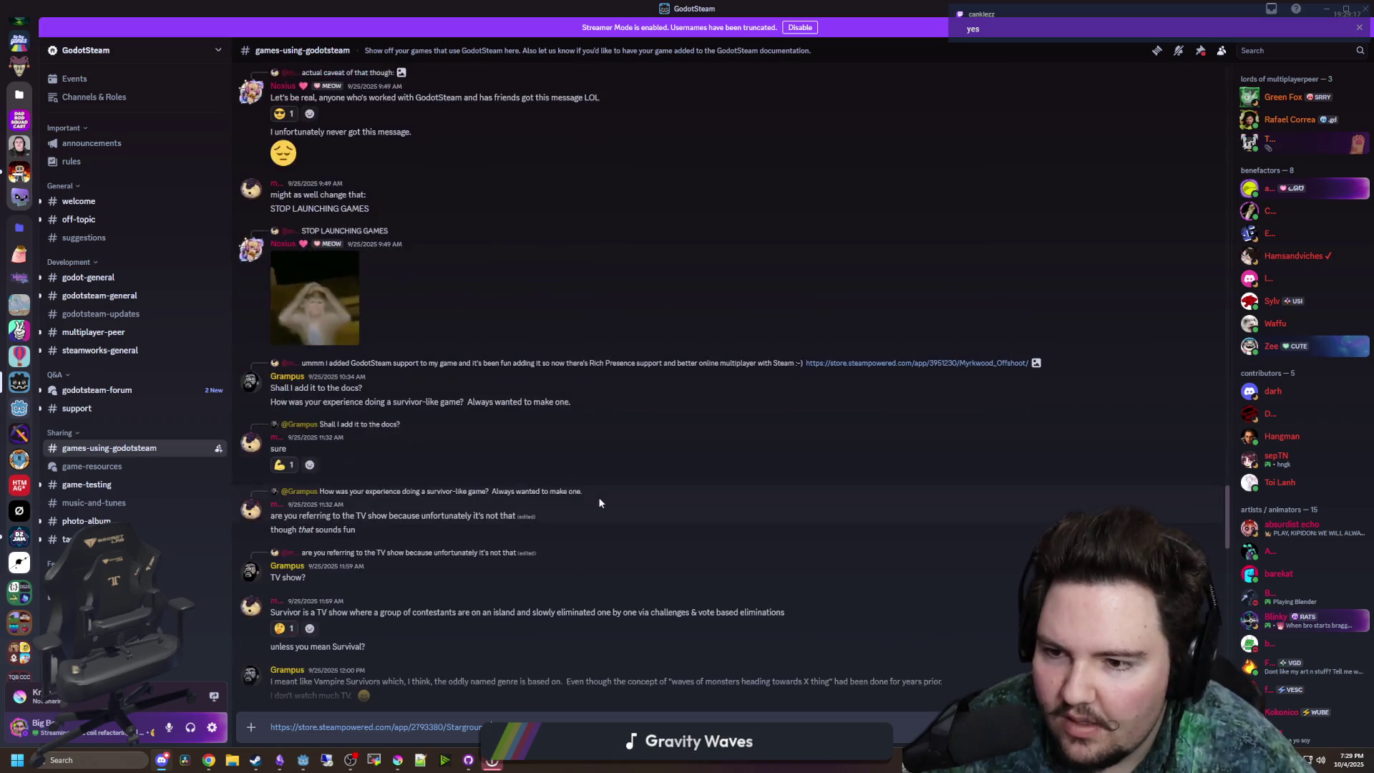
pyautogui.scroll(8, 592, 495)
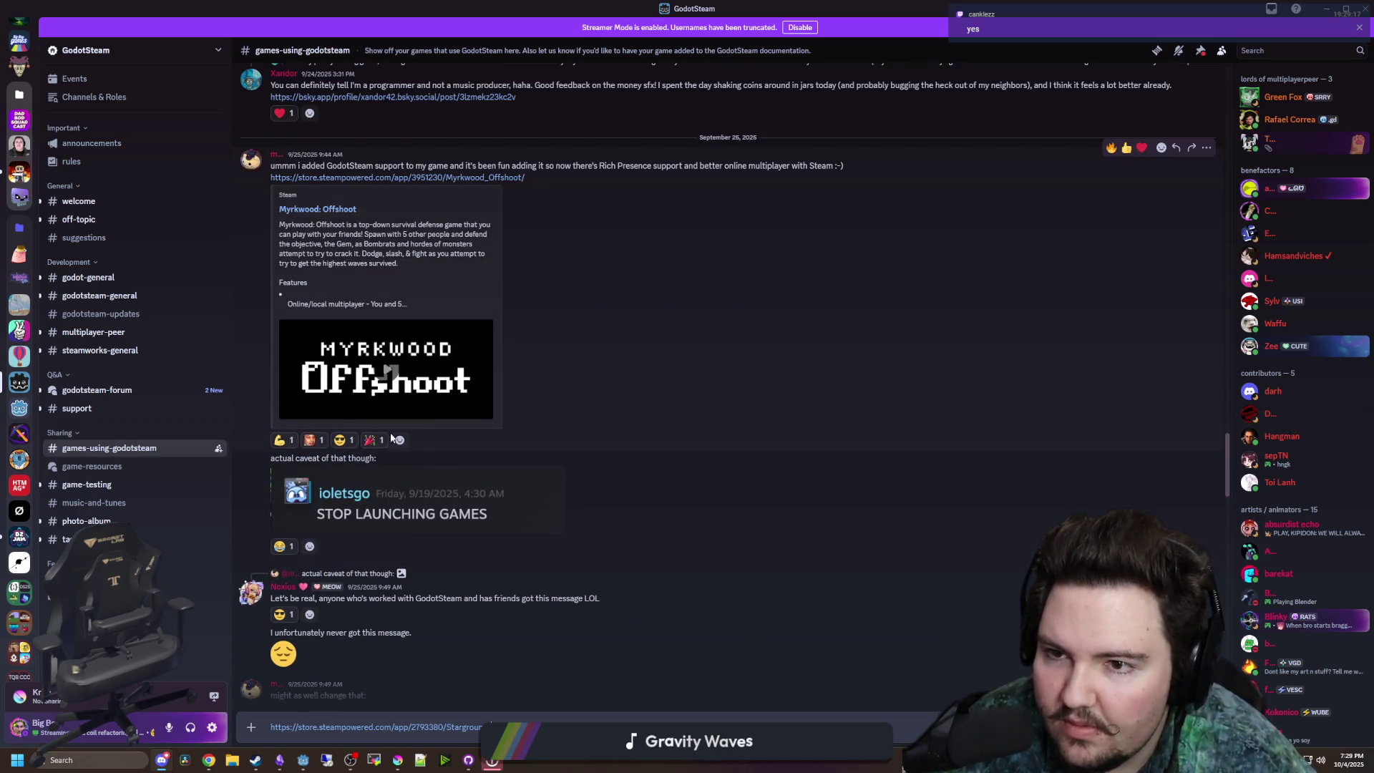
pyautogui.scroll(-20, 391, 438)
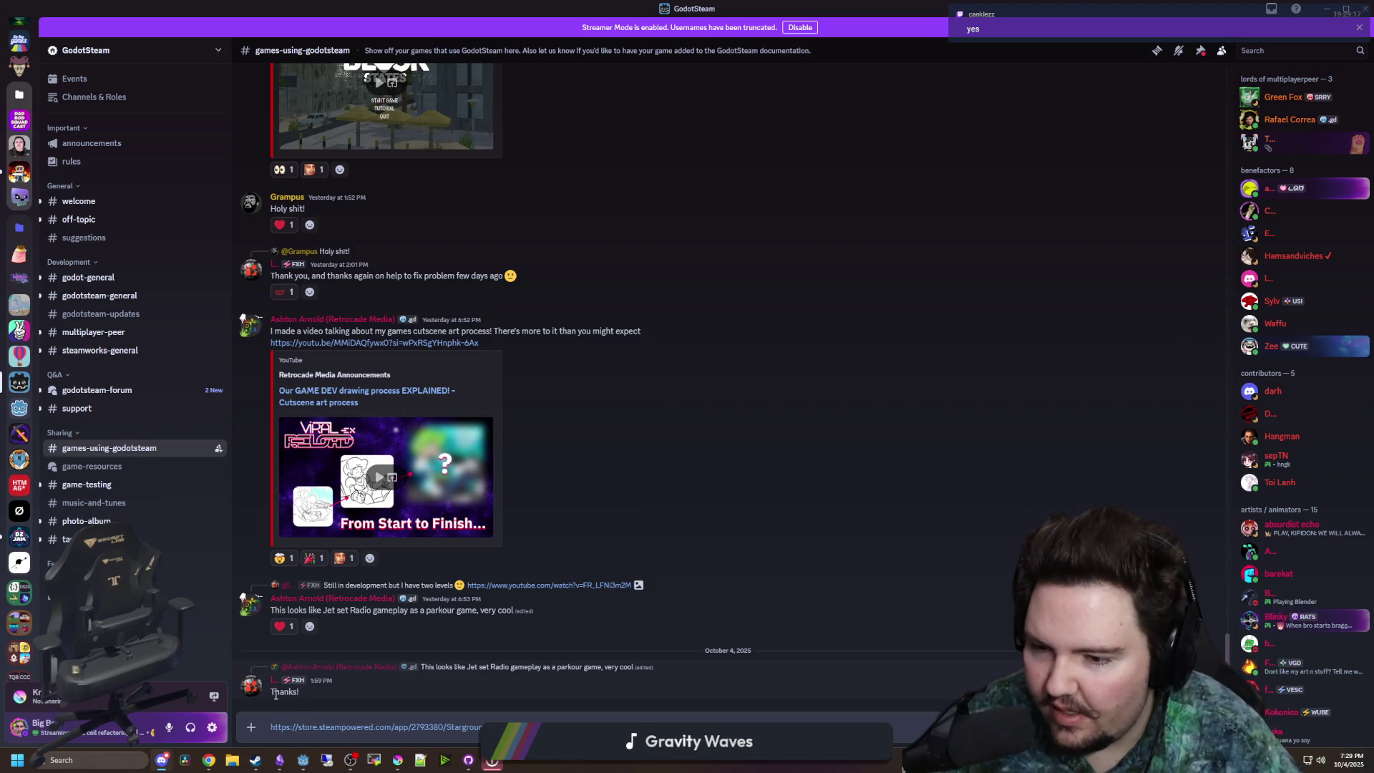
# - Add a line above the link saying the automation/dungeon crawler game is almost 2 years in work
pyautogui.hotkey('shift', 'Return')
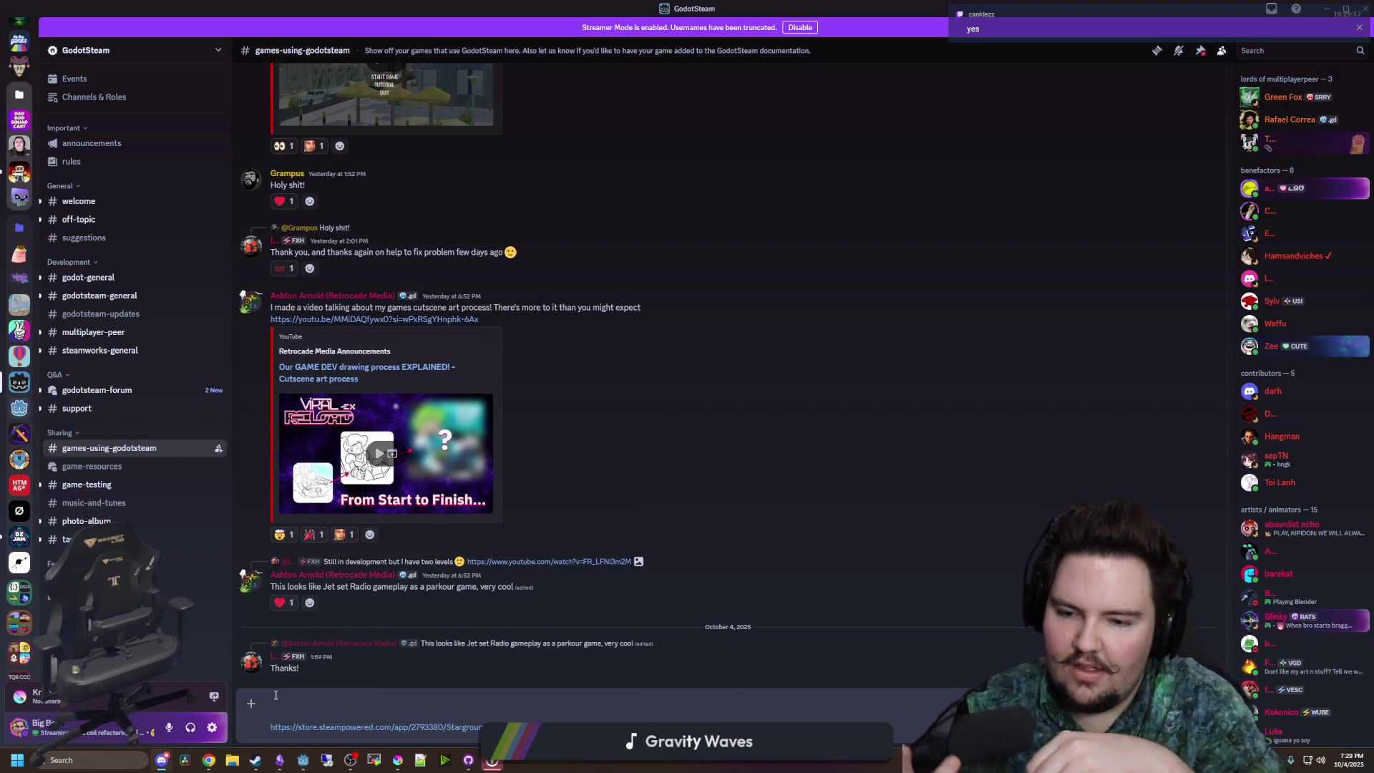
pyautogui.write("I've b")
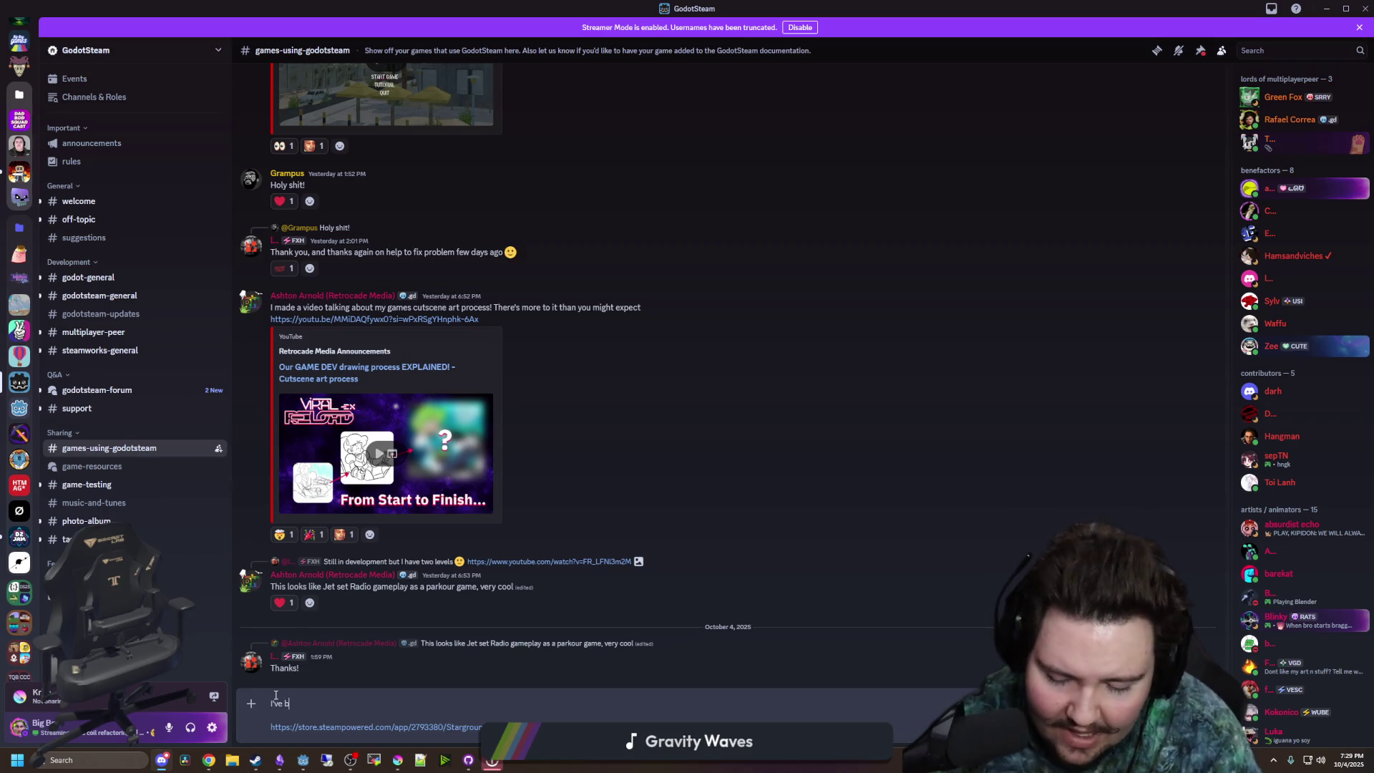
pyautogui.write('een working on this au')
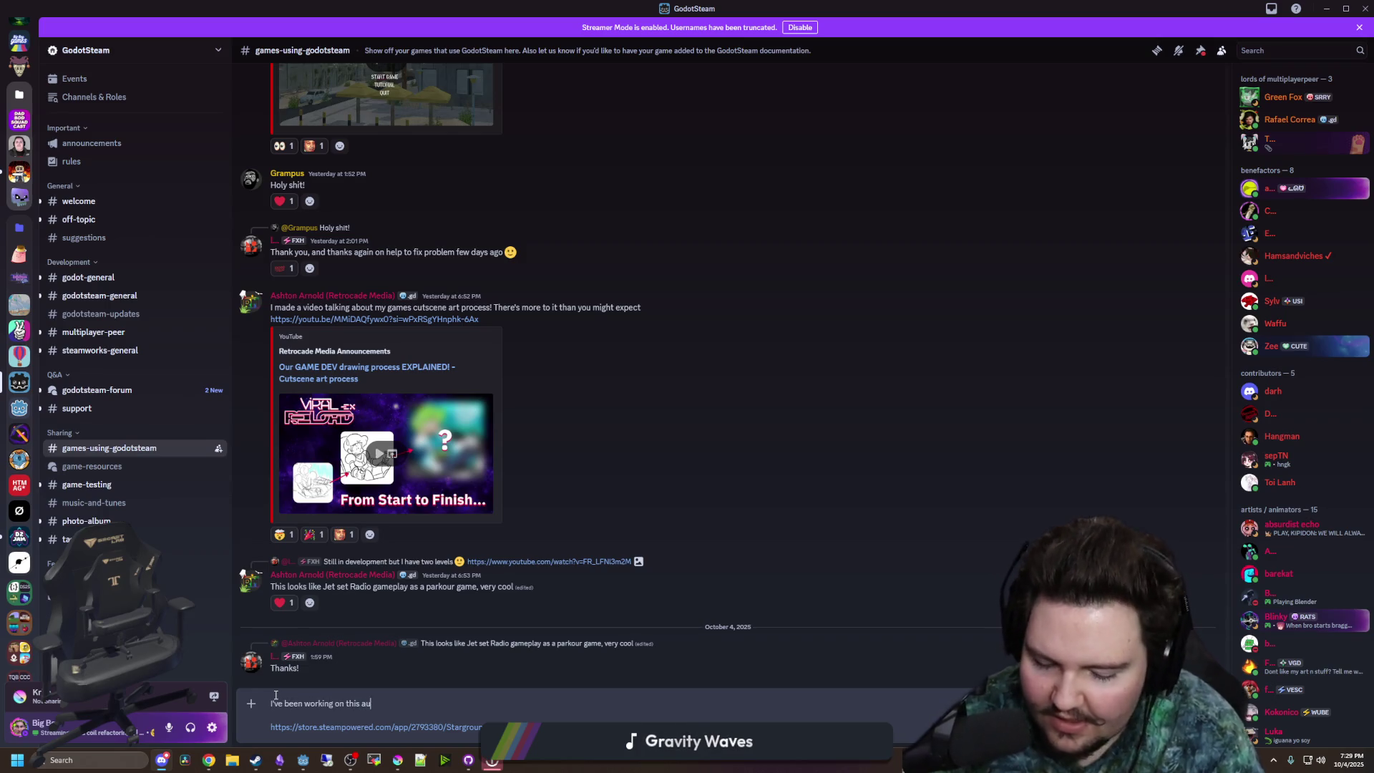
pyautogui.write('tomation/dung')
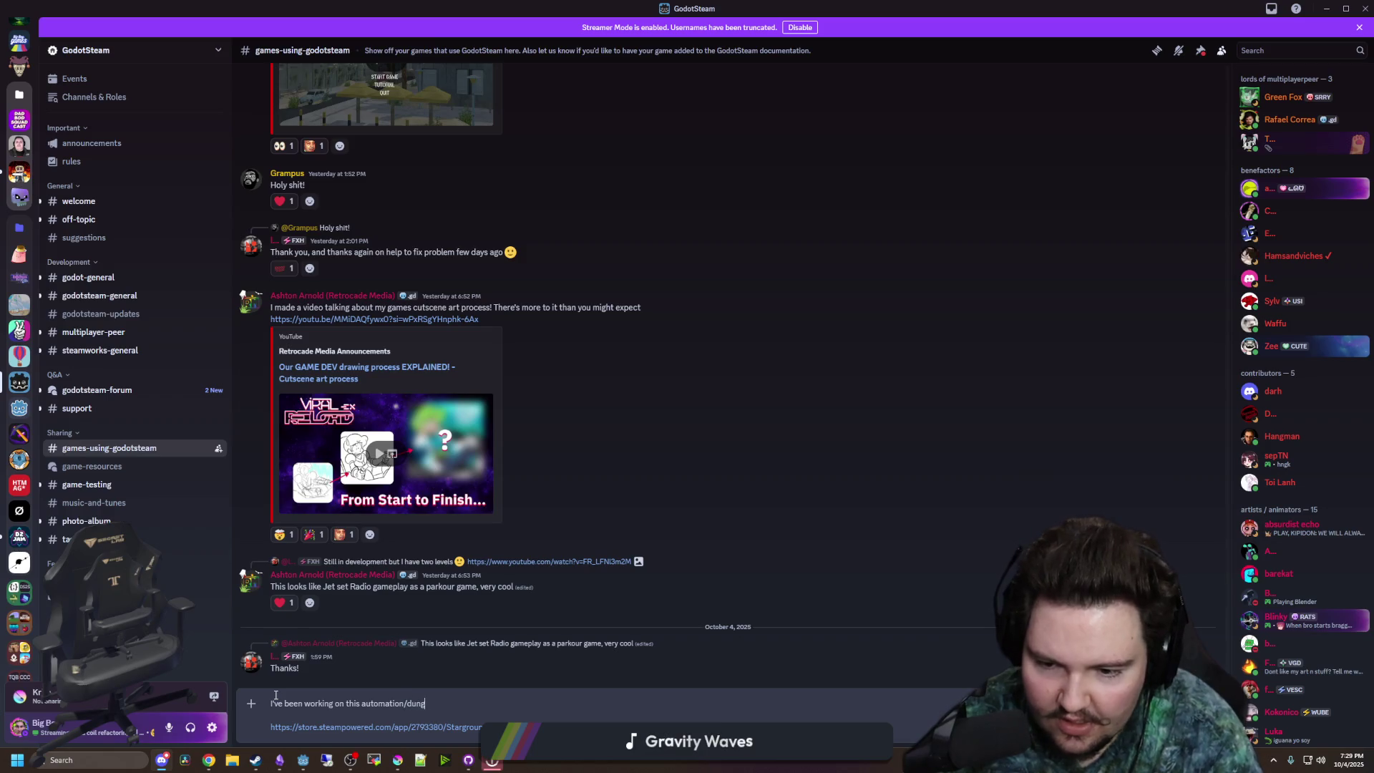
pyautogui.write('eon crawler game for')
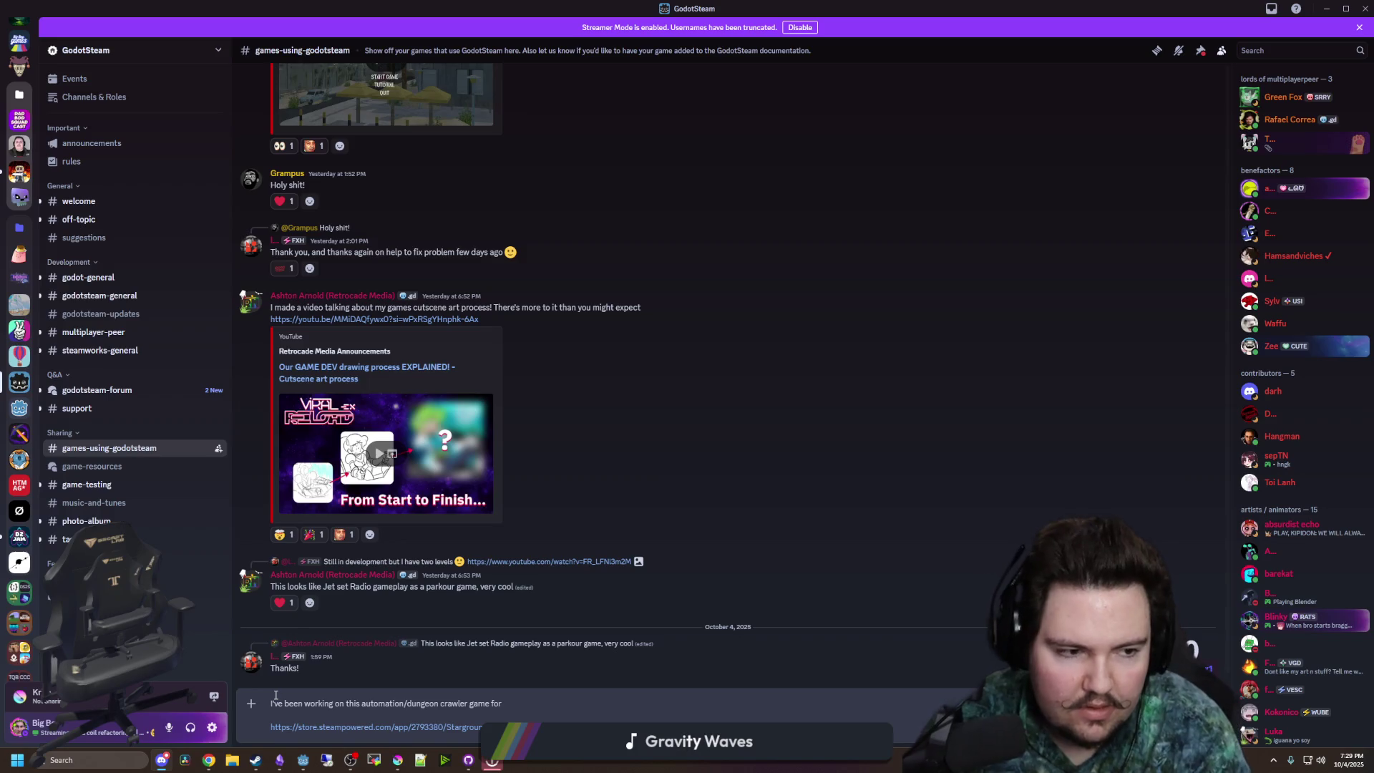
pyautogui.write(' almost 2 year')
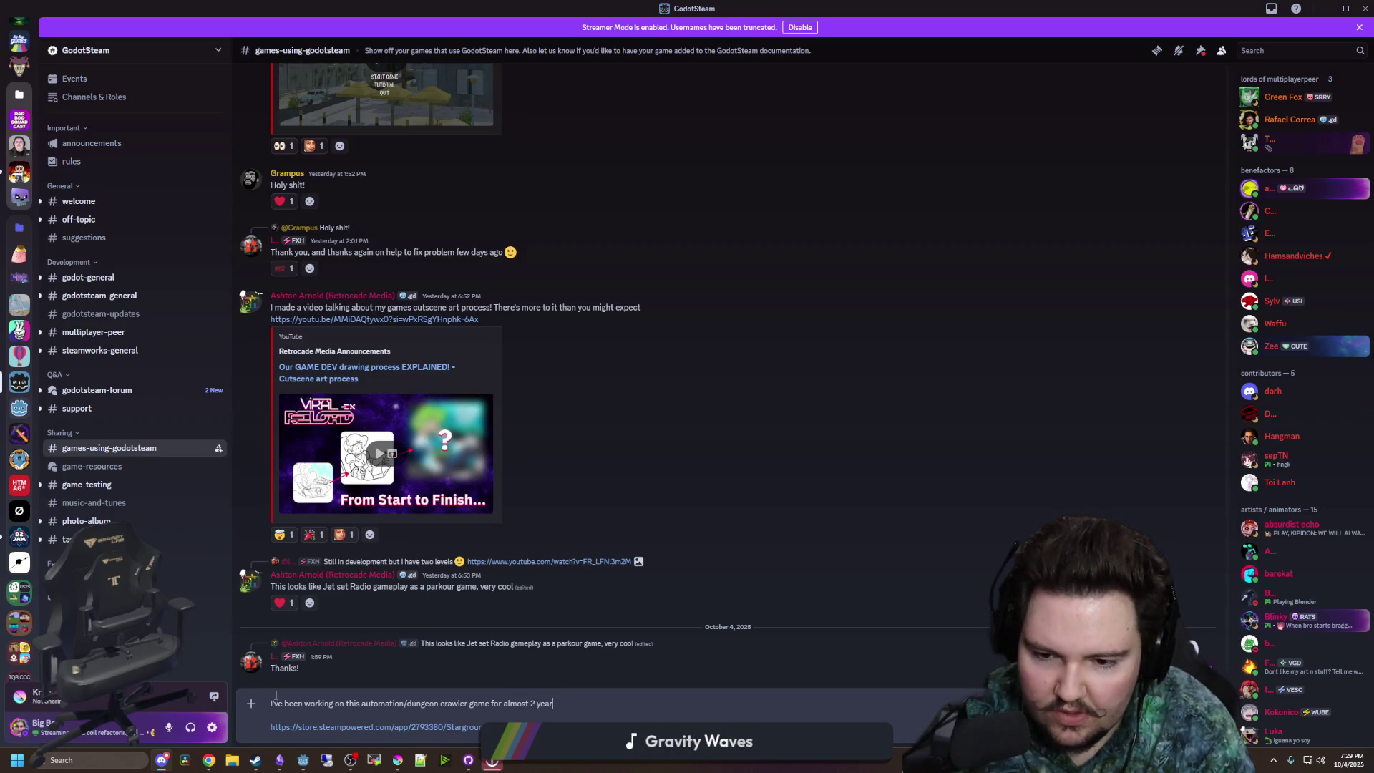
pyautogui.write('s now, and have ')
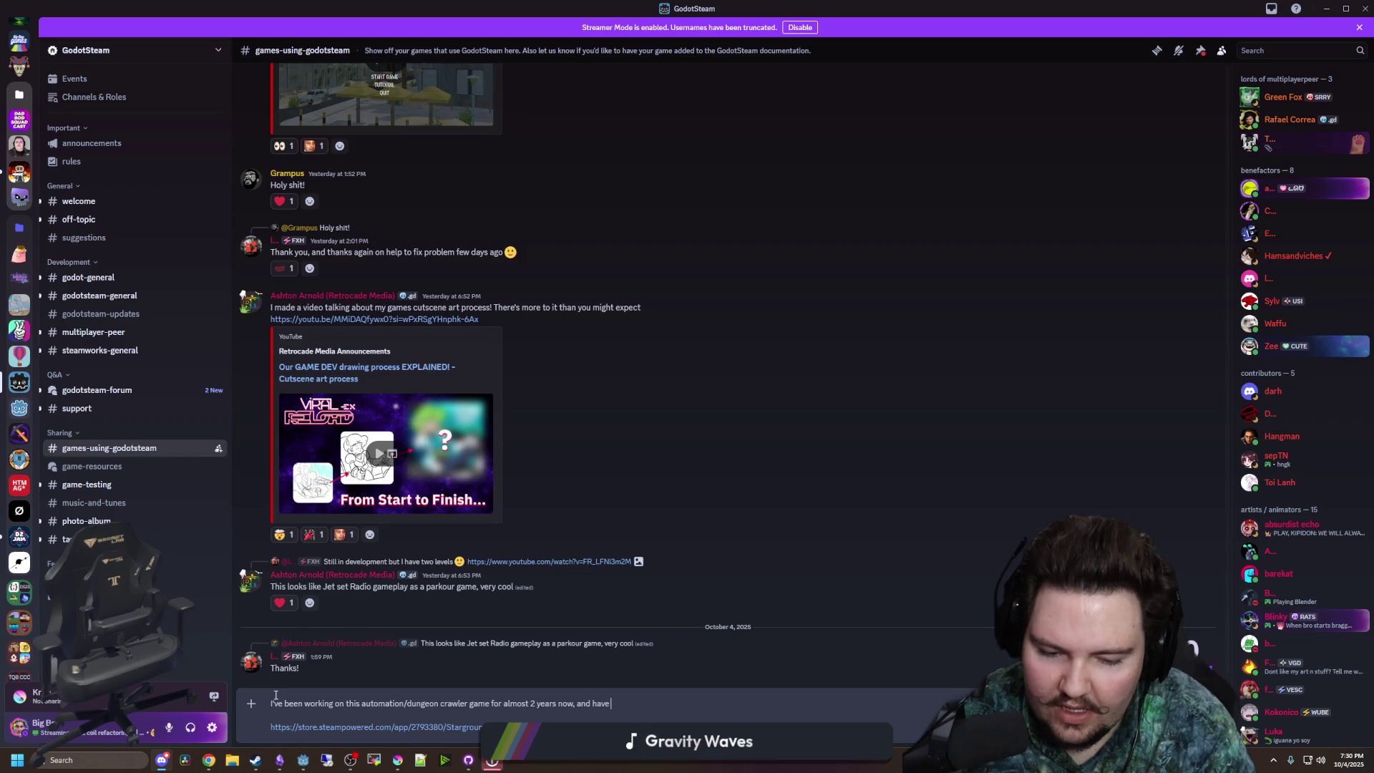
pyautogui.write('had a good tim')
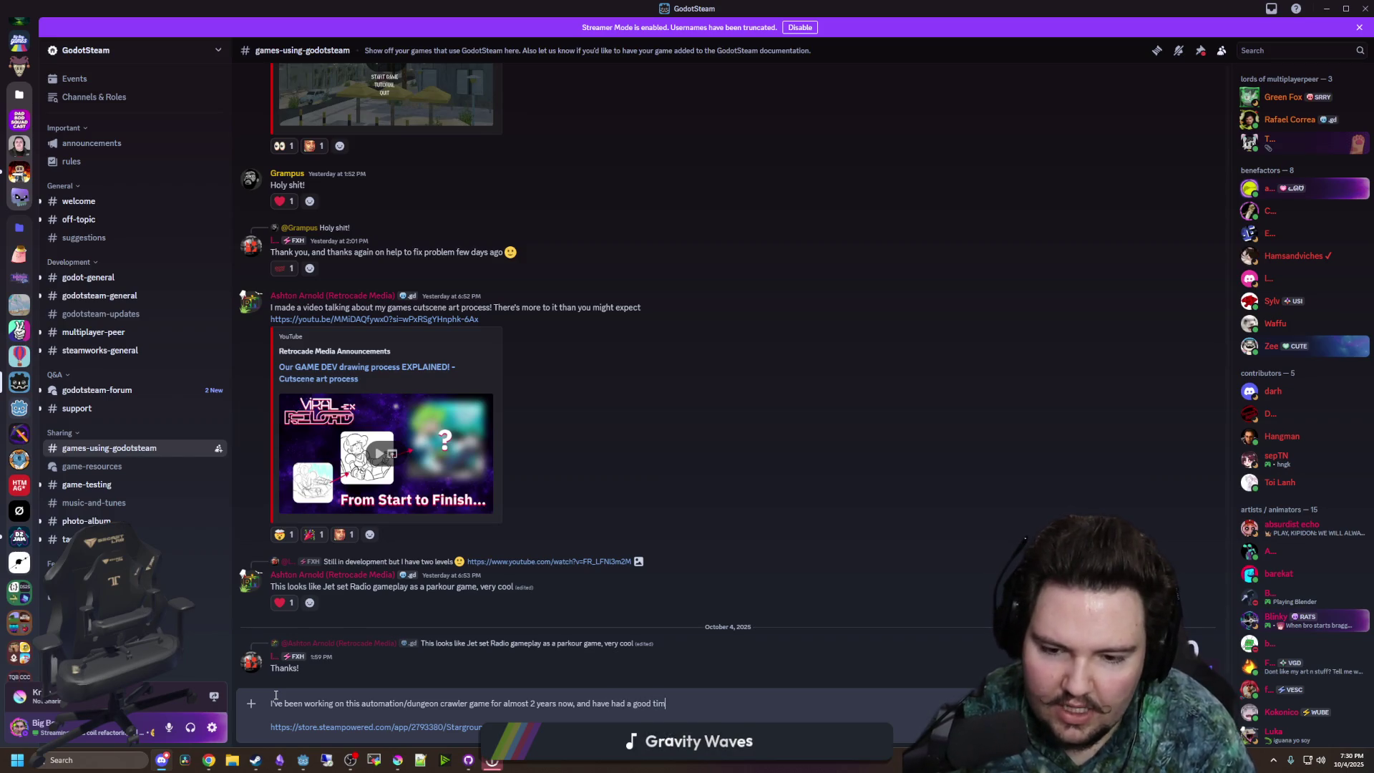
pyautogui.write('e using GodotSt')
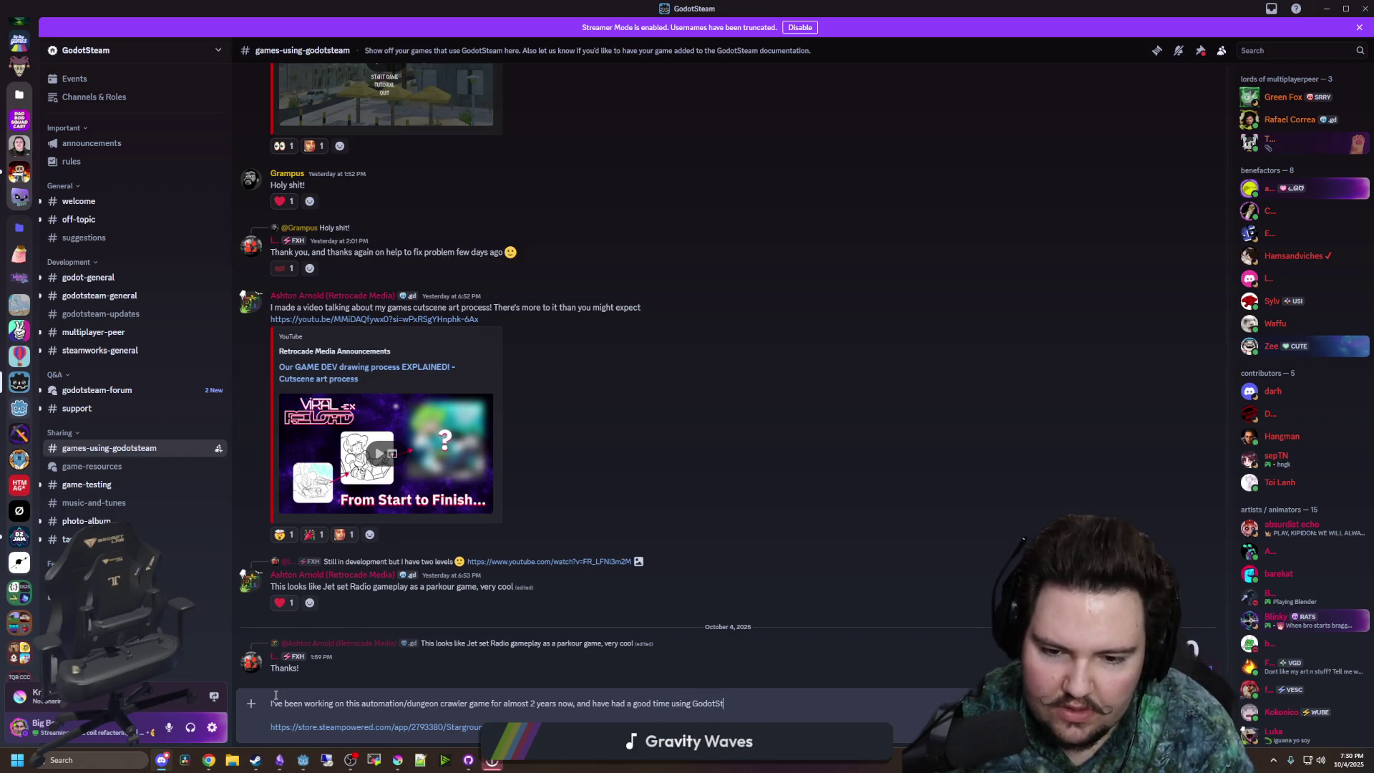
pyautogui.write('eam for all the multip')
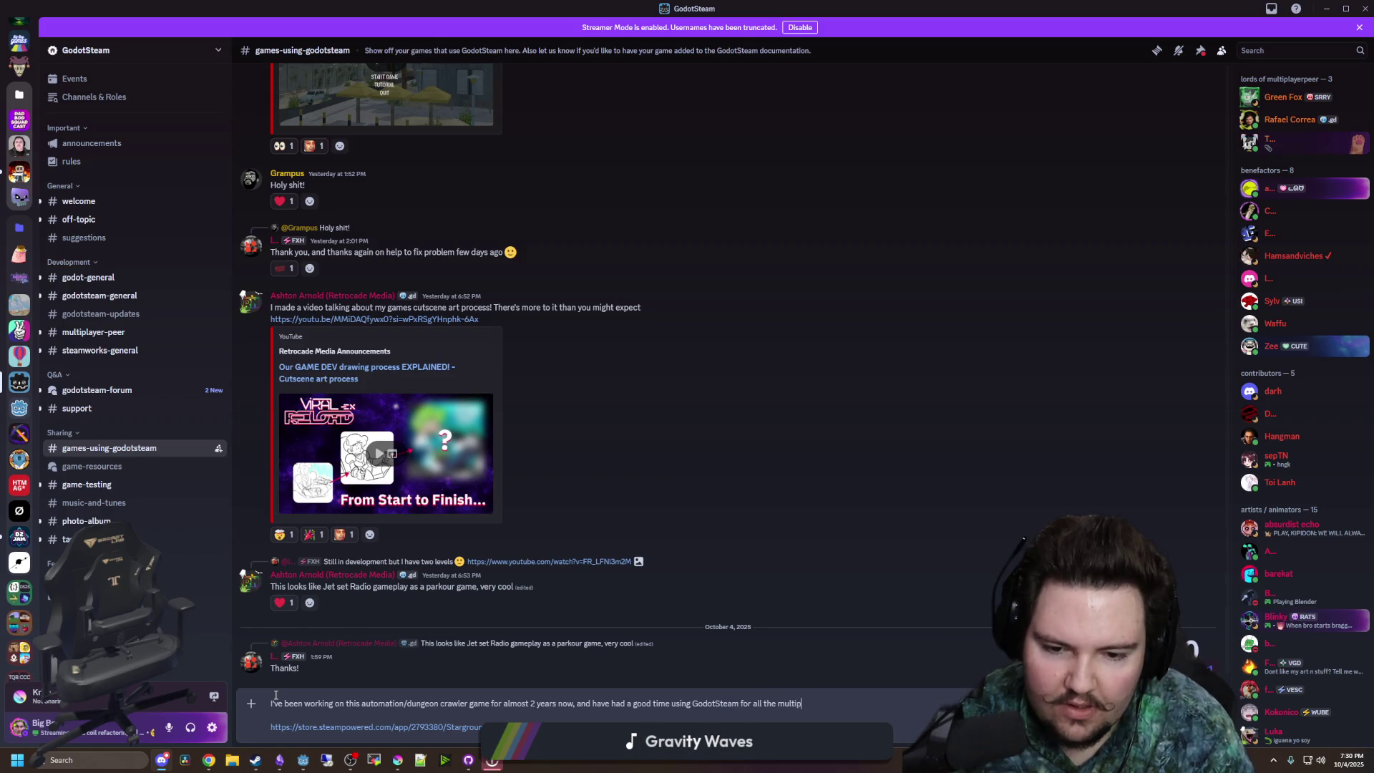
pyautogui.write('layer and suck')
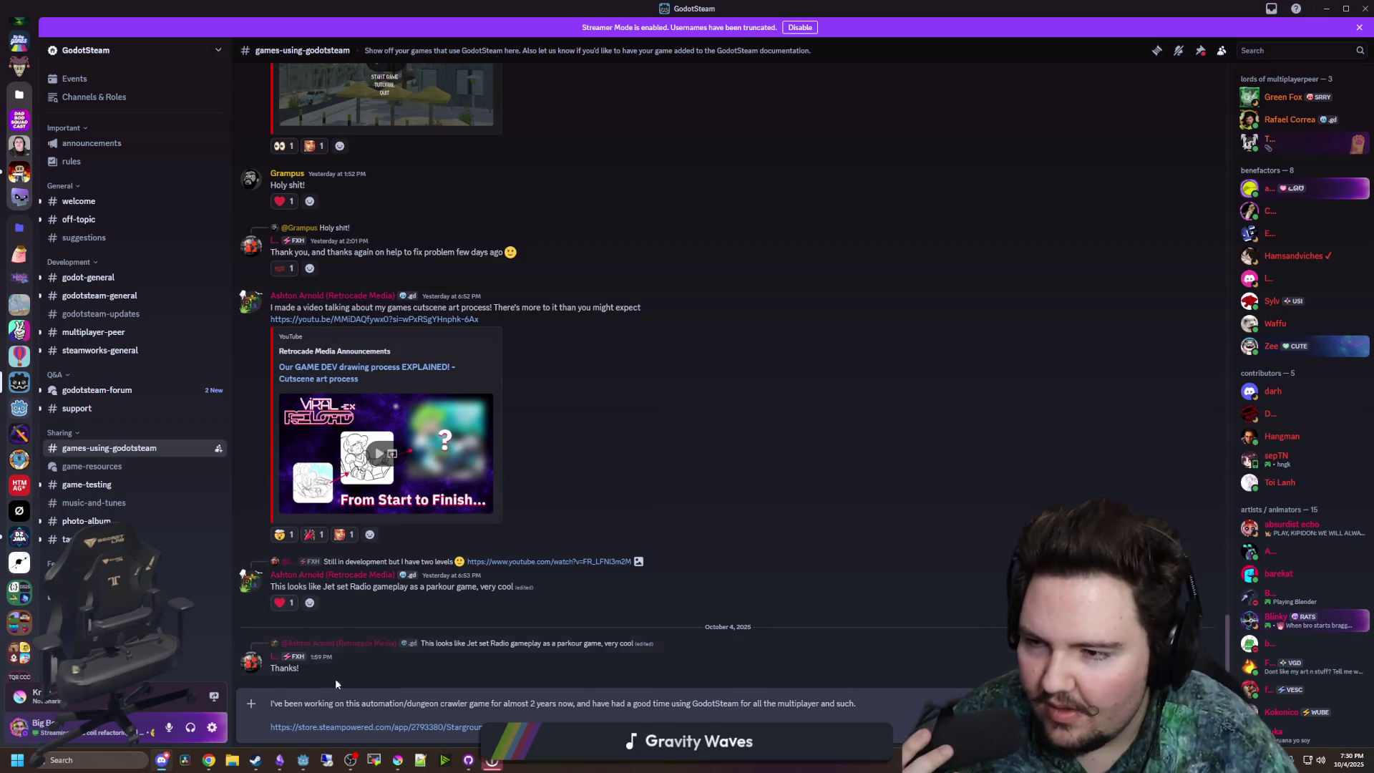
pyautogui.scroll(15, 335, 678)
pyautogui.scroll(10, 373, 459)
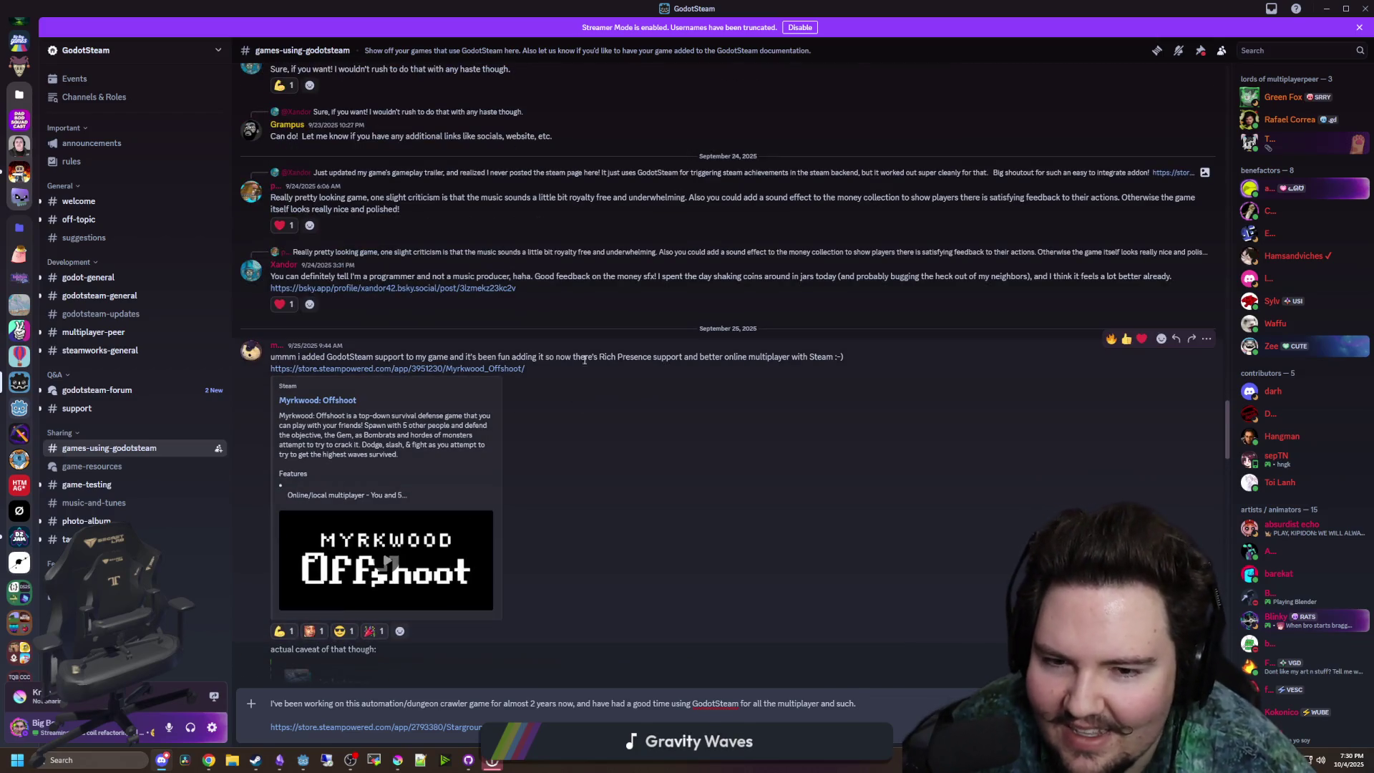
pyautogui.scroll(8, 536, 326)
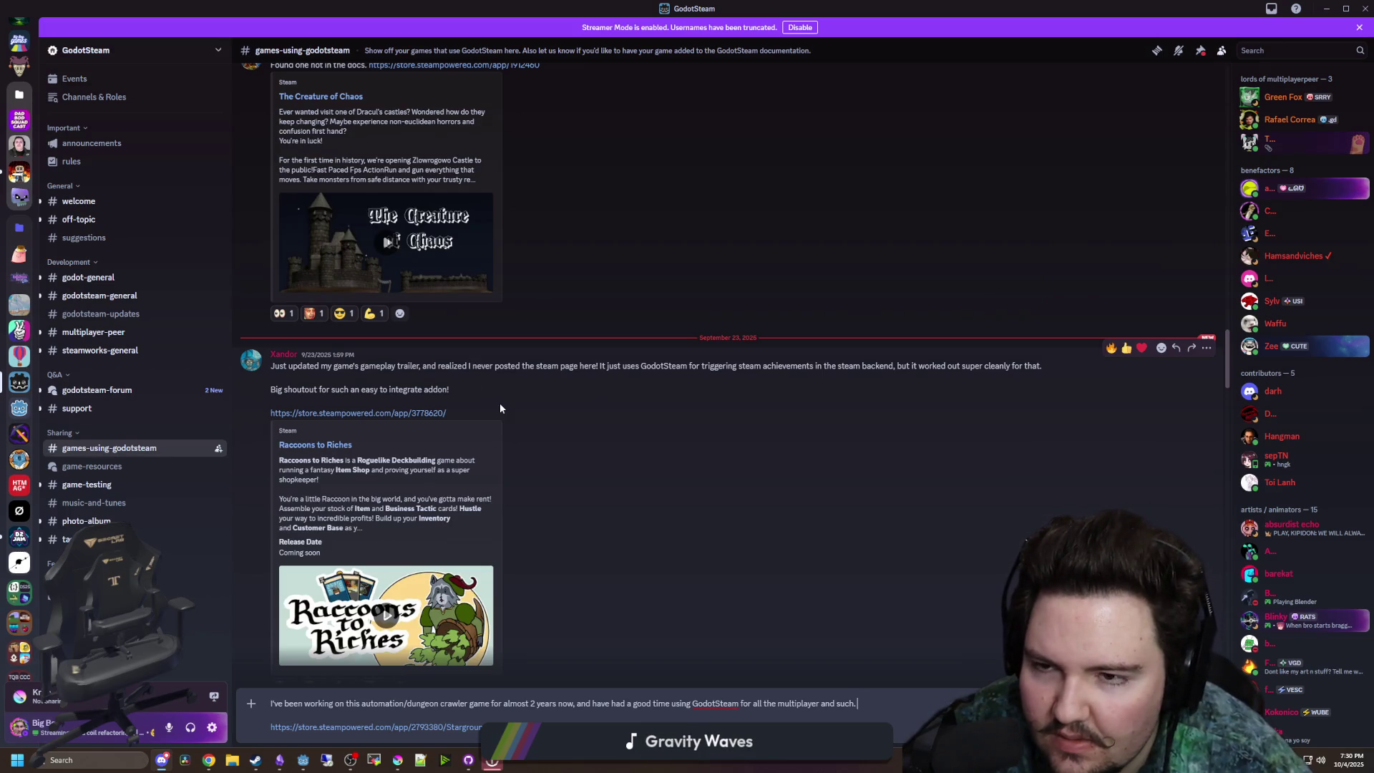
pyautogui.scroll(10, 469, 361)
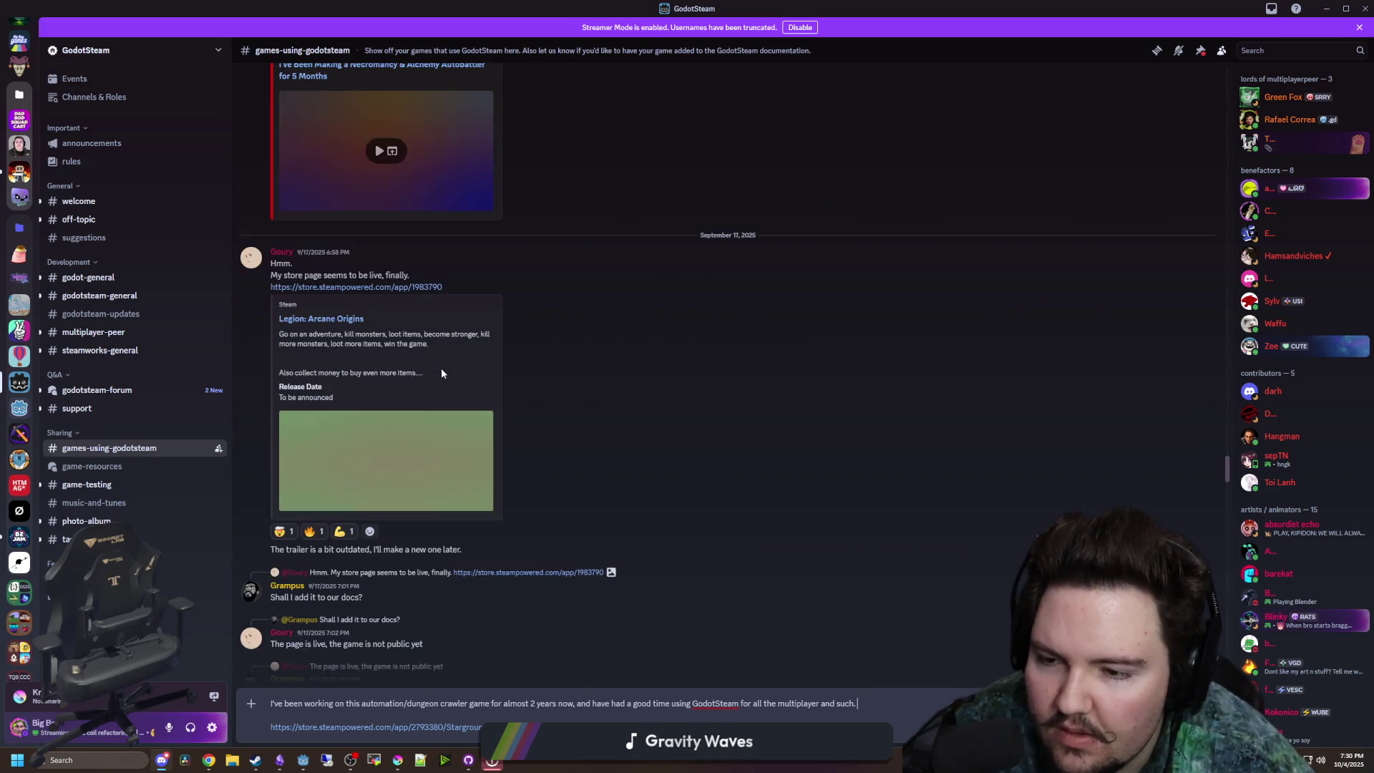
pyautogui.scroll(10, 441, 373)
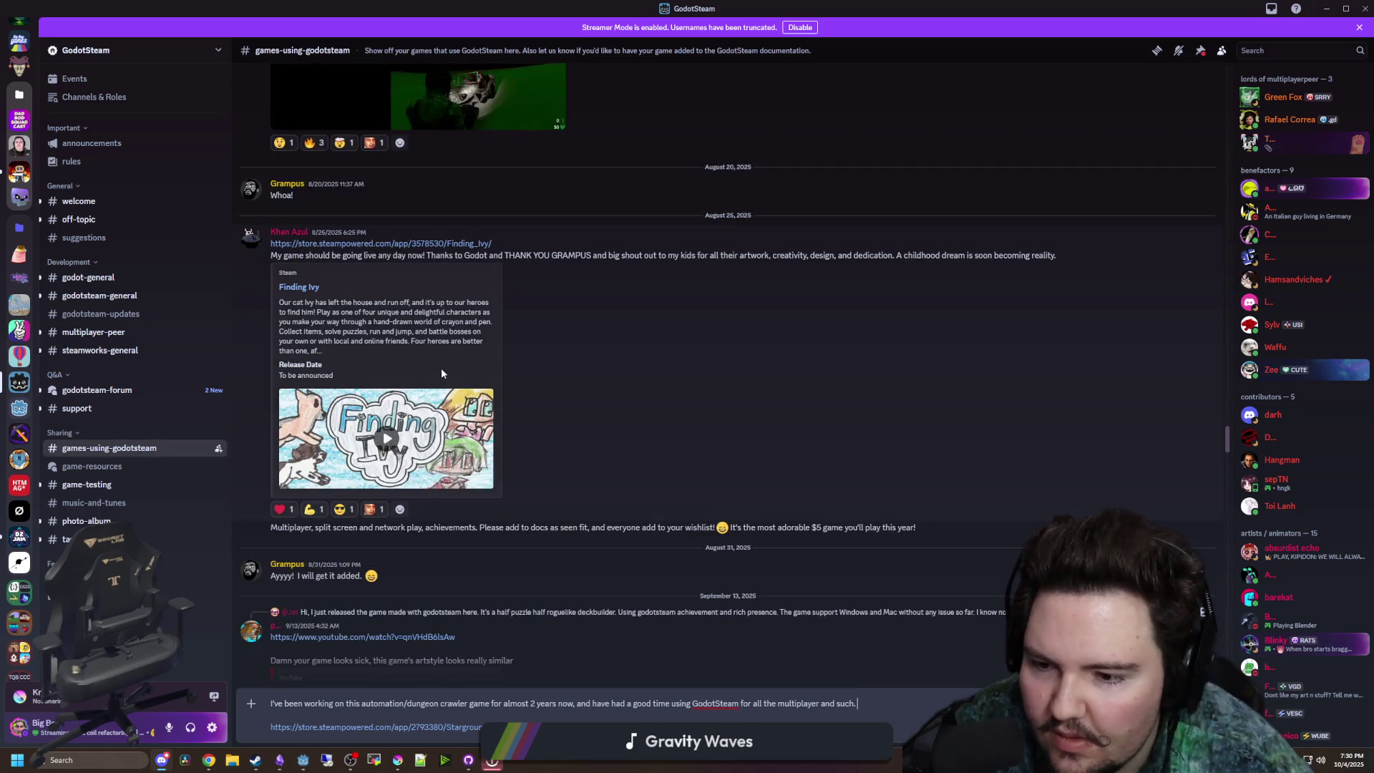
pyautogui.scroll(10, 442, 372)
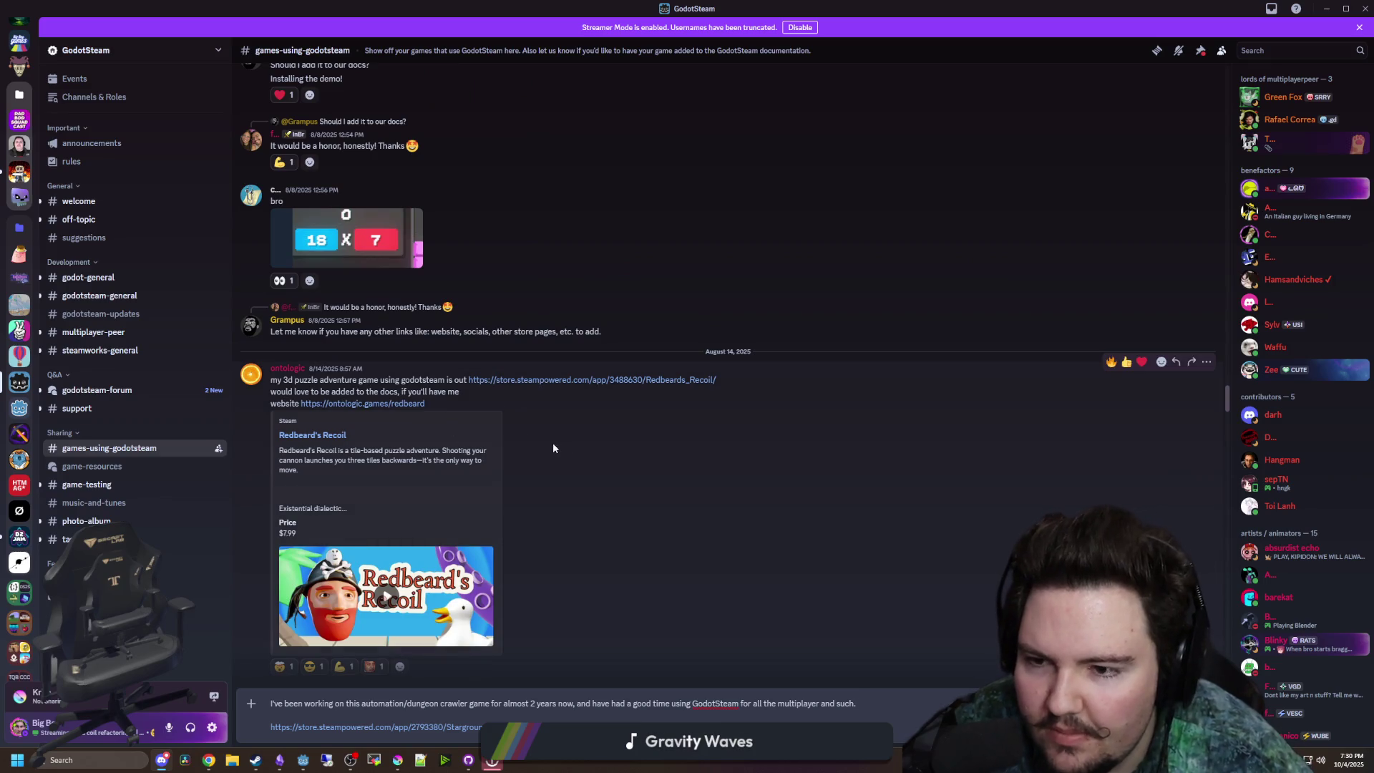
pyautogui.scroll(-15, 544, 444)
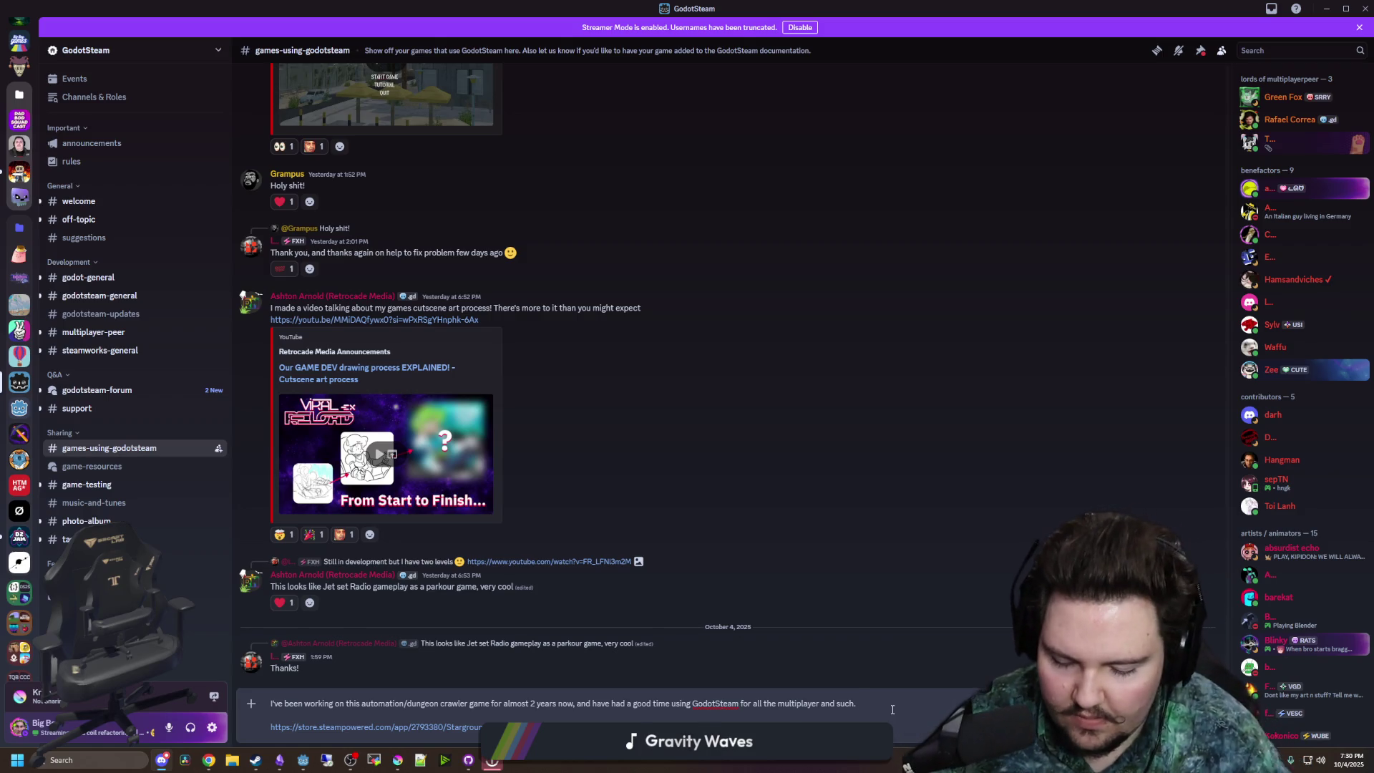
# - Finish the message with thanks and a request to be added to the list of games, then post it
pyautogui.write('Thanks so much ')
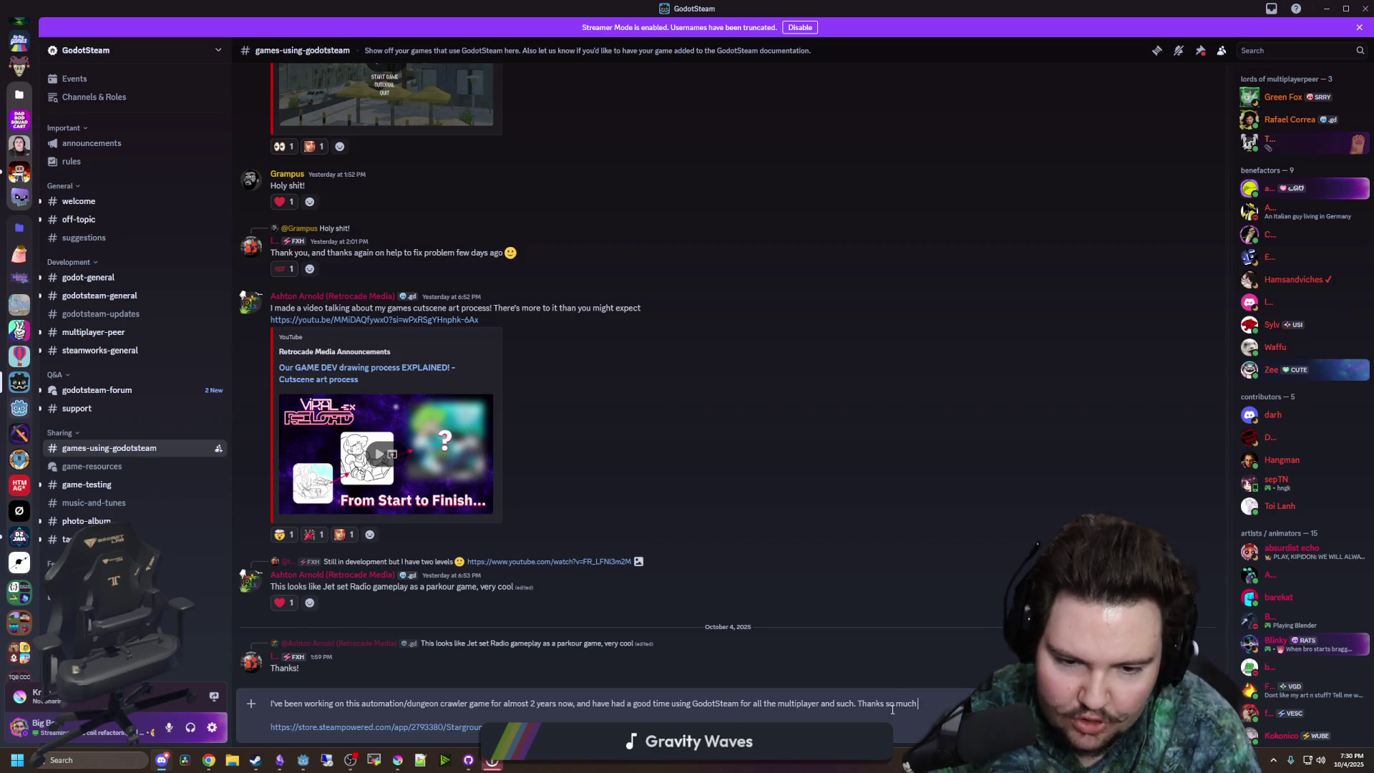
pyautogui.write('for makin')
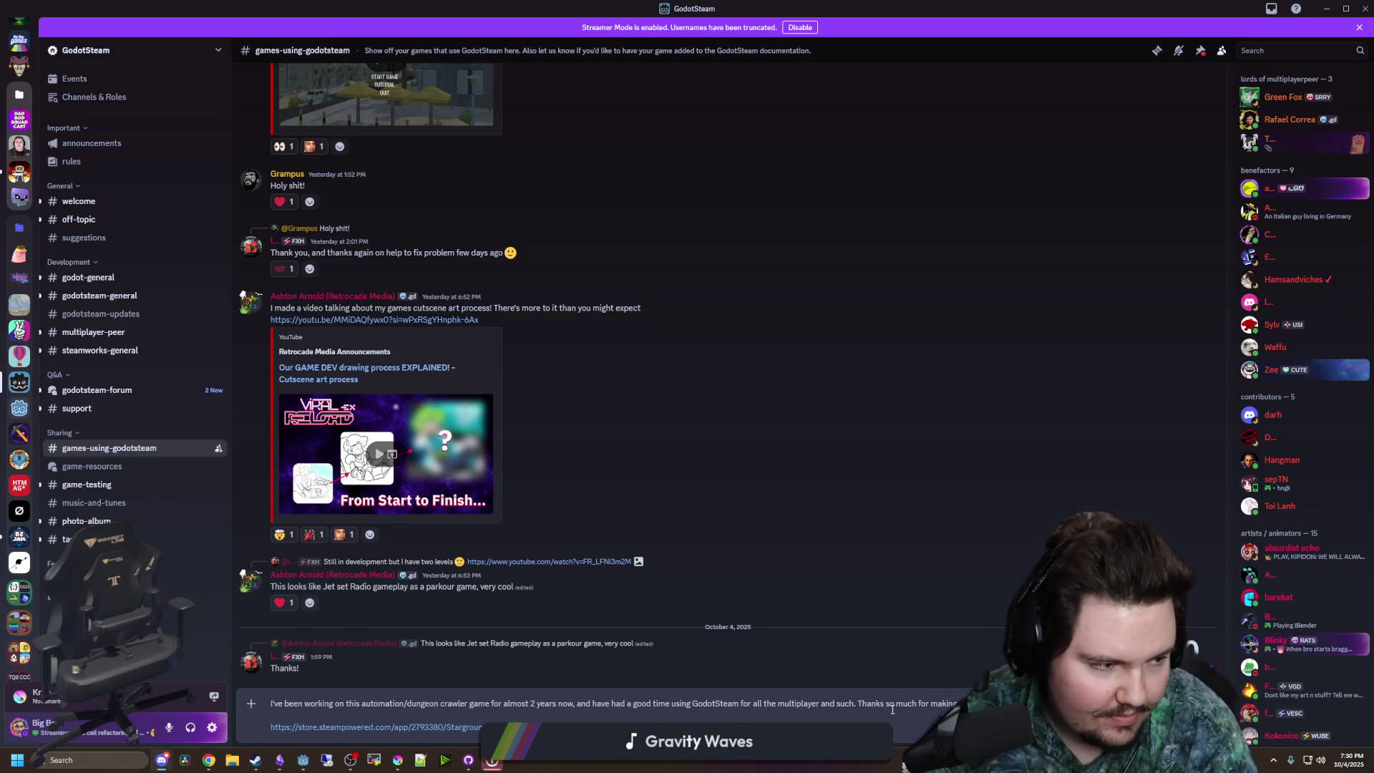
pyautogui.write('g a')
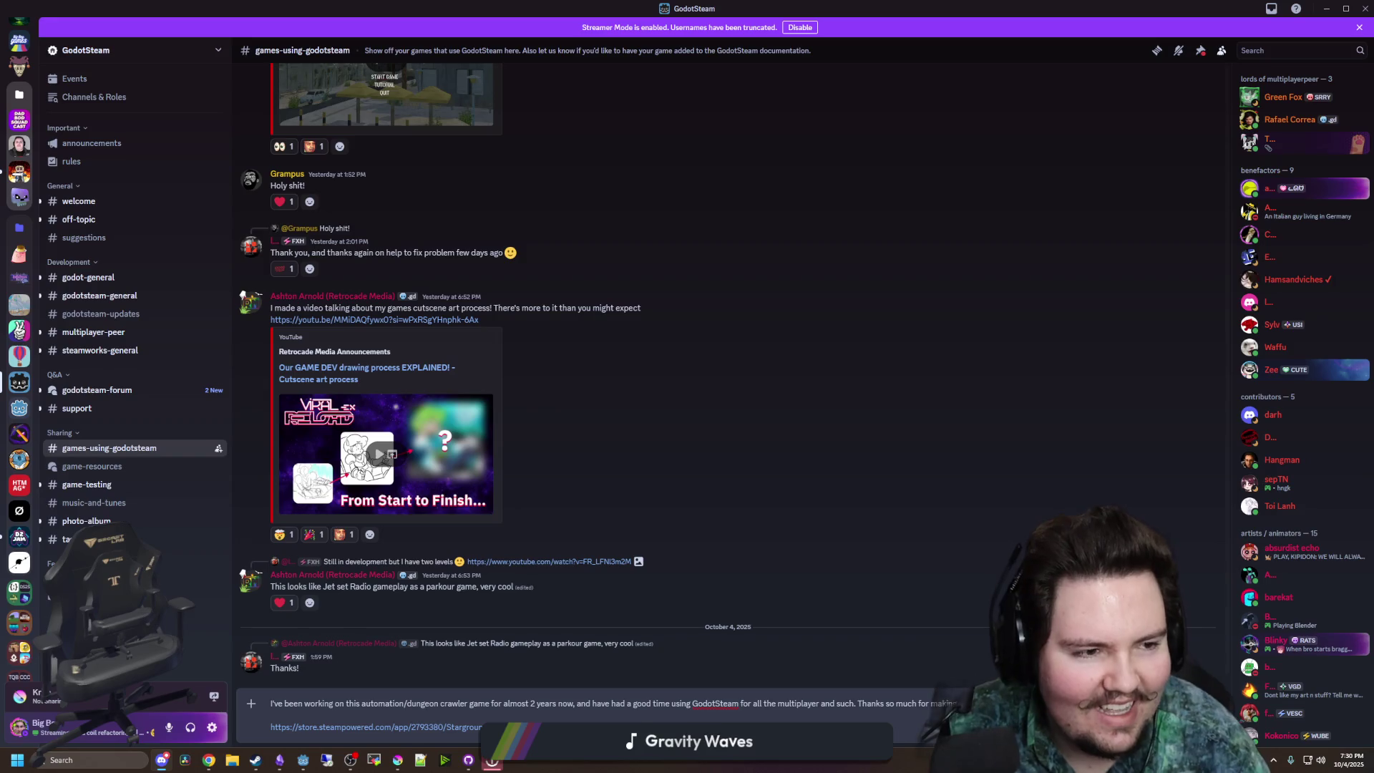
pyautogui.hotkey('alt', 'Tab')
pyautogui.hotkey('alt', 'Tab')
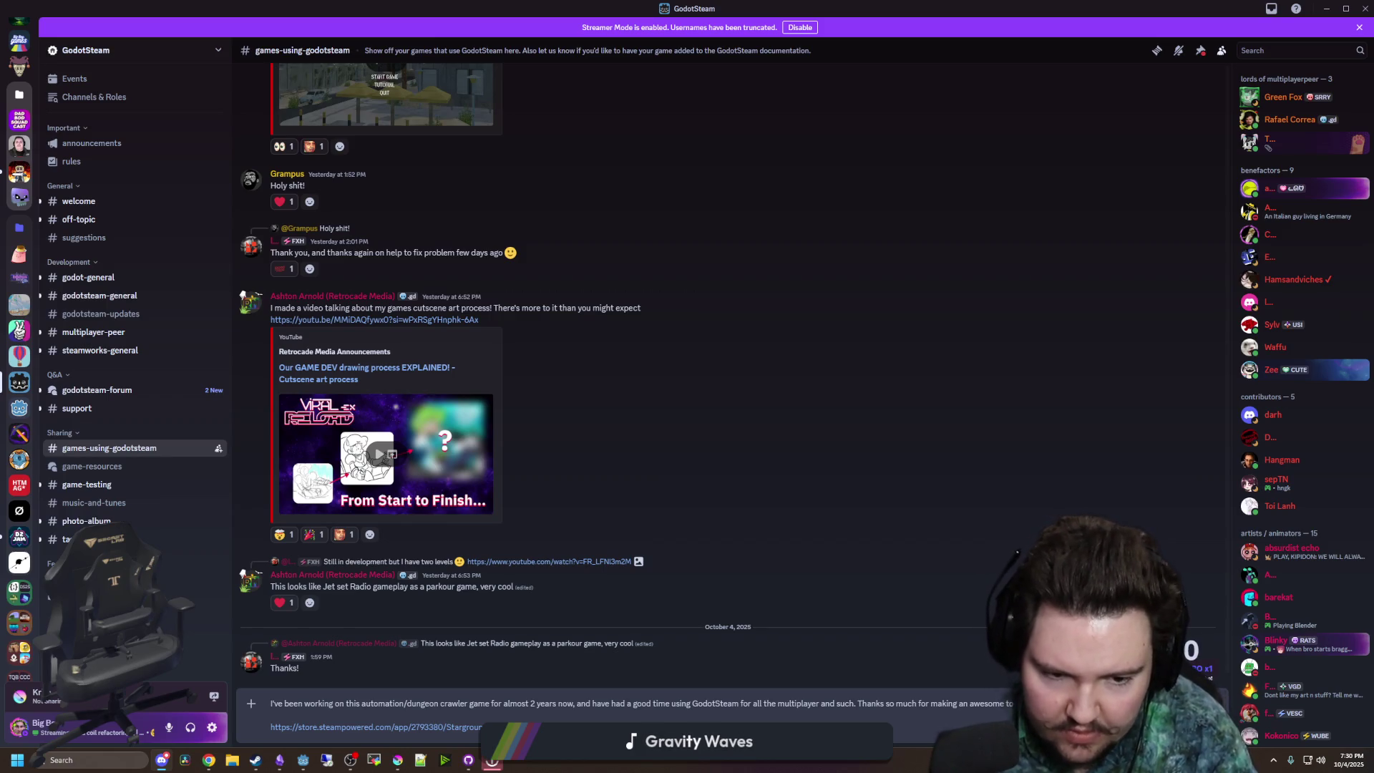
pyautogui.write('added to the docu')
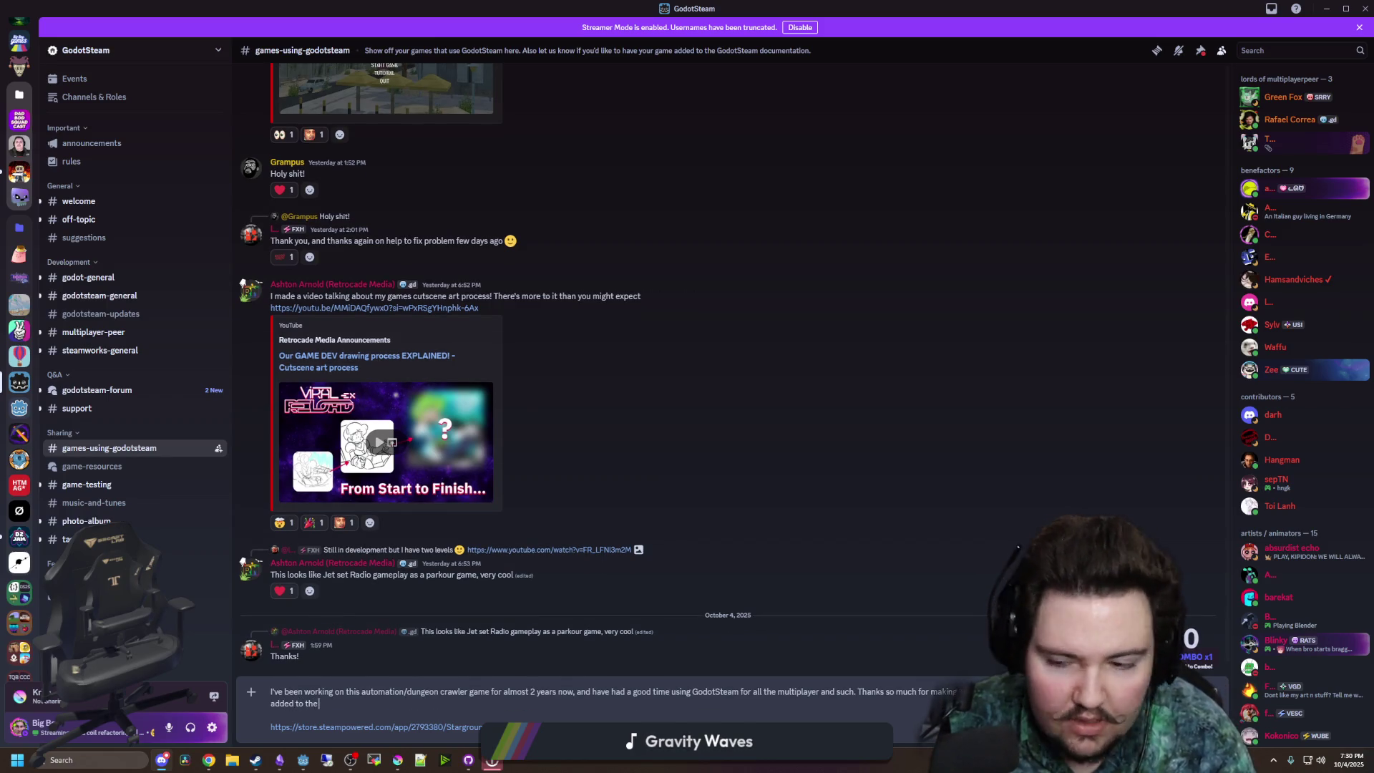
pyautogui.press('BackSpace')
pyautogui.press('BackSpace')
pyautogui.press('BackSpace')
pyautogui.write('list of games.')
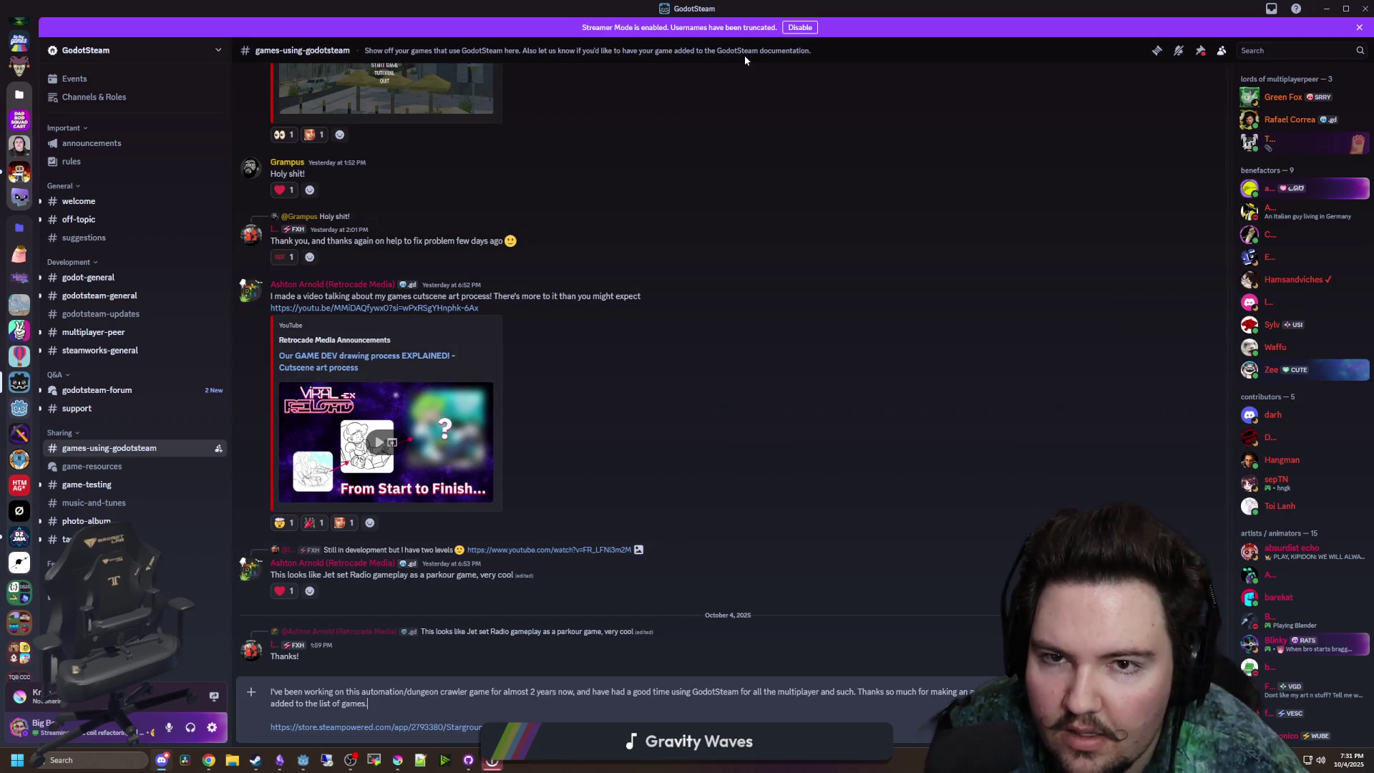
pyautogui.press('Left')
pyautogui.press('Left')
pyautogui.press('Left')
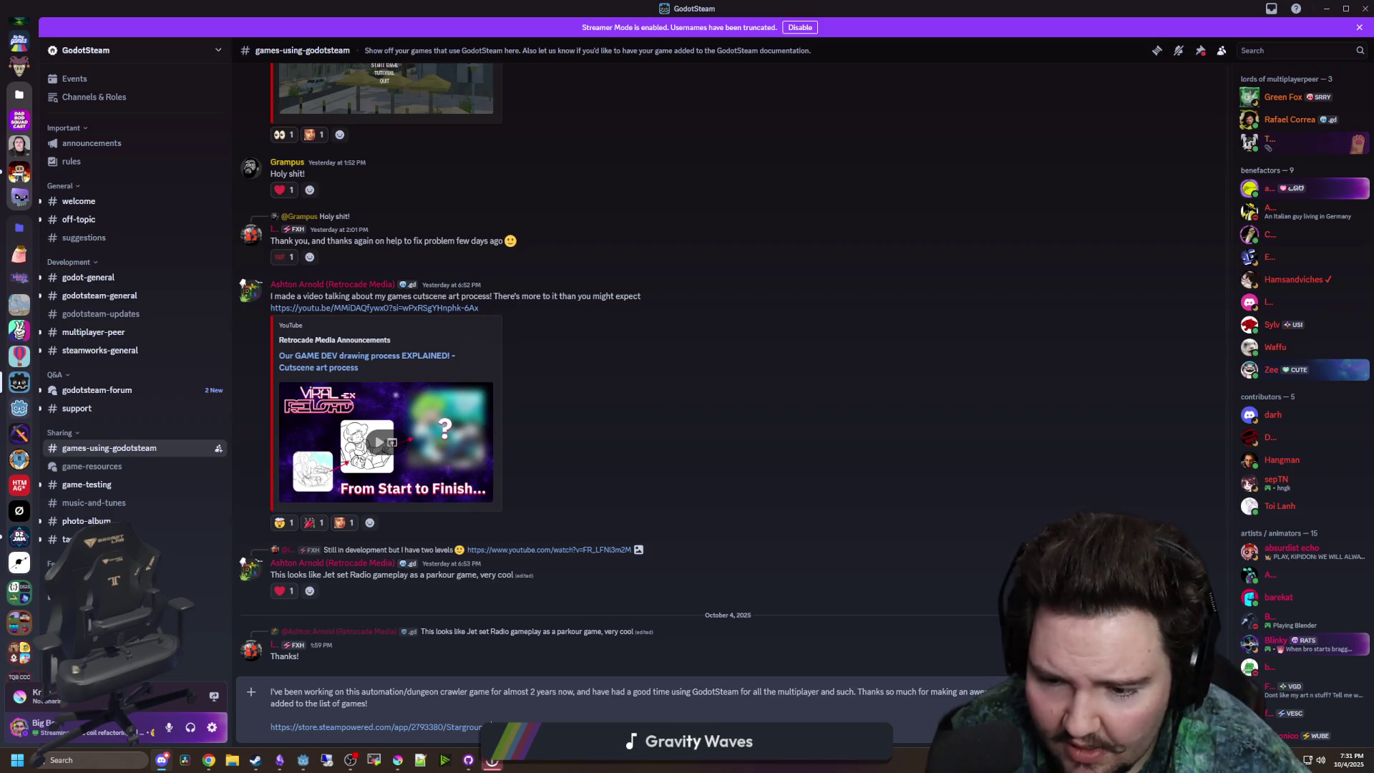
pyautogui.press('Return')
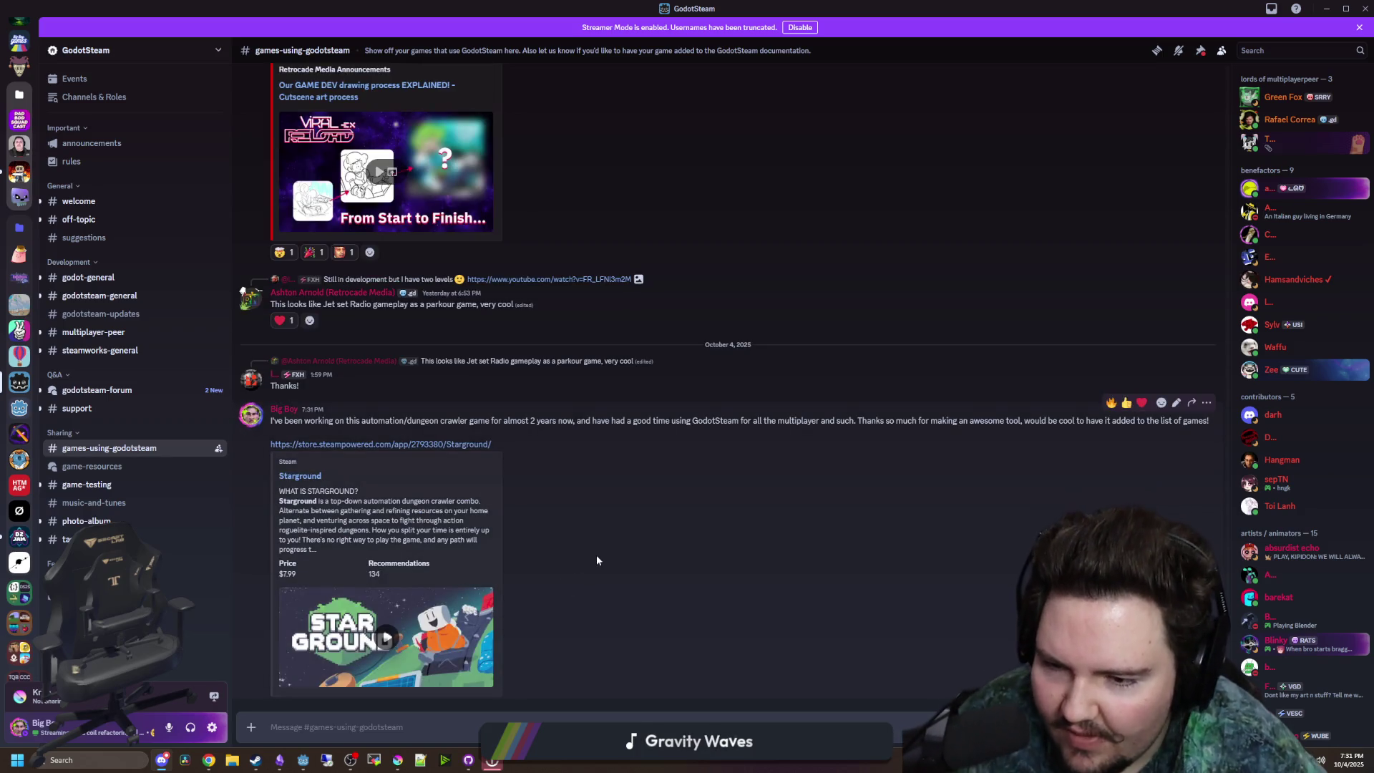
# - Move Discord aside, open the godotsteam repository on Codeberg, and scroll its readme
pyautogui.moveTo(390, 11)
pyautogui.mouseDown()
pyautogui.moveTo(666, 472)
pyautogui.moveTo(666, 544)
pyautogui.mouseUp()
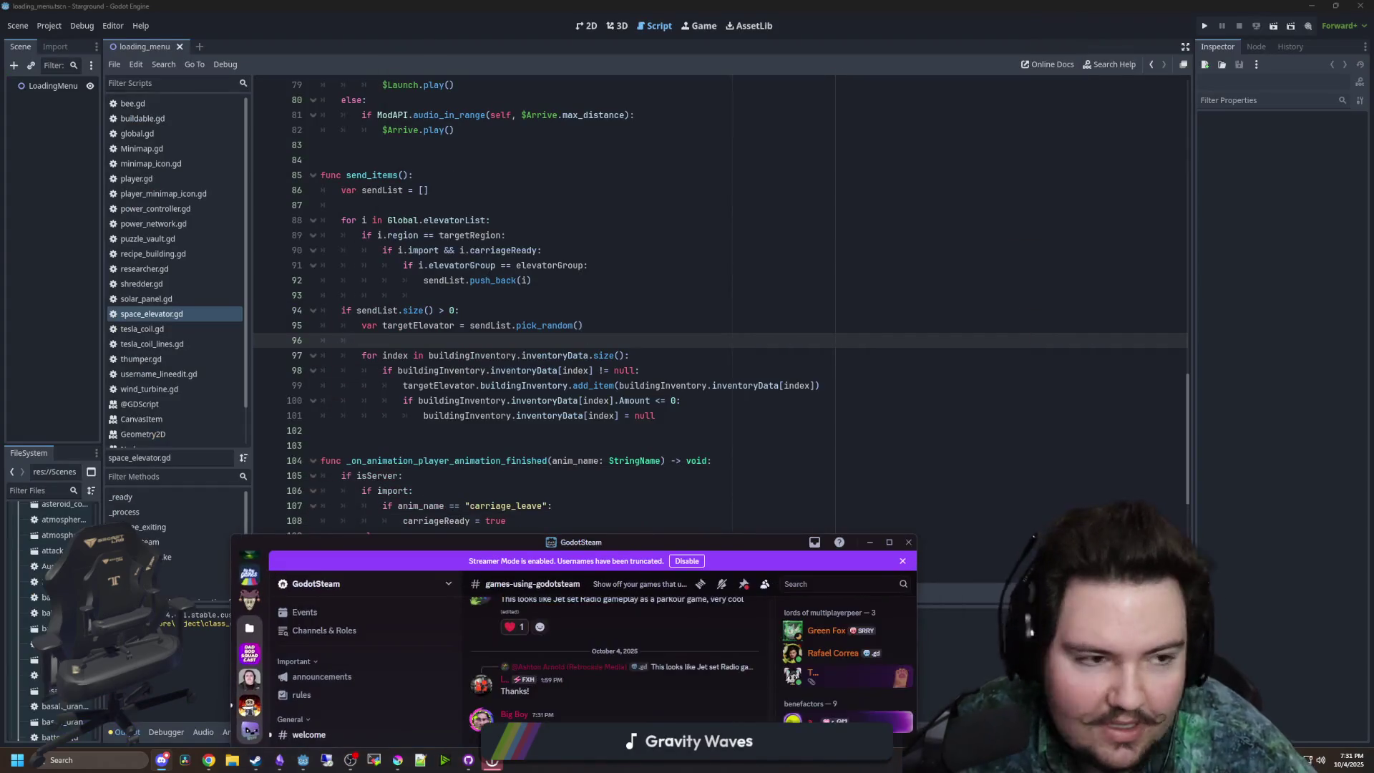
pyautogui.click(584, 614)
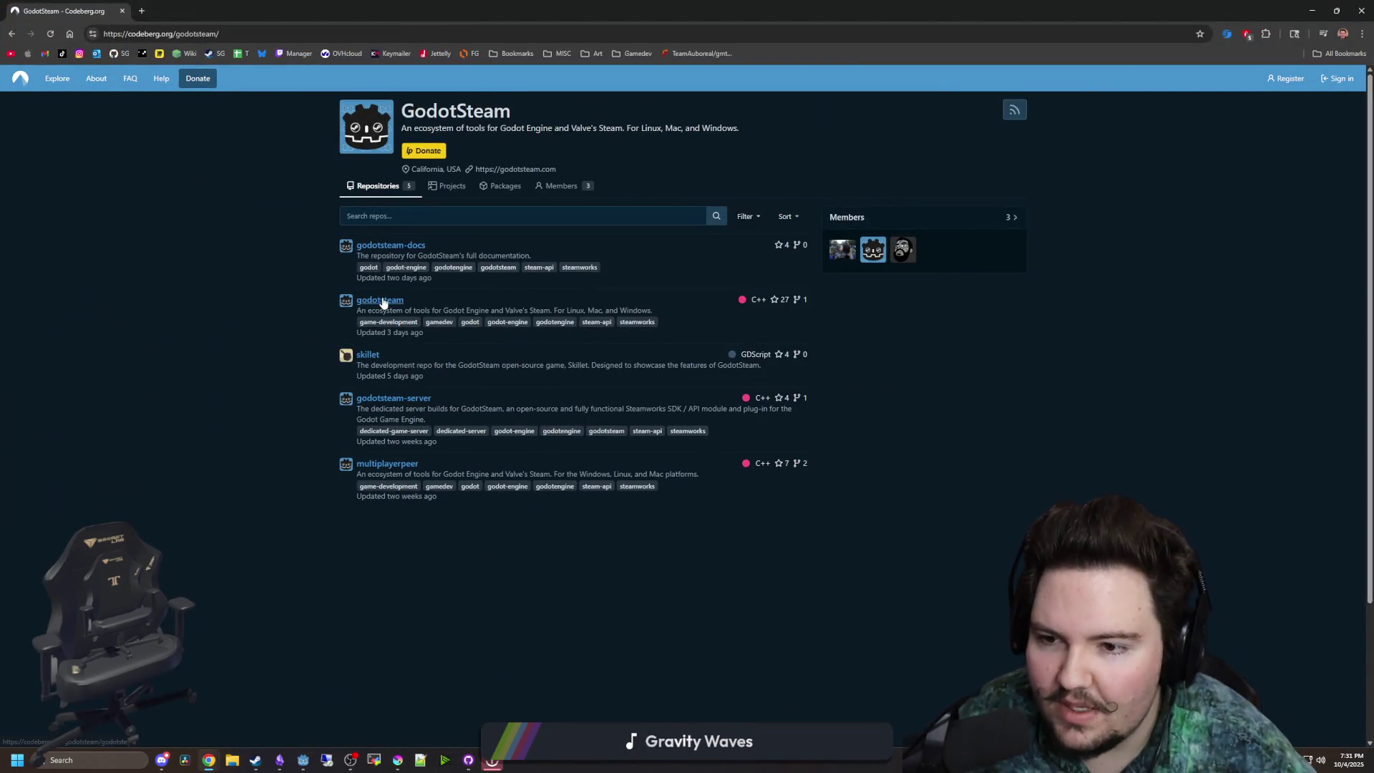
pyautogui.click(383, 302)
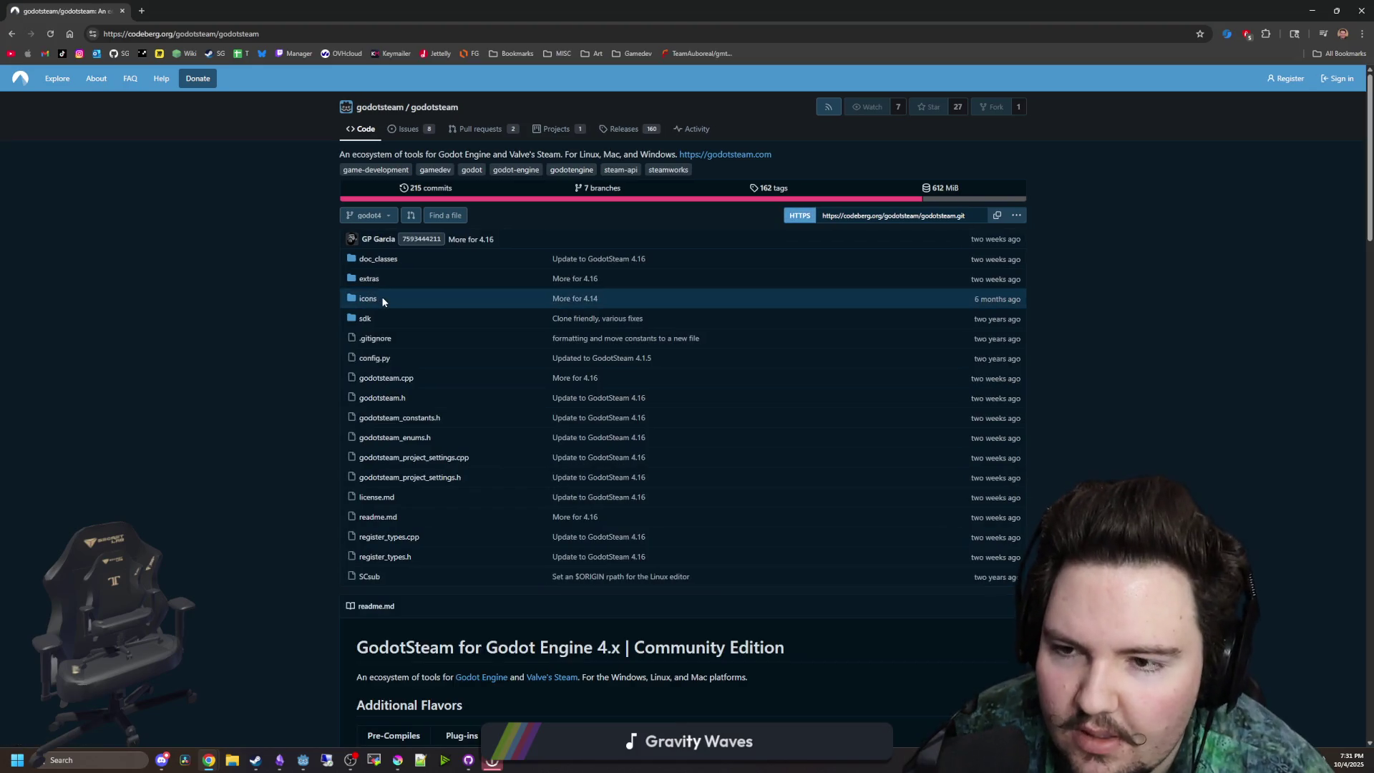
pyautogui.scroll(-5, 370, 402)
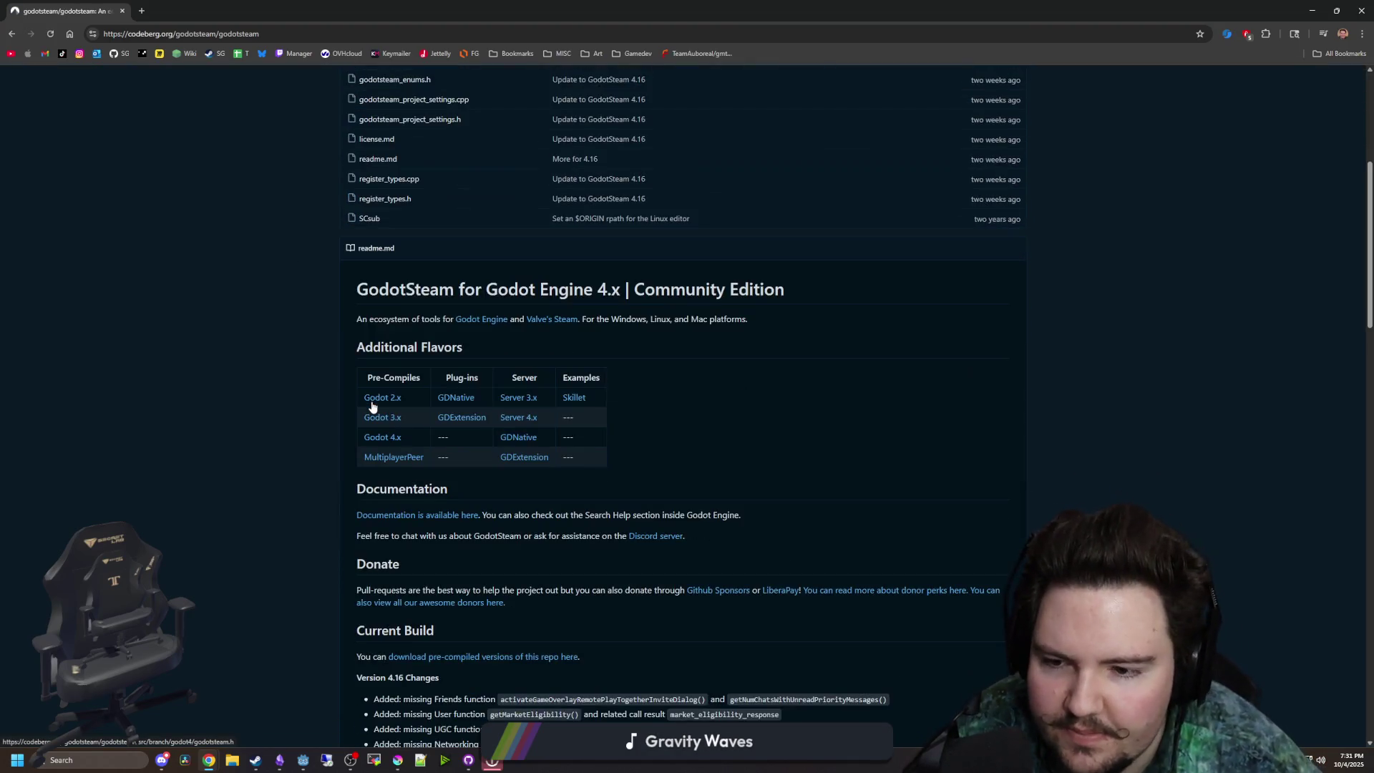
pyautogui.scroll(-11, 341, 429)
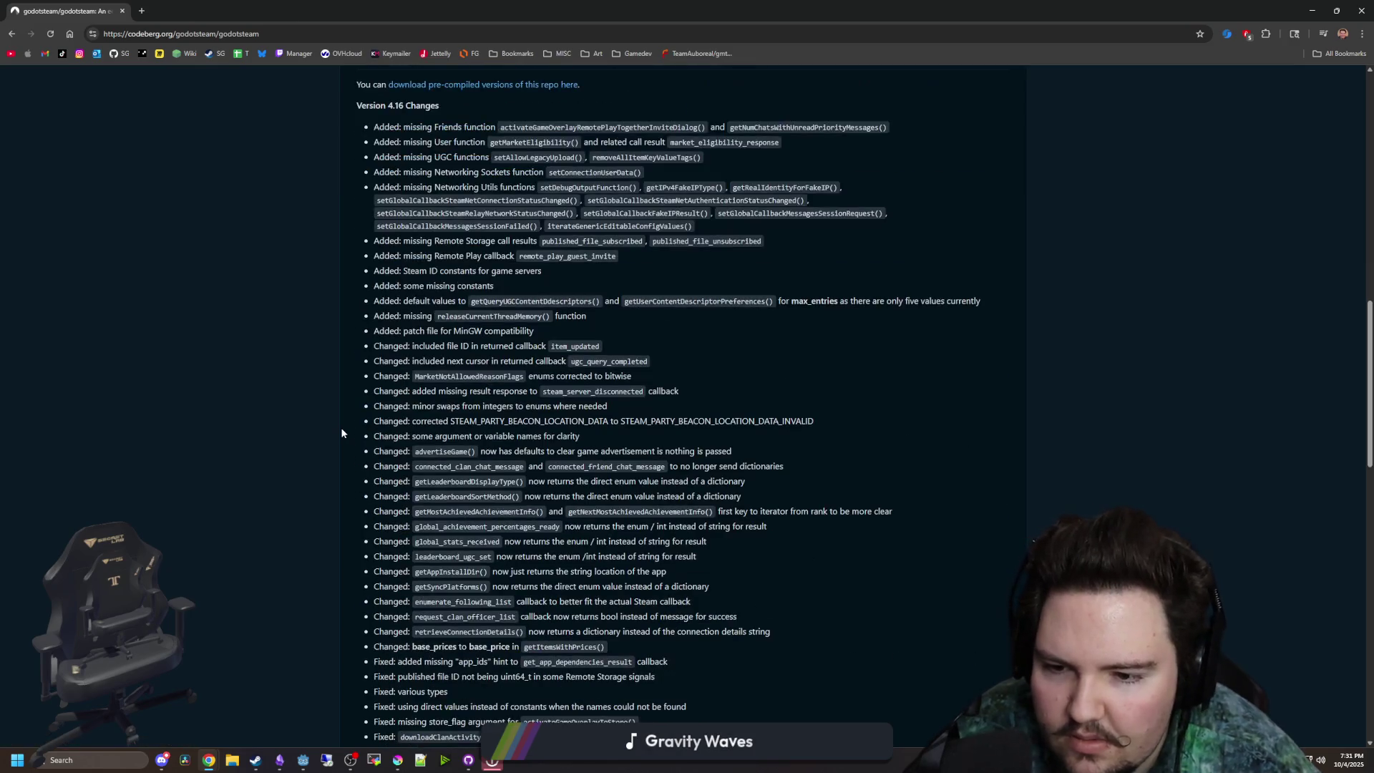
pyautogui.scroll(6, 340, 427)
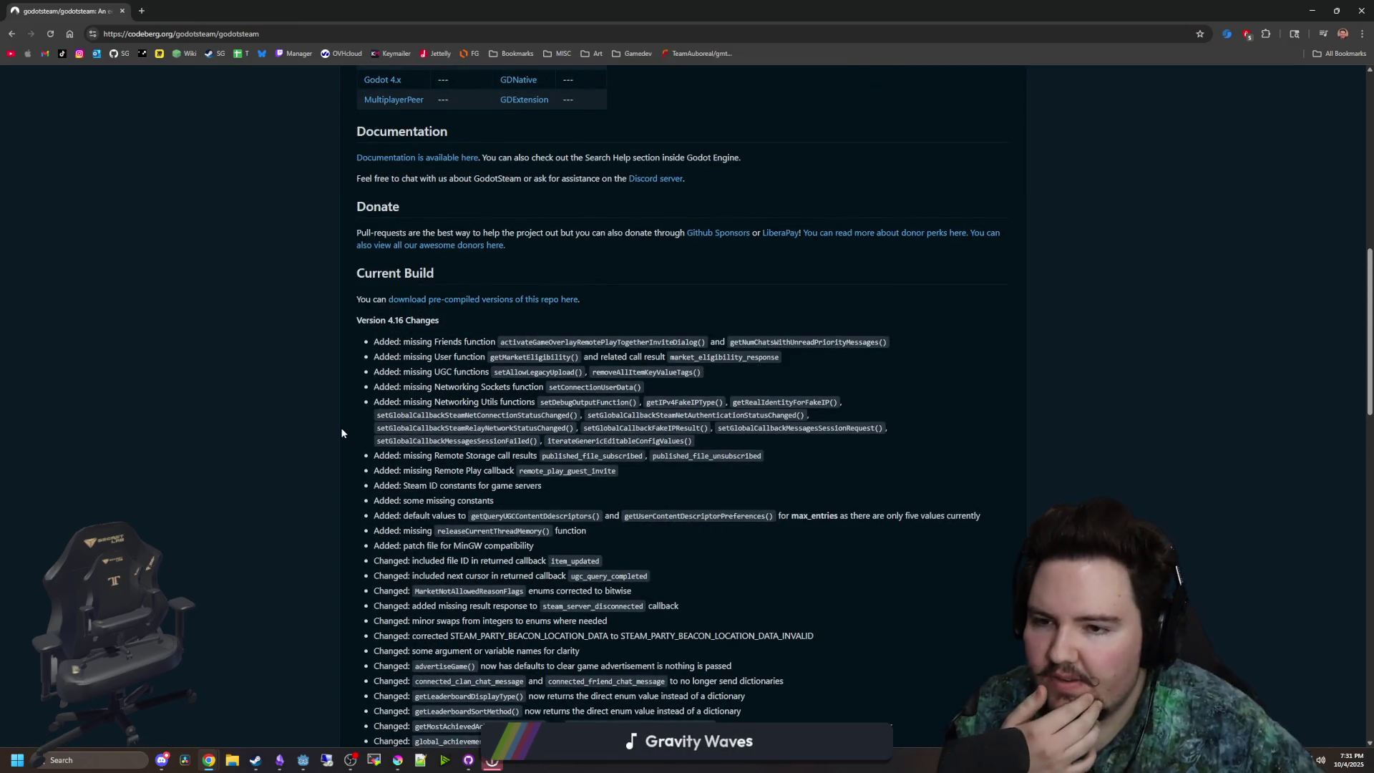
pyautogui.scroll(-15, 342, 430)
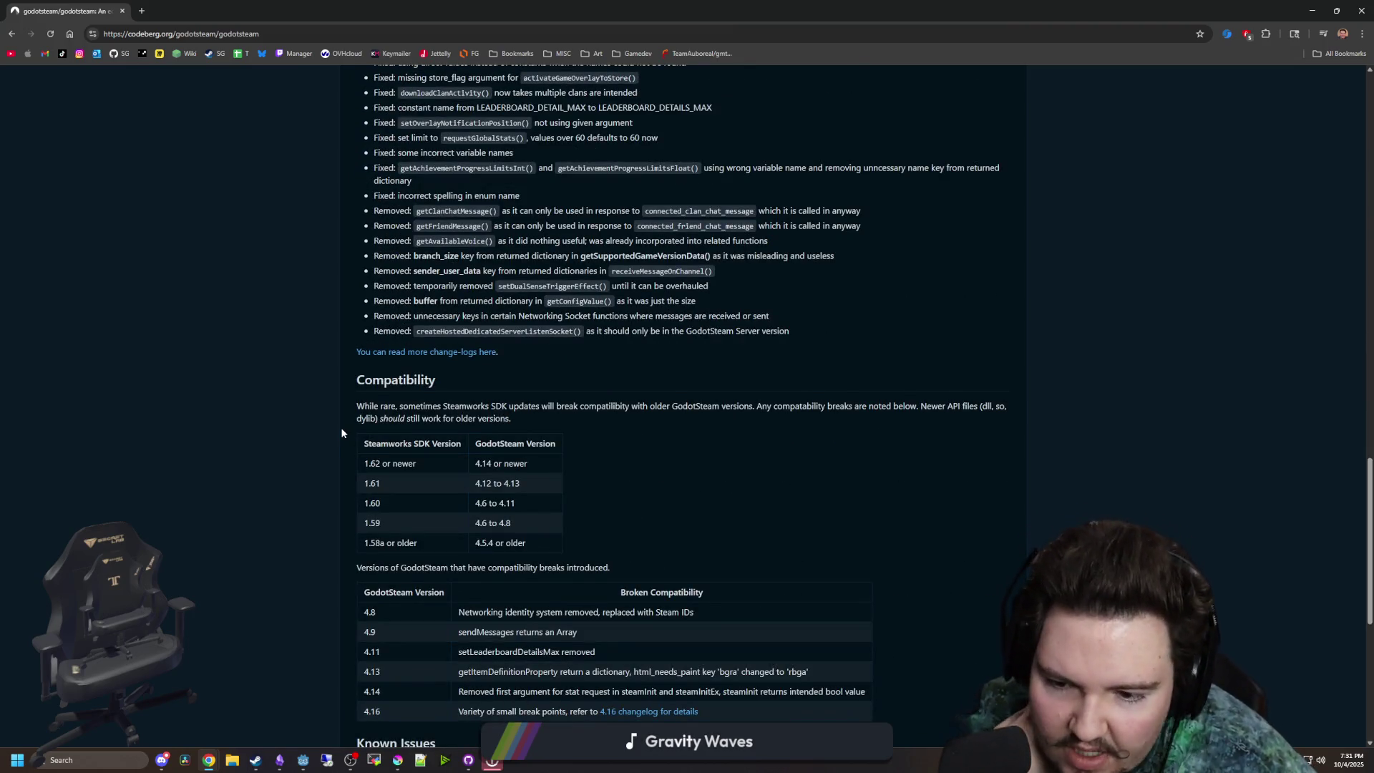
pyautogui.scroll(20, 340, 433)
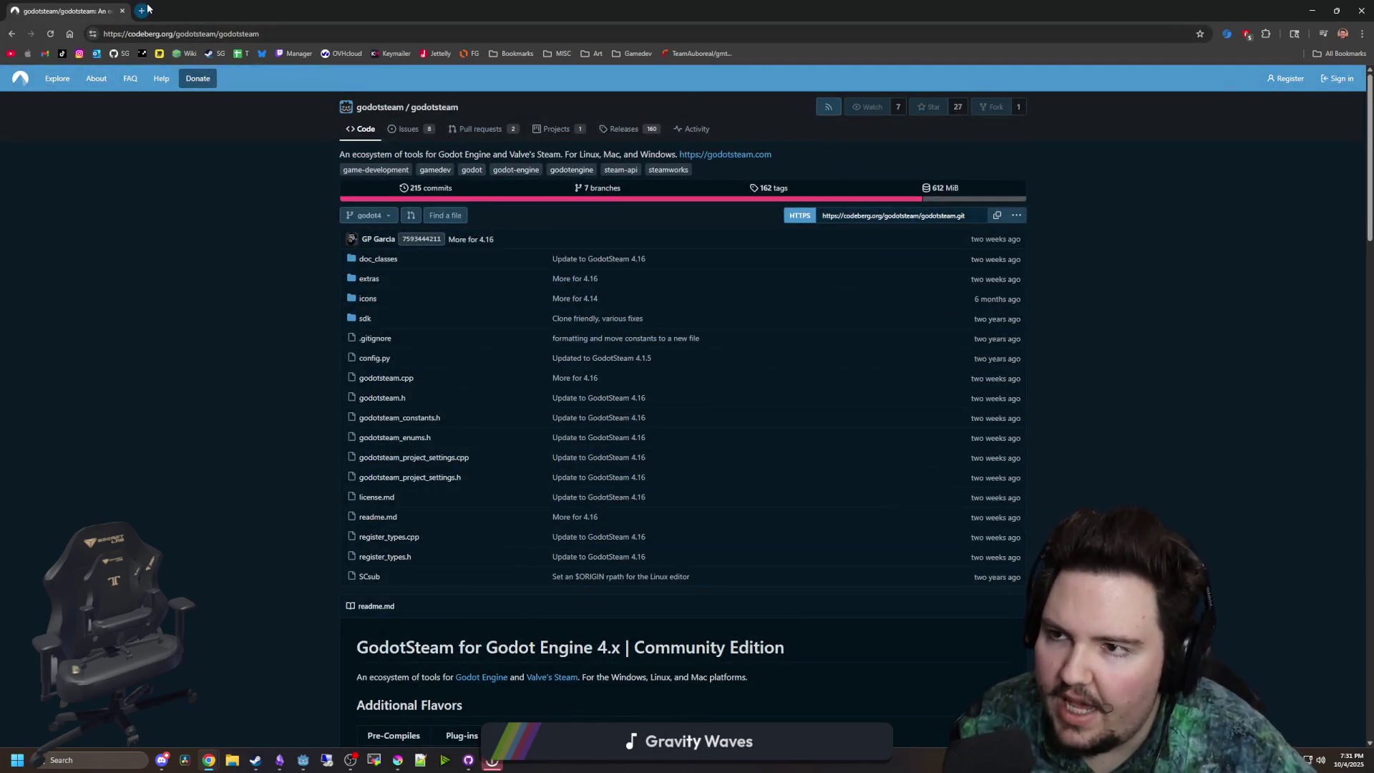
# - Search Google in a new tab for 'godot 4.5' and skim the Godot 4.5 release announcement
pyautogui.click(142, 11)
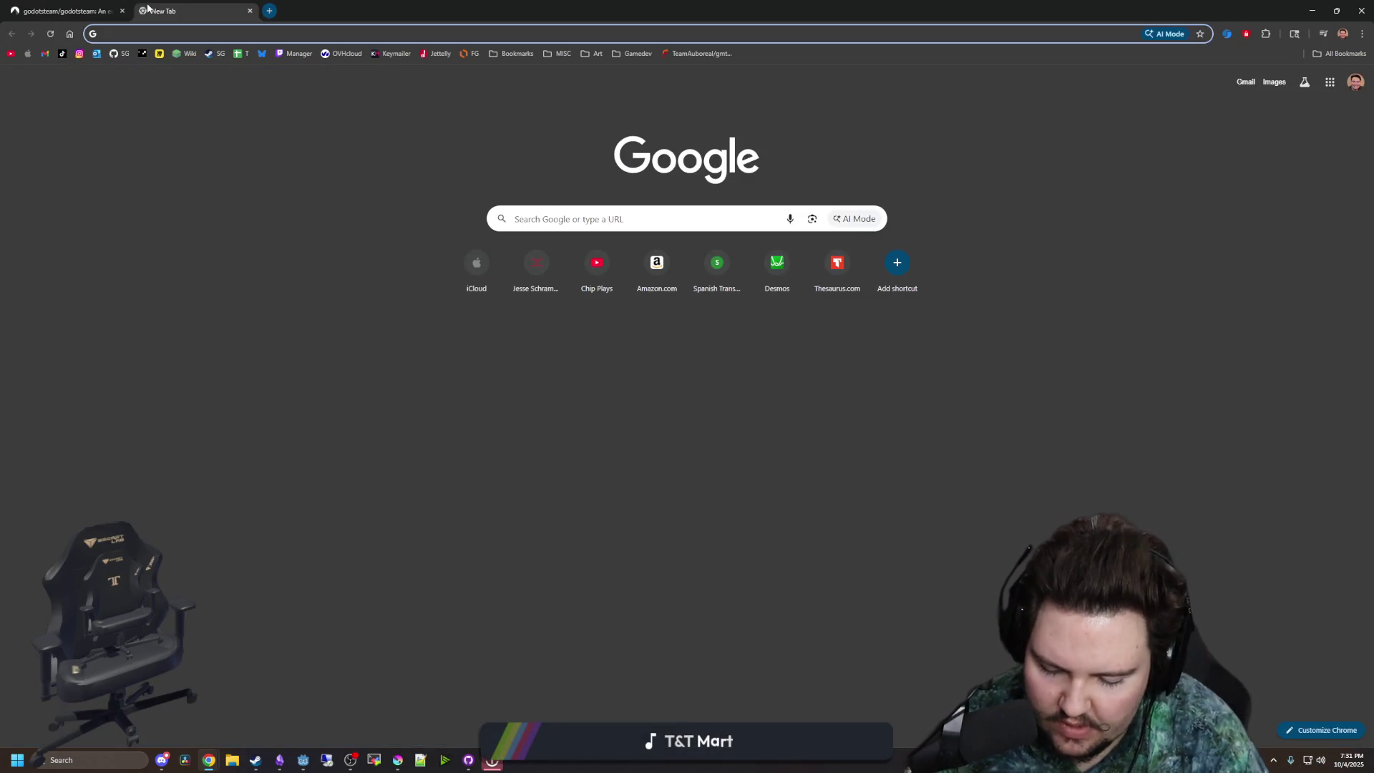
pyautogui.write('godot 4.5')
pyautogui.press('Return')
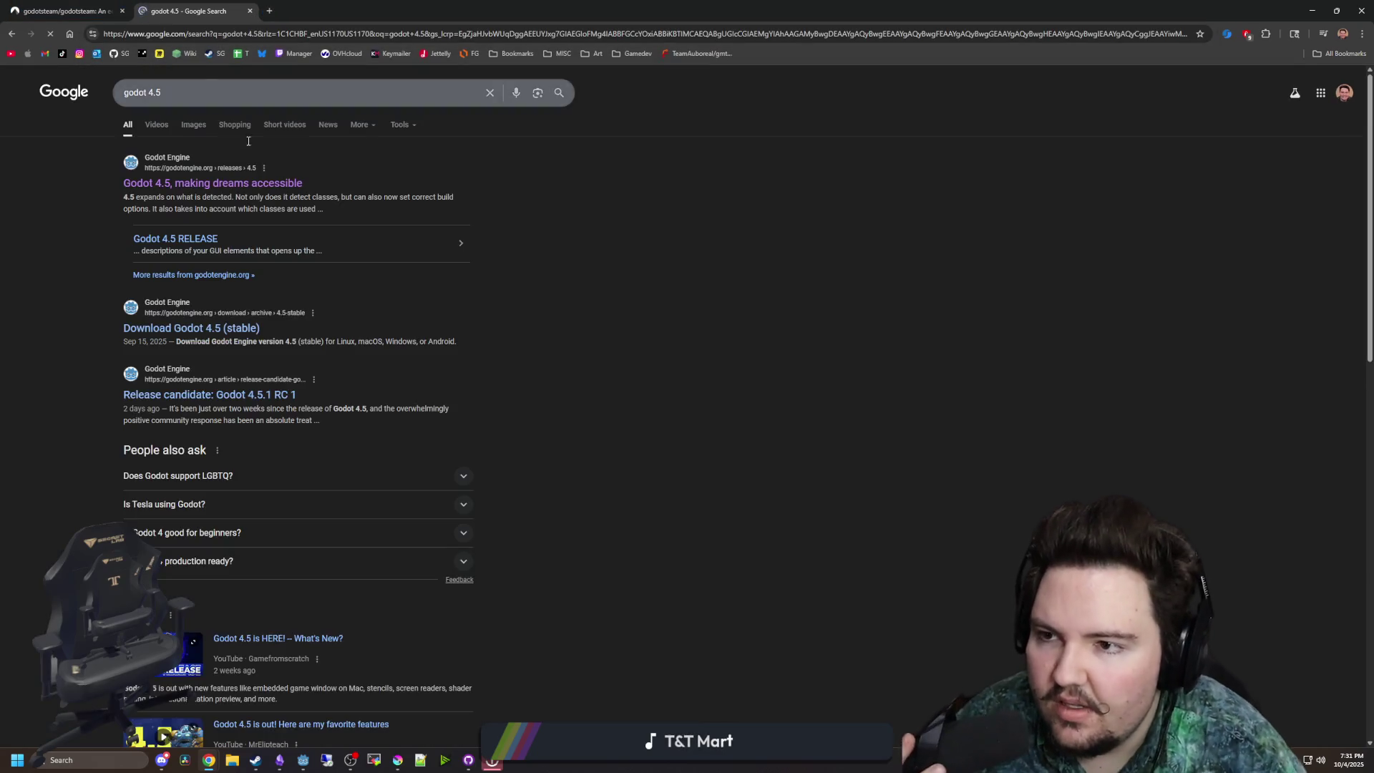
pyautogui.click(252, 185)
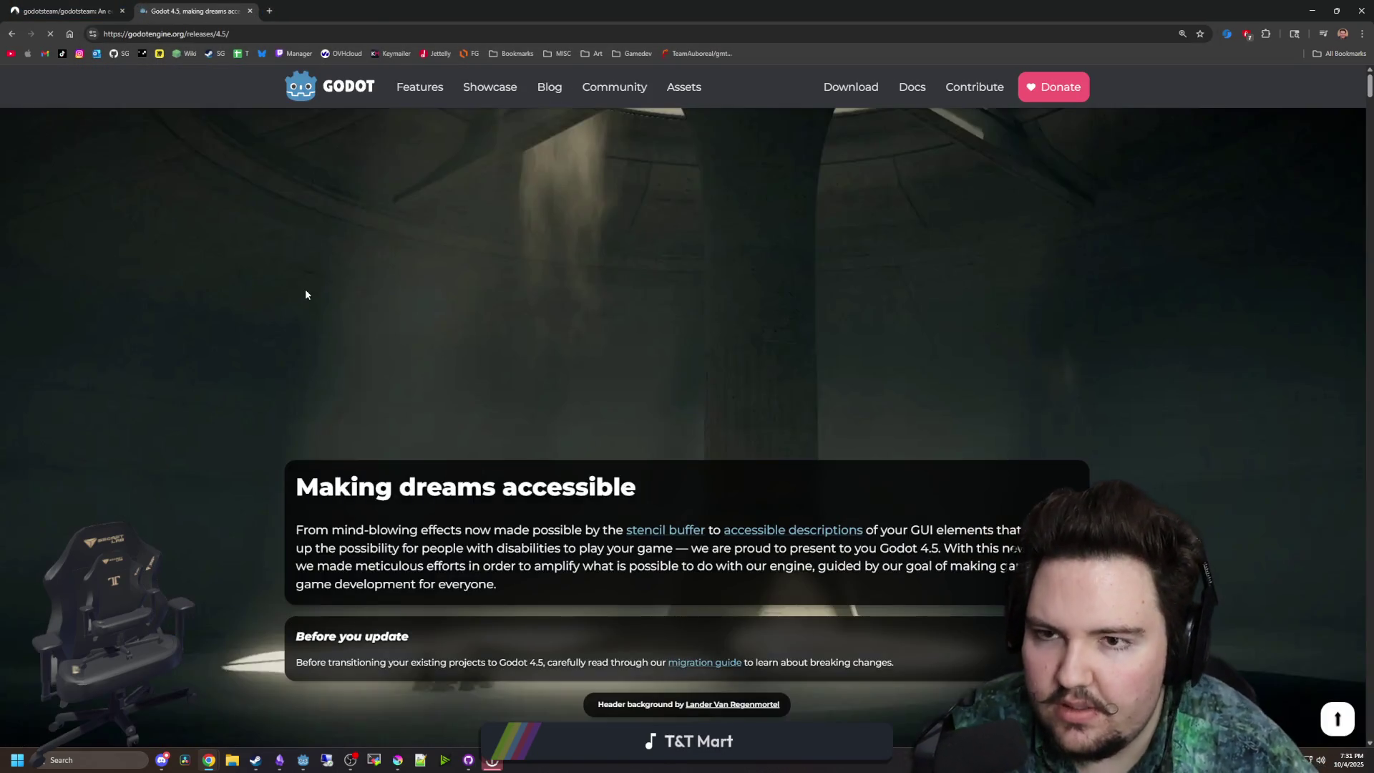
pyautogui.scroll(-1, 305, 294)
pyautogui.scroll(-3, 306, 294)
pyautogui.scroll(4, 306, 294)
# - Search 'godot 4.5 breaking changes' and open the 4.4-to-4.5 upgrade guide at its Core table
pyautogui.click(240, 34)
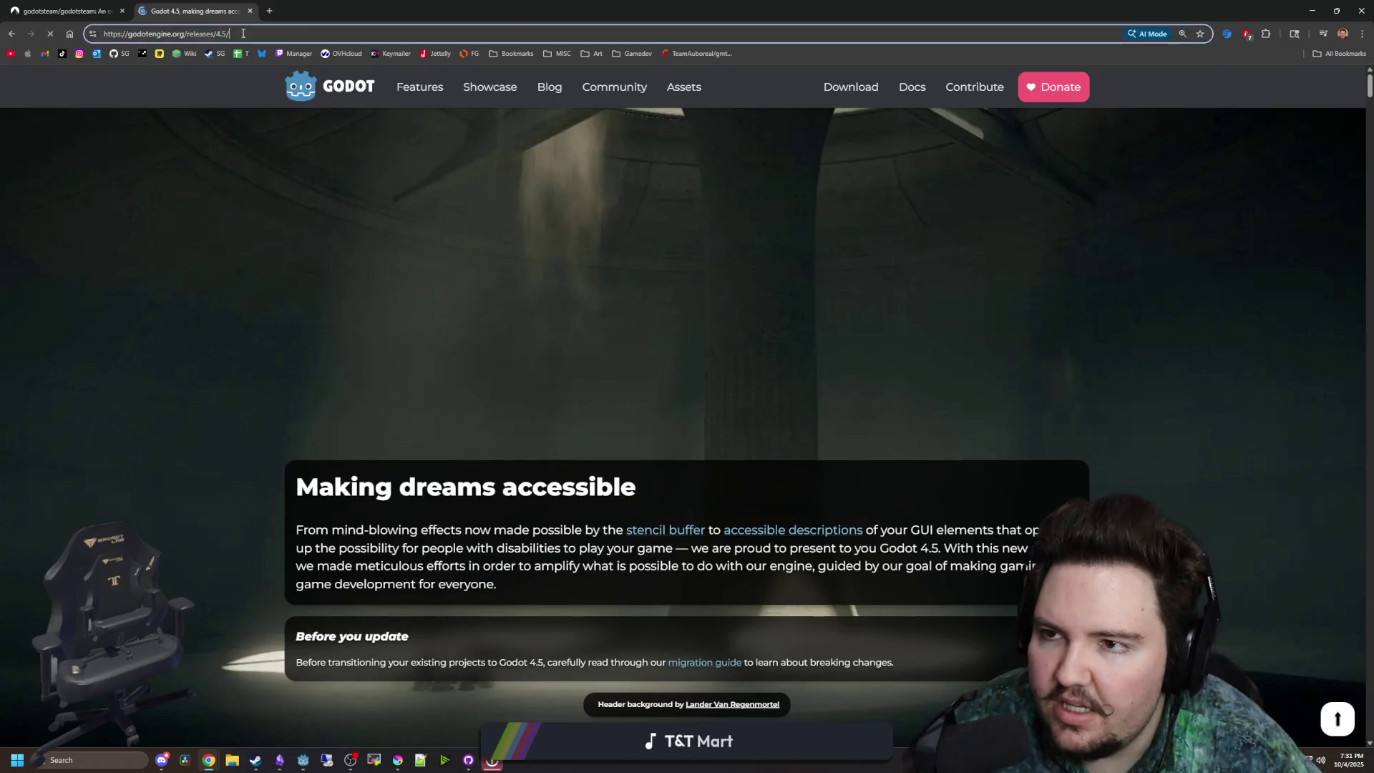
pyautogui.write('godot 4.5 ')
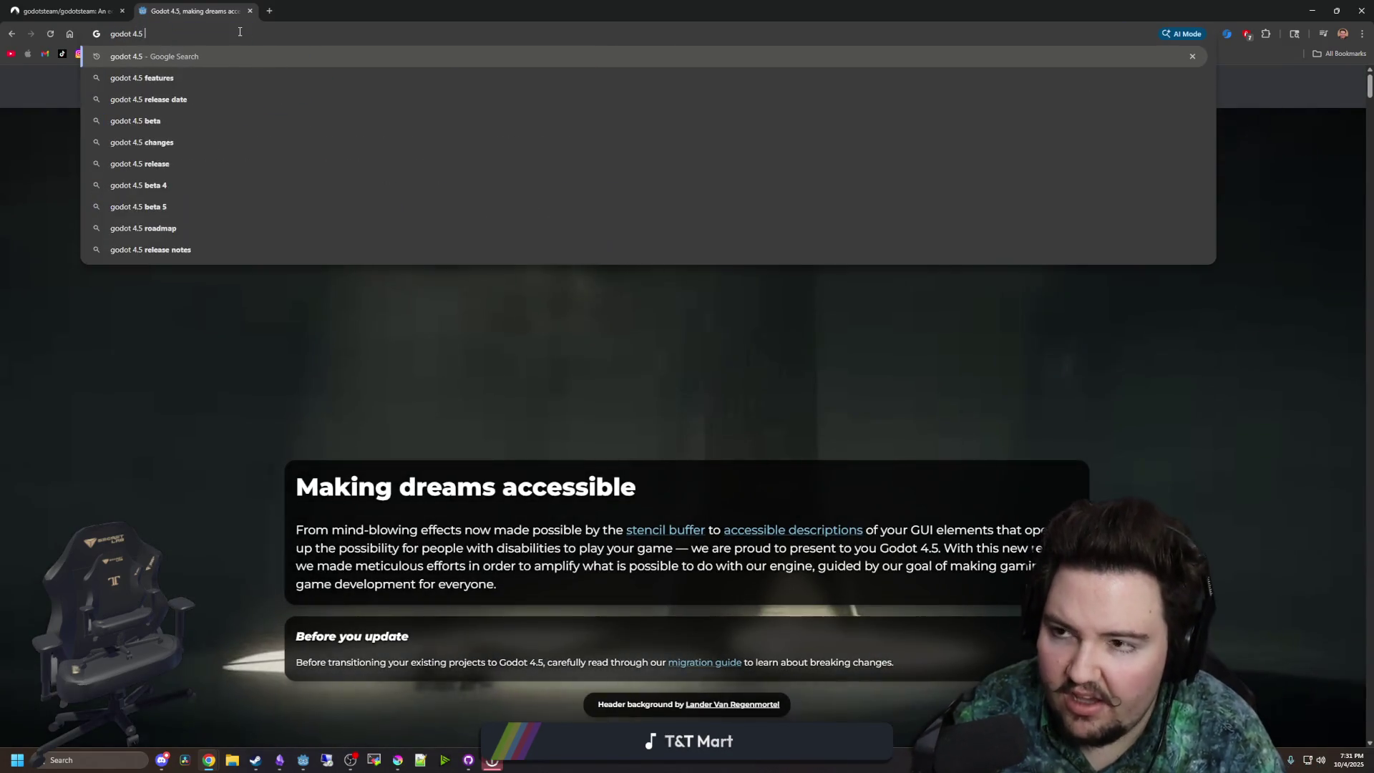
pyautogui.write('breaking changes')
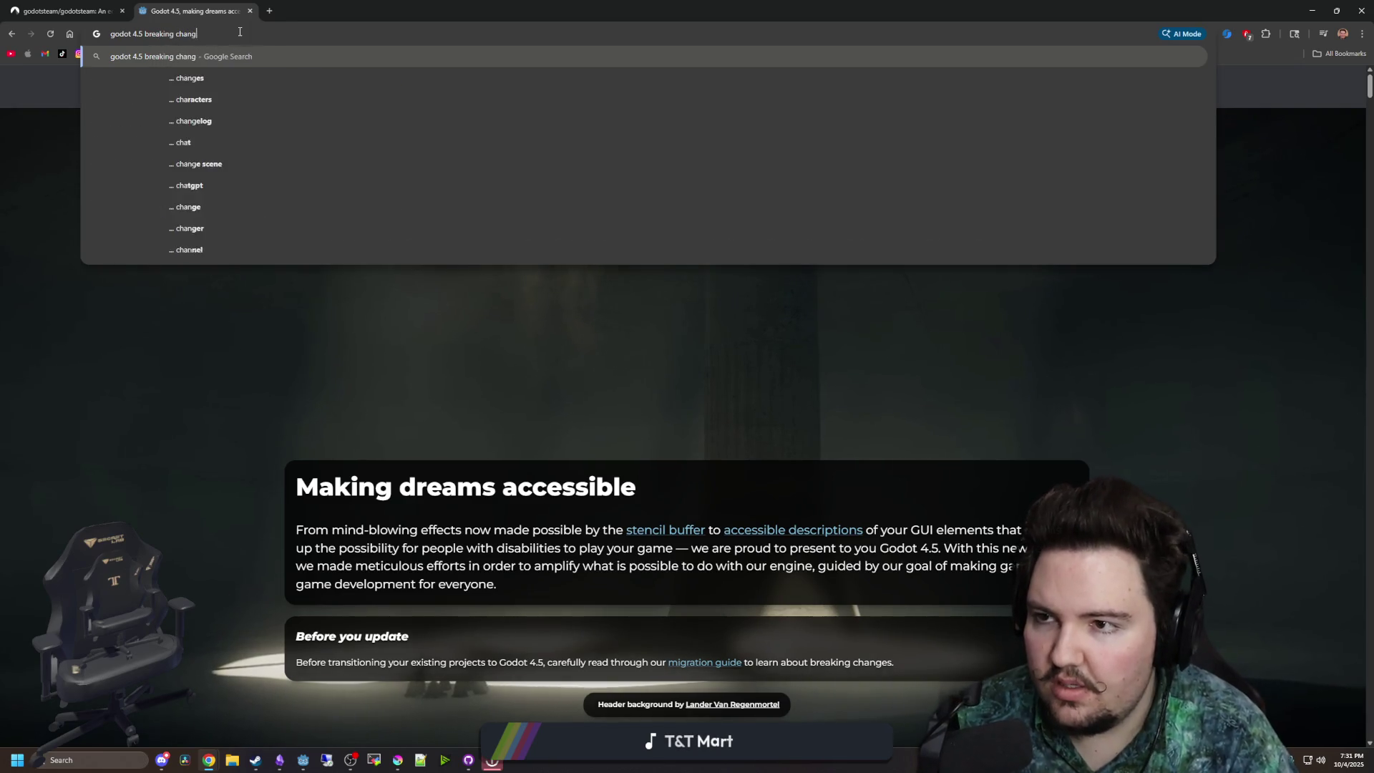
pyautogui.press('Return')
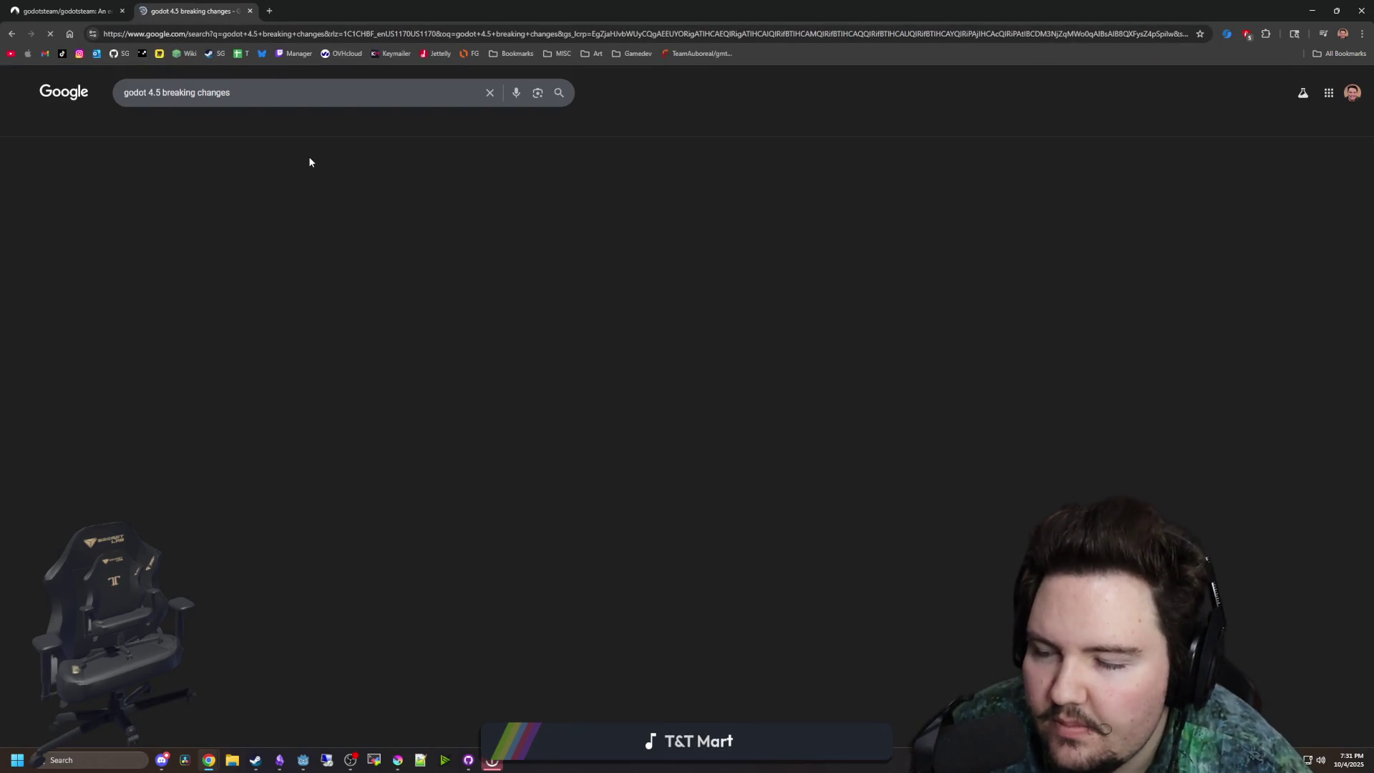
pyautogui.click(276, 179)
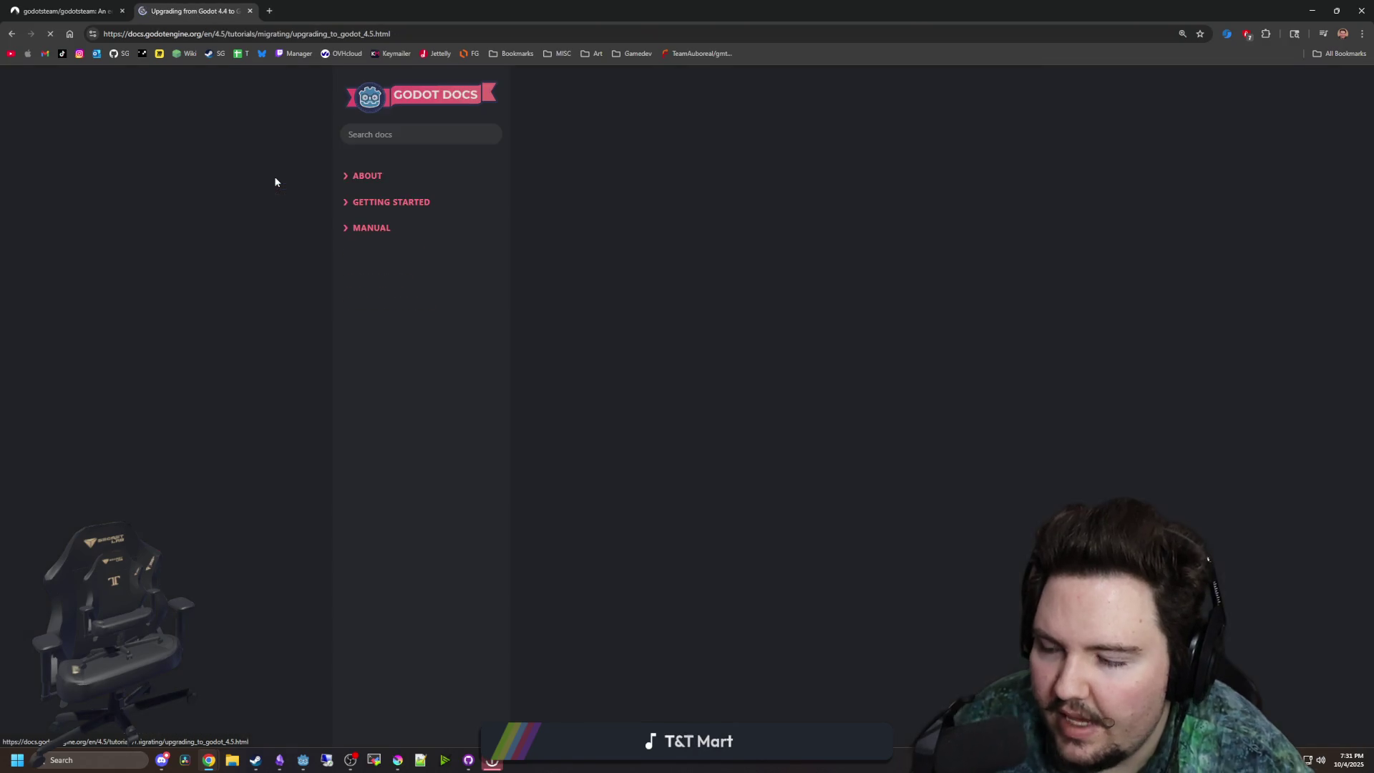
pyautogui.scroll(-3, 821, 334)
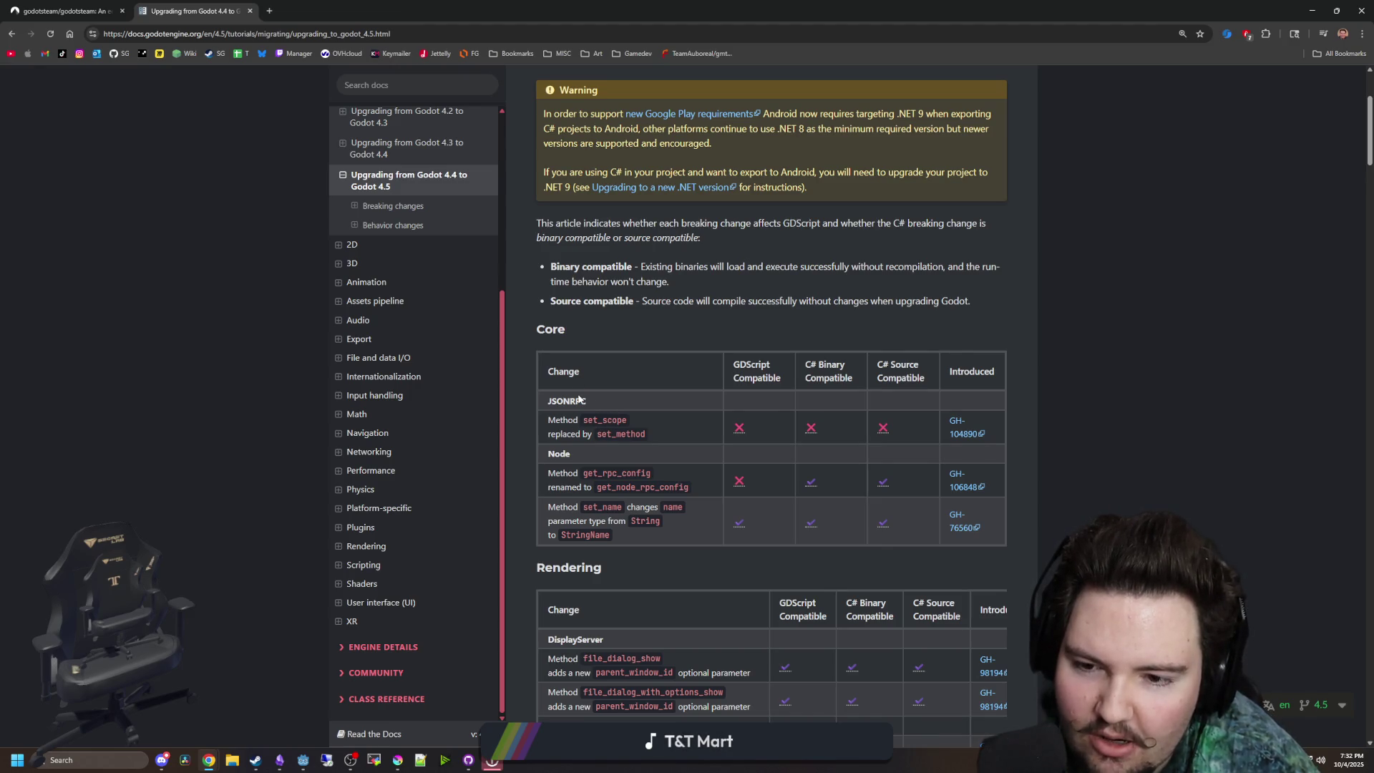
pyautogui.hotkey('alt', 'Tab')
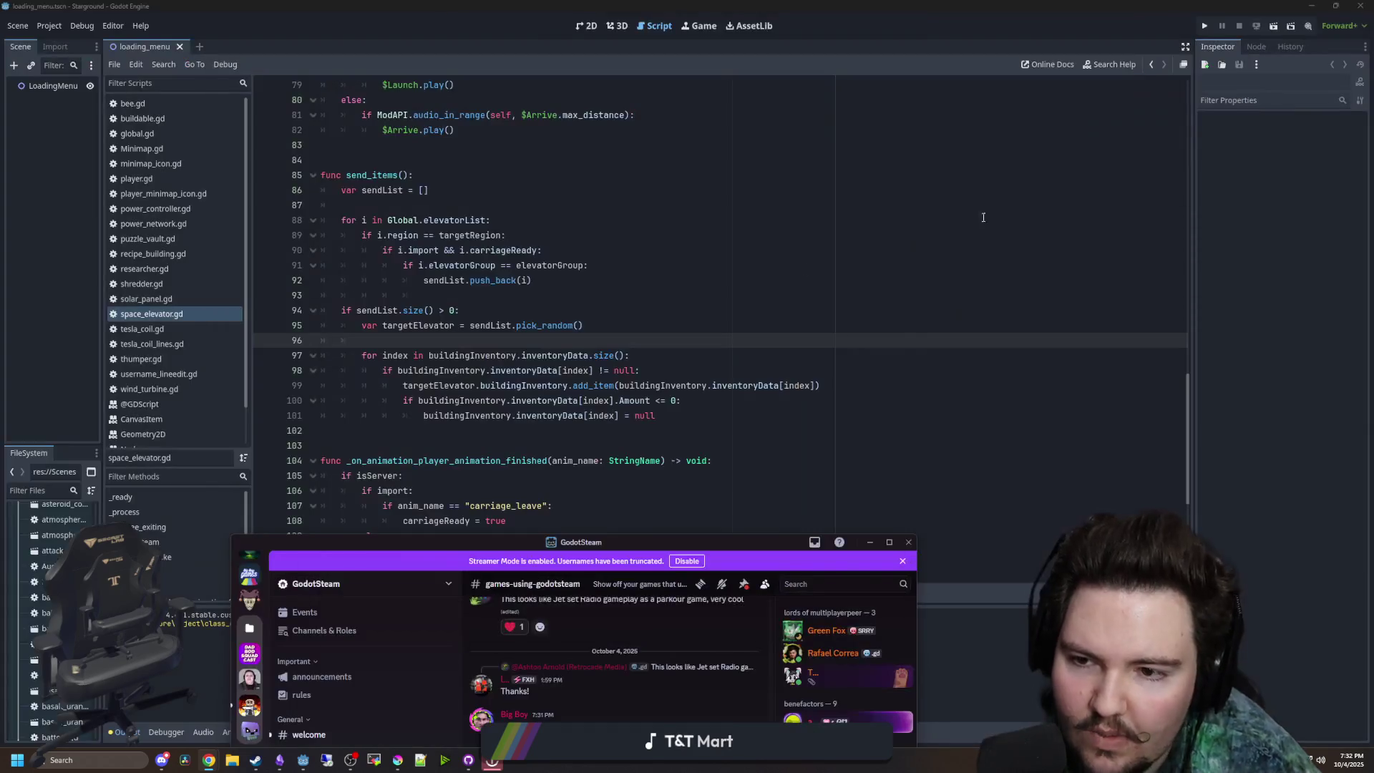
# - Insert JSONRPC on line 96 via autocomplete, check its class reference, then return to the upgrade docs
pyautogui.click(399, 333)
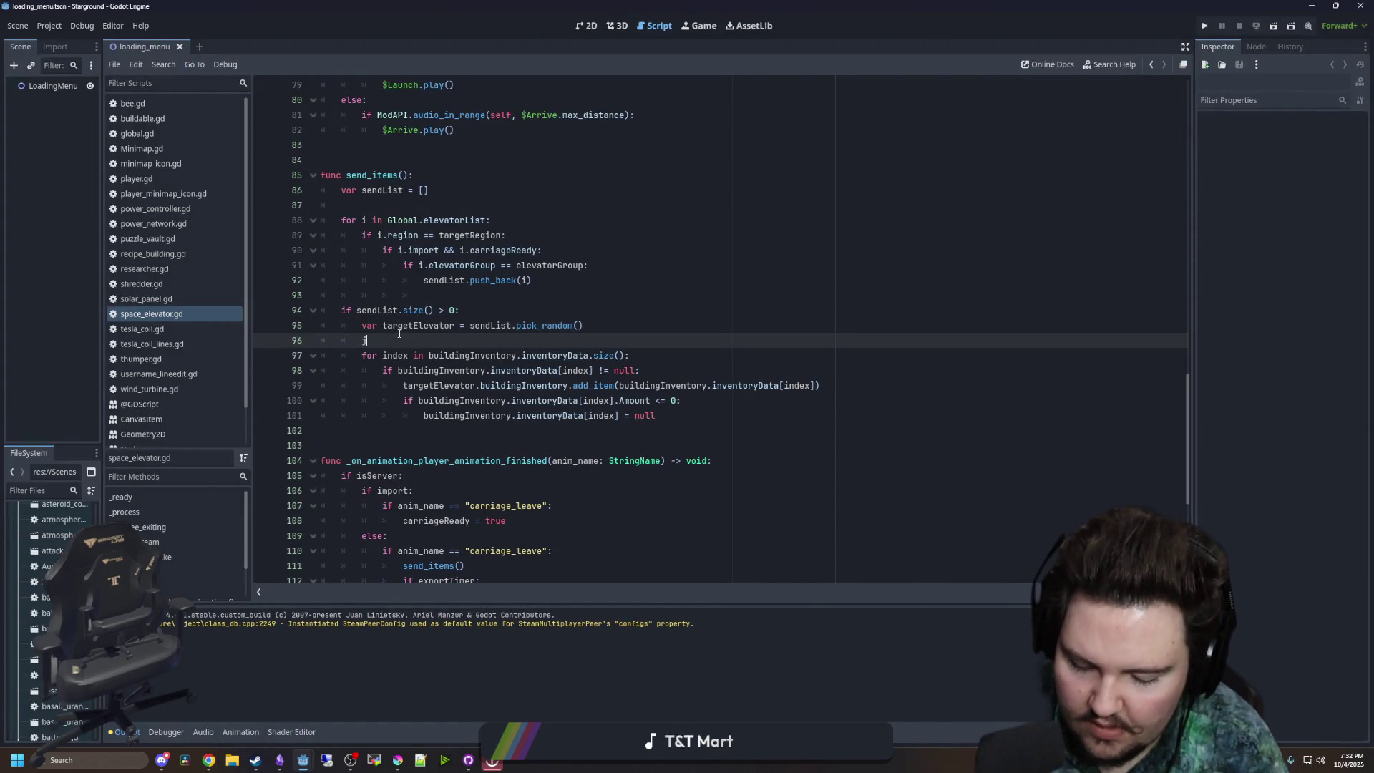
pyautogui.write('i')
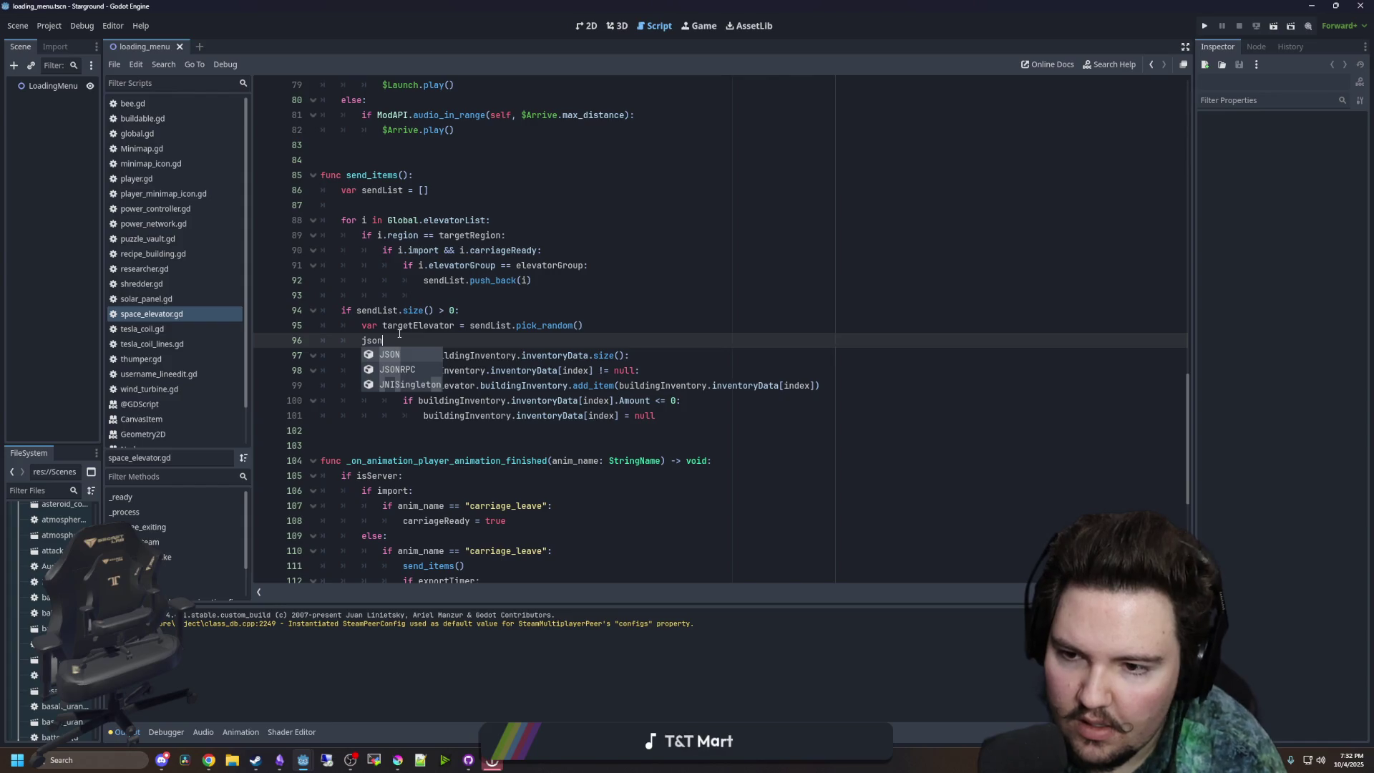
pyautogui.press('Down')
pyautogui.press('Return')
pyautogui.keyDown('ctrl'); pyautogui.click(384, 342); pyautogui.keyUp('ctrl')
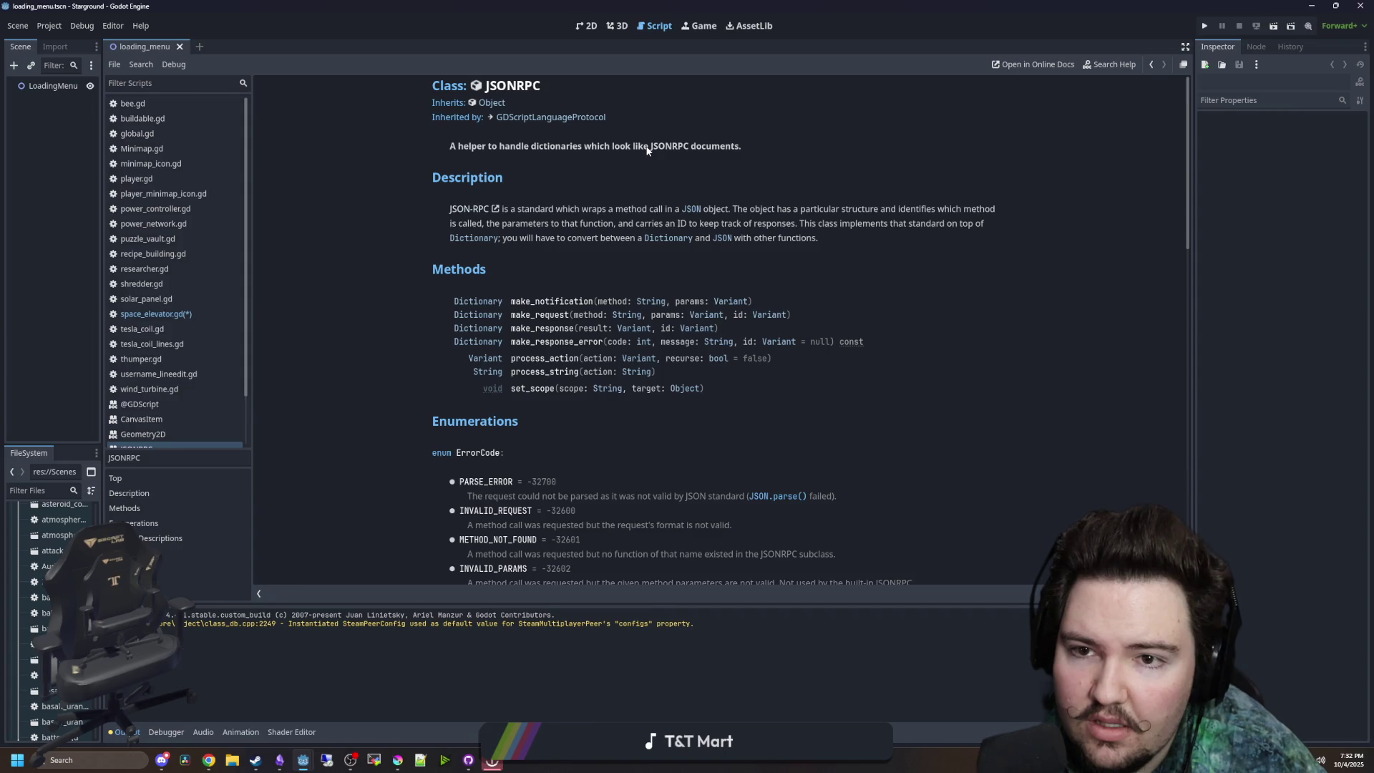
pyautogui.hotkey('alt', 'Left')
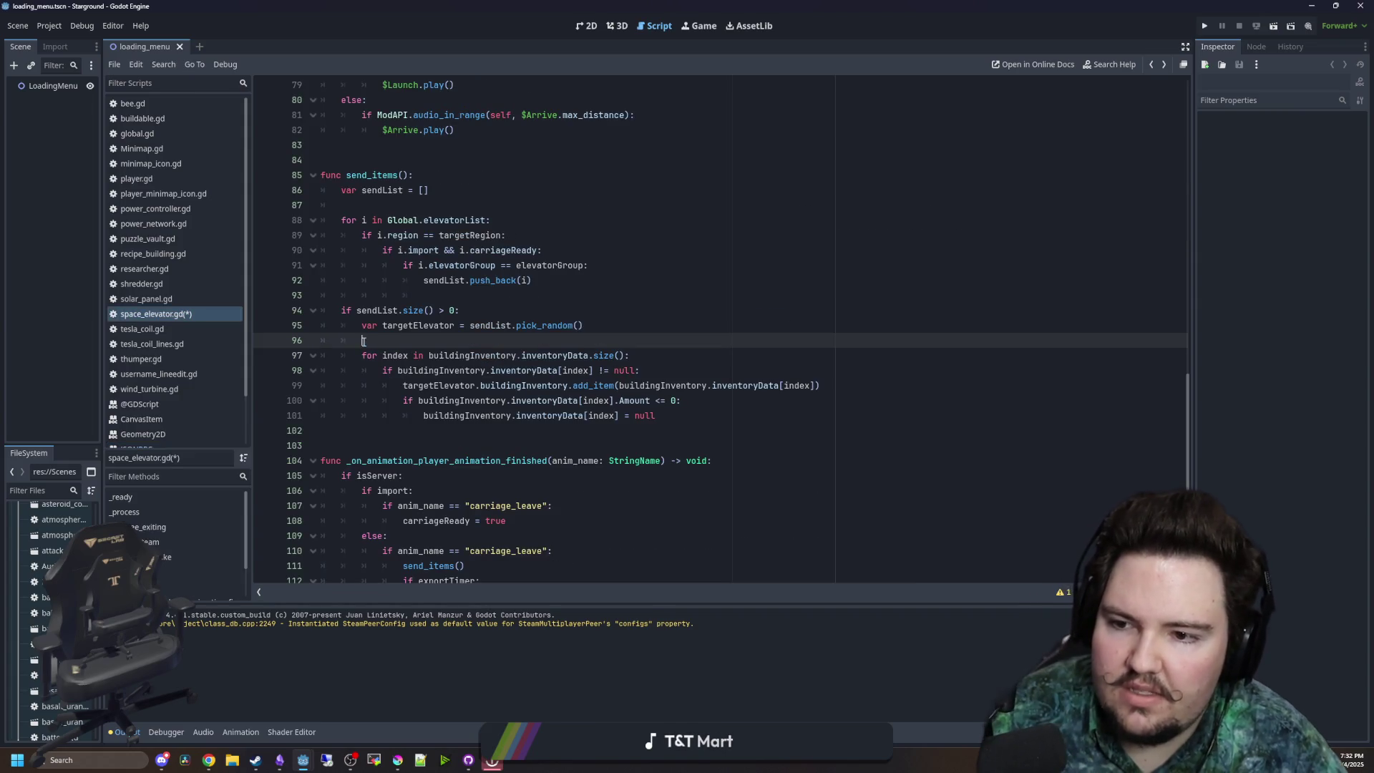
pyautogui.hotkey('alt', 'Tab')
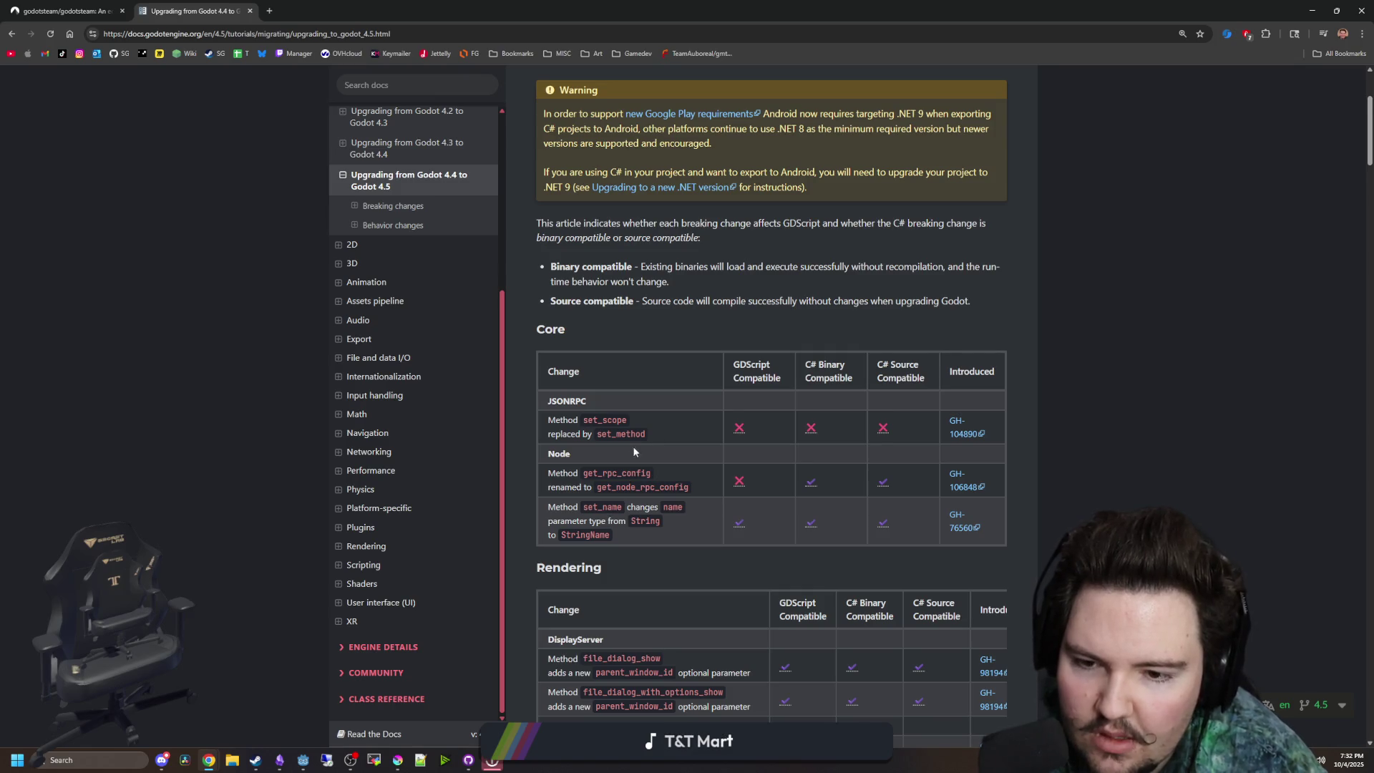
# - Copy get_rpc_config from the docs and search the whole project for it
pyautogui.scroll(-1, 620, 450)
pyautogui.moveTo(591, 405); pyautogui.dragTo(685, 415)
pyautogui.hotkey('alt', 'Tab')
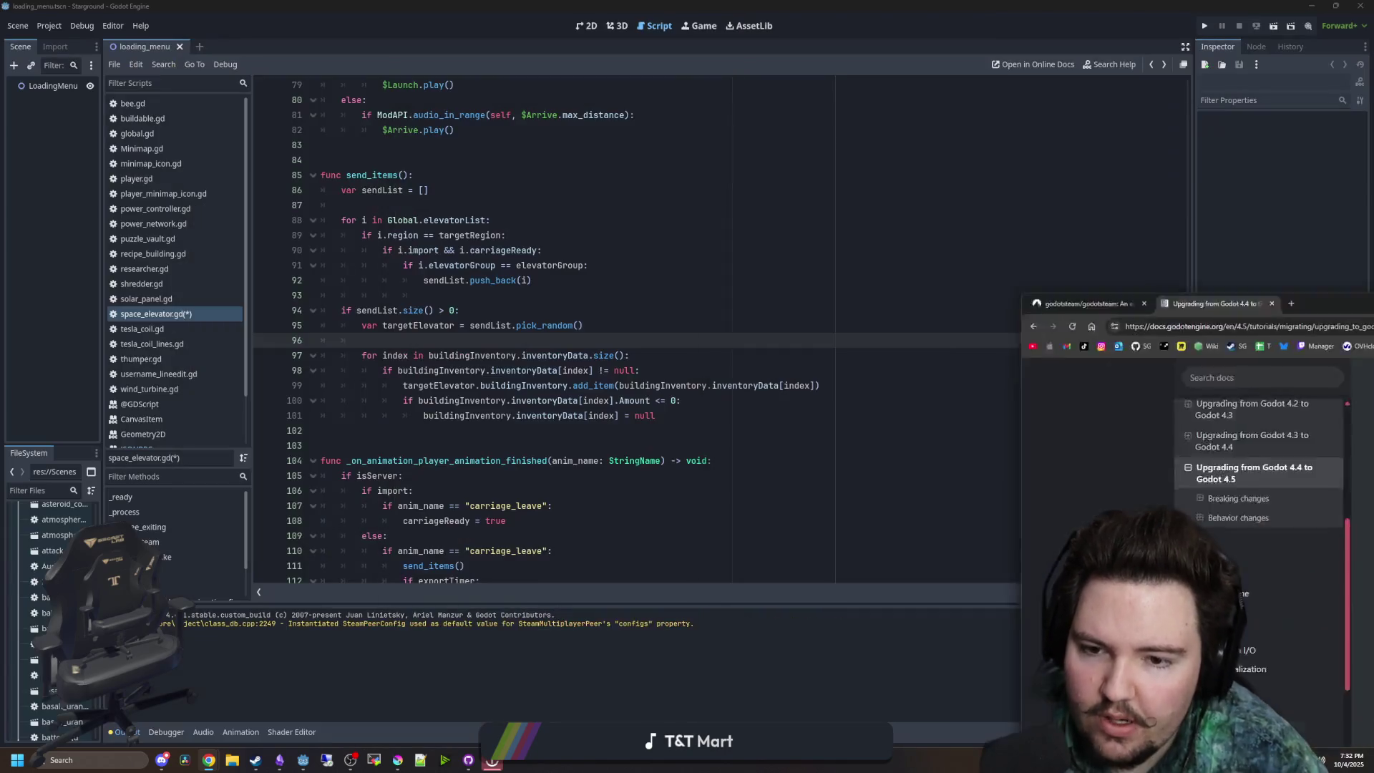
pyautogui.click(657, 386)
pyautogui.hotkey('ctrl', 'shift', 'f')
pyautogui.write('get_rpc_config')
pyautogui.press('Return')
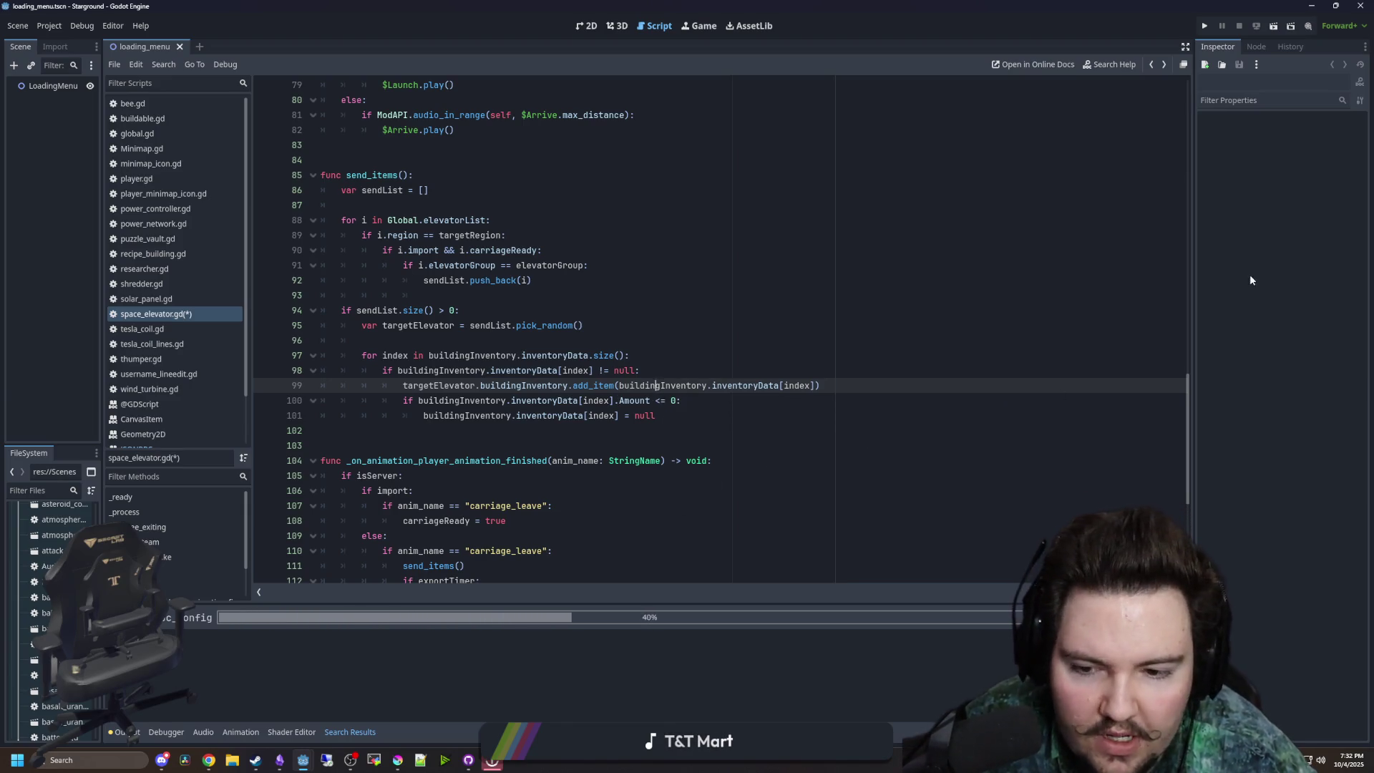
# - Maximize the Chrome docs window and scroll to the Rendering breaking-changes table
pyautogui.hotkey('alt', 'Tab')
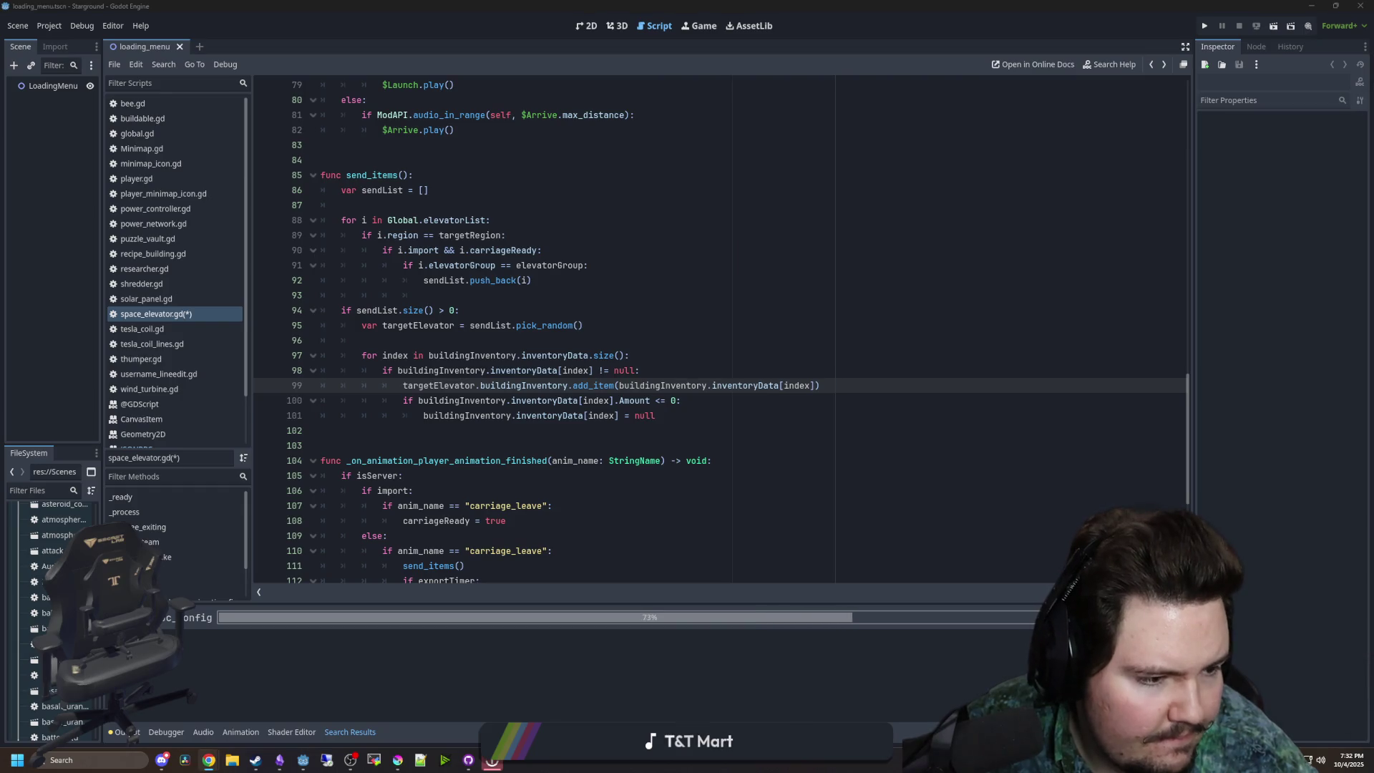
pyautogui.moveTo(0, 73); pyautogui.dragTo(354, 73)
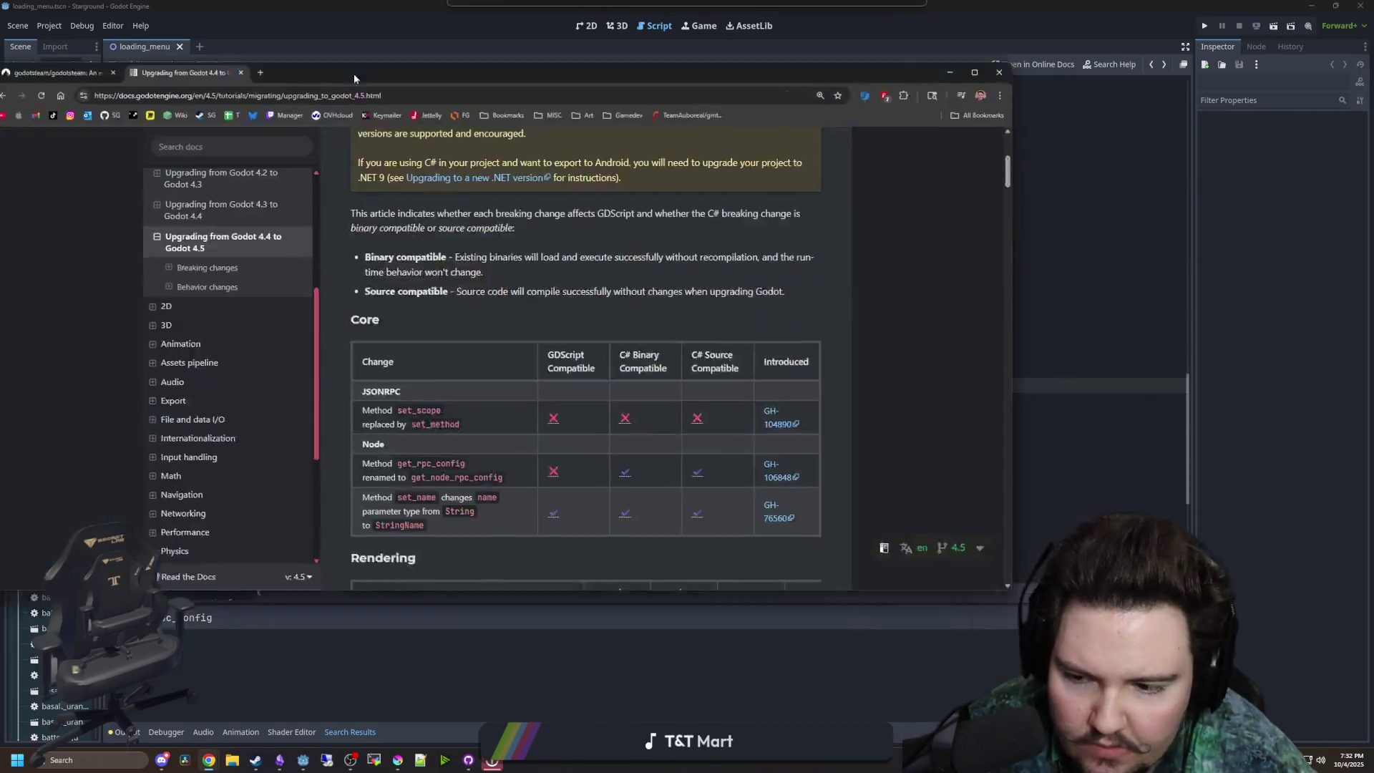
pyautogui.doubleClick(354, 73)
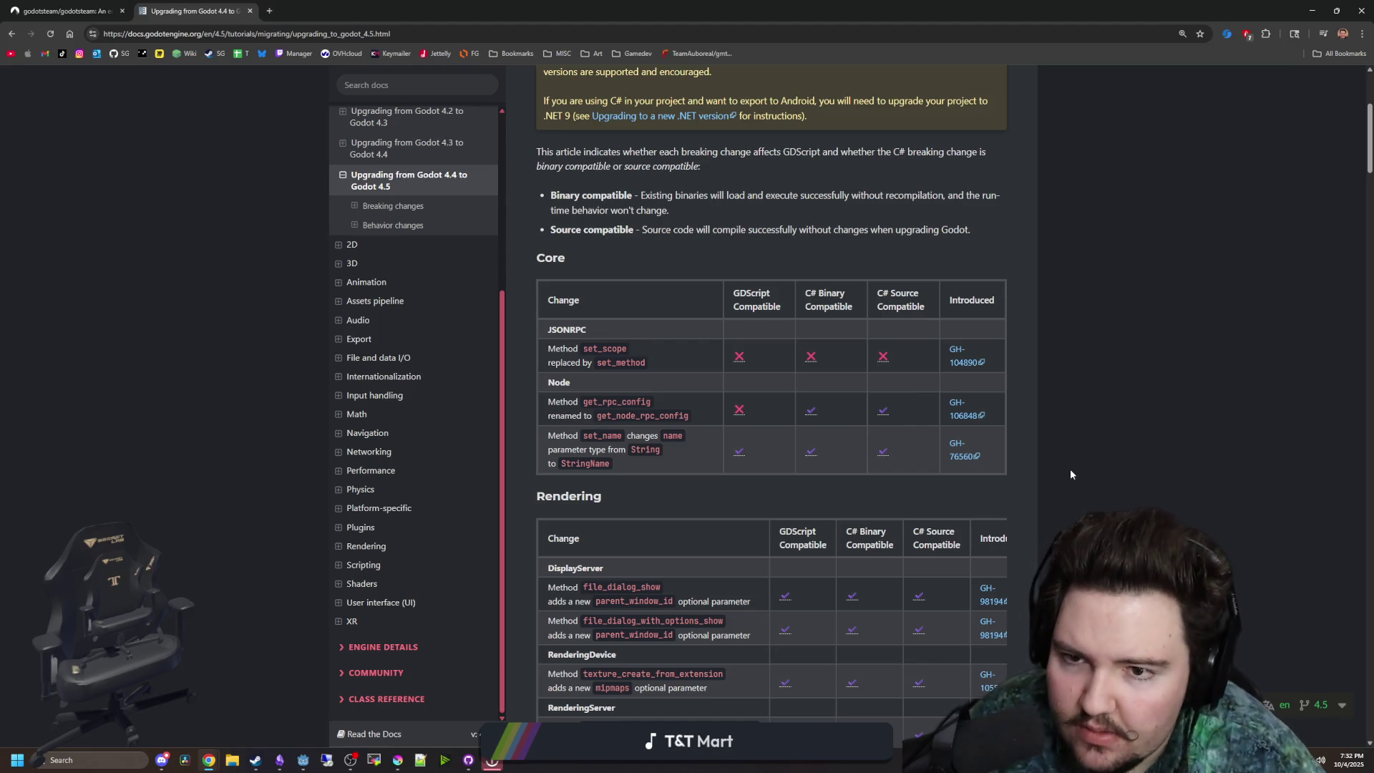
pyautogui.scroll(2, 667, 362)
pyautogui.scroll(2, 667, 362)
pyautogui.scroll(-7, 648, 329)
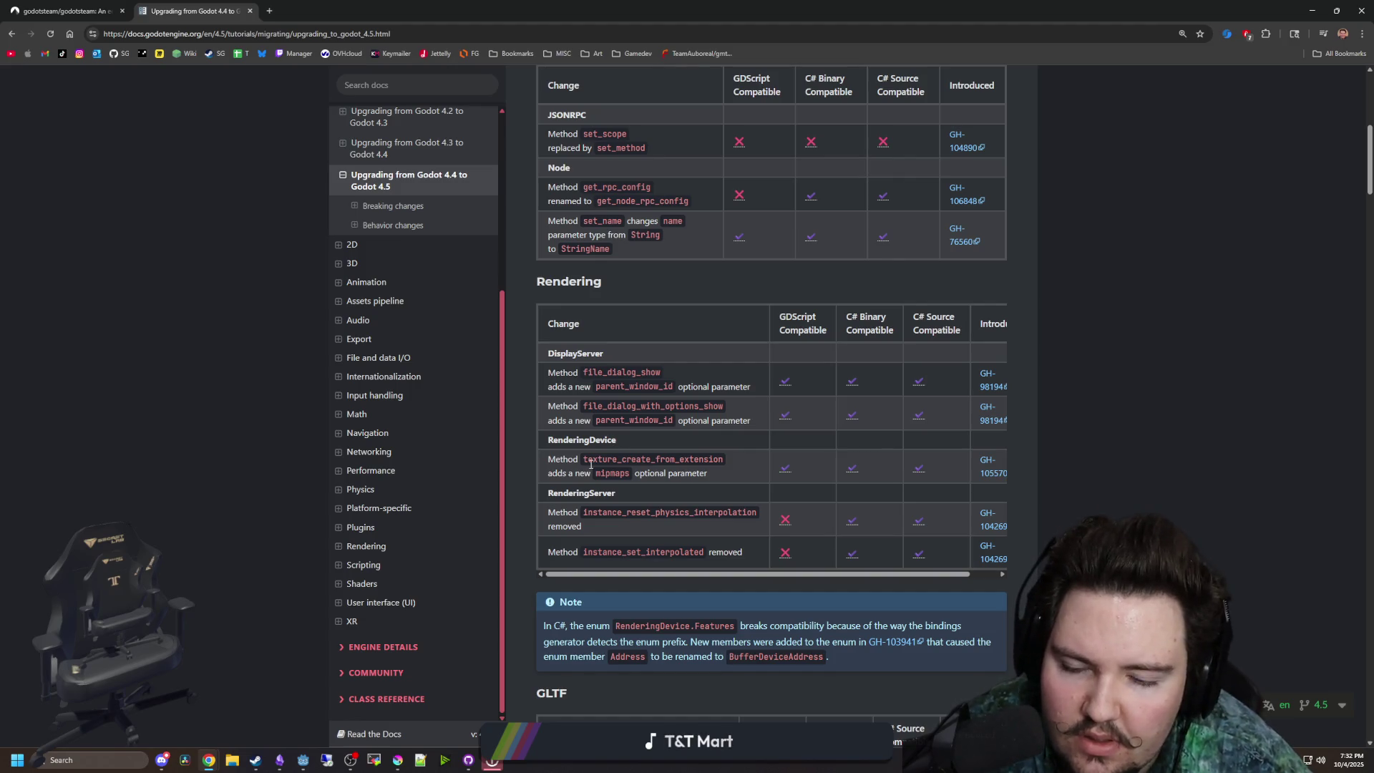
# - Highlight the texture_create_from_extension, mipmaps and instance_reset_physics_interpolation entries while reading
pyautogui.moveTo(588, 462); pyautogui.dragTo(722, 462)
pyautogui.click(715, 464)
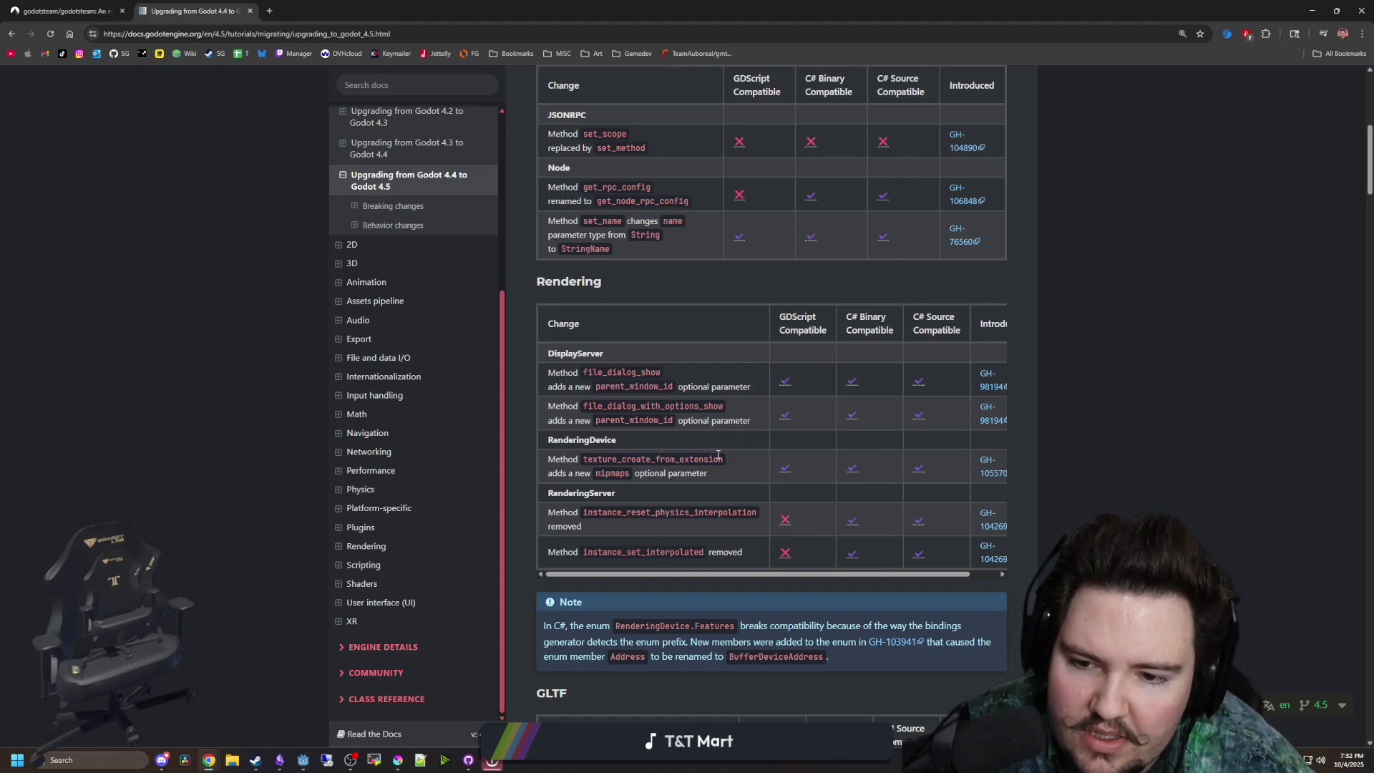
pyautogui.moveTo(594, 474); pyautogui.dragTo(707, 474)
pyautogui.click(677, 459)
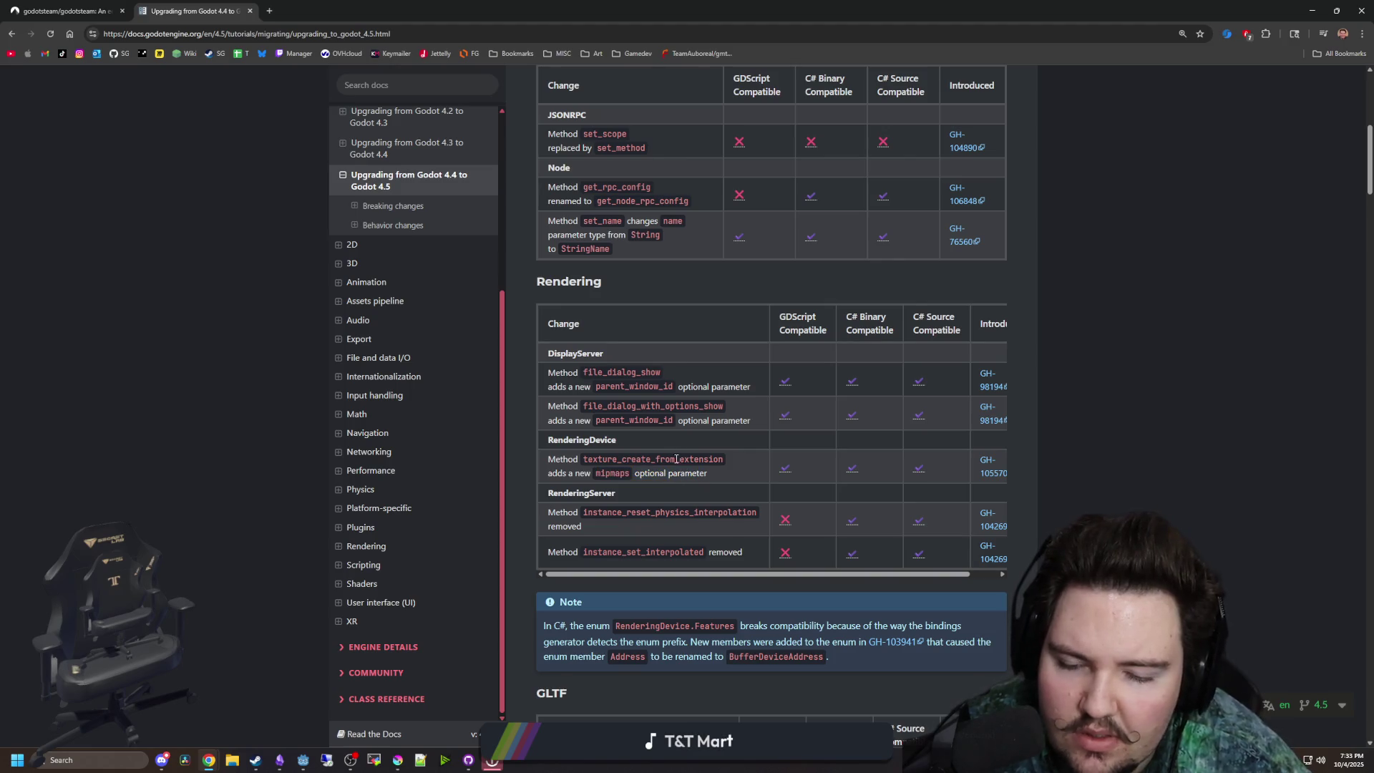
pyautogui.moveTo(593, 515); pyautogui.dragTo(736, 514)
pyautogui.click(735, 514)
pyautogui.hotkey('alt', 'Tab')
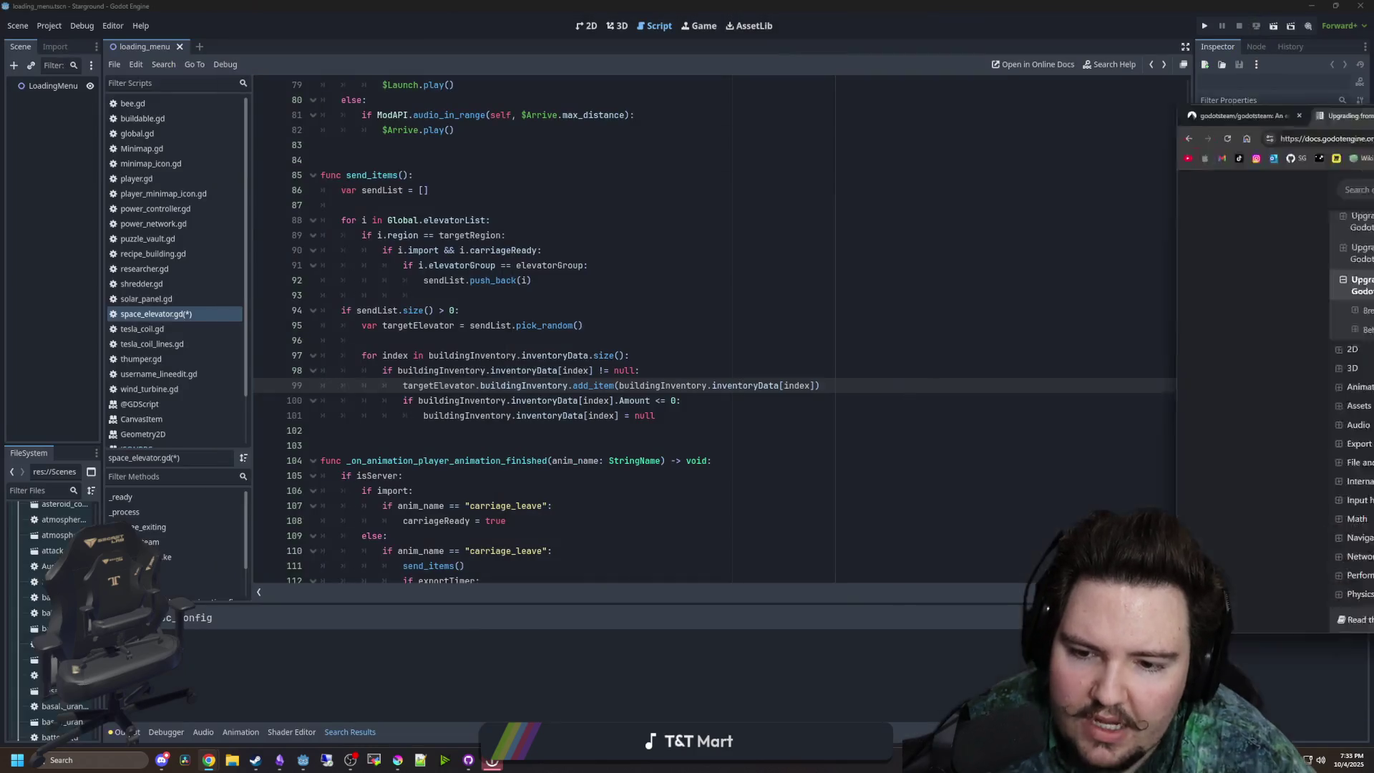
# - Search the project for instance_reset_physics_interpolation, then instance_set_interpolated, checking the docs between
pyautogui.click(702, 291)
pyautogui.hotkey('ctrl', 'shift', 'f')
pyautogui.write('instance_reset_')
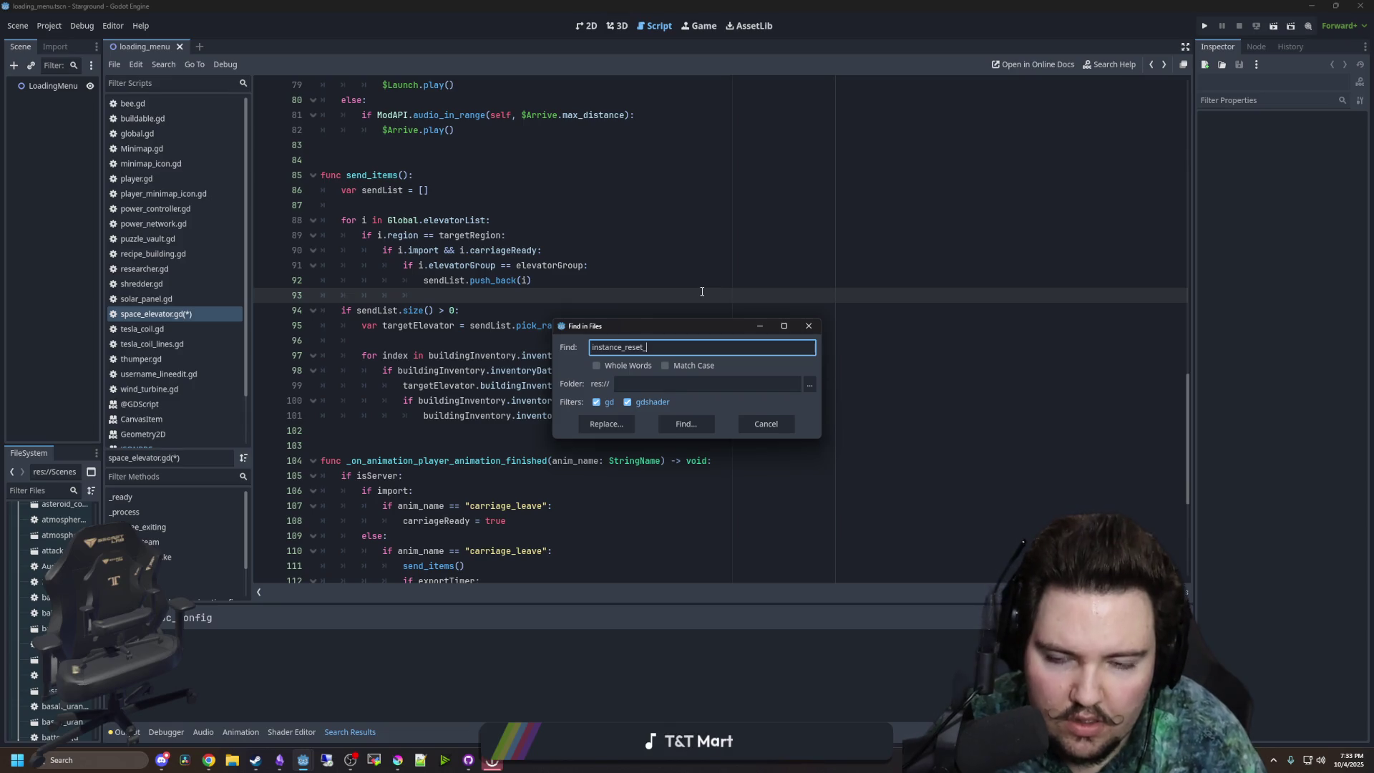
pyautogui.press('Return')
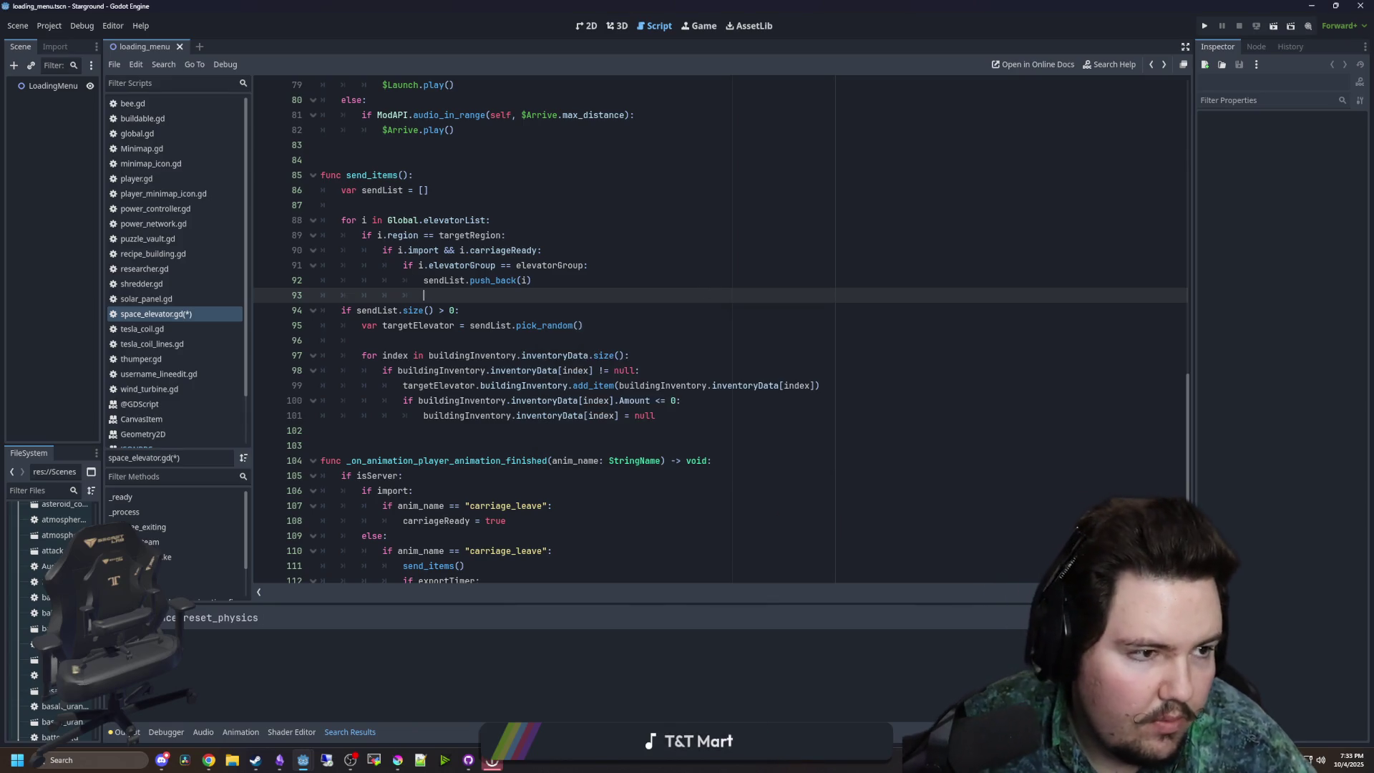
pyautogui.hotkey('alt', 'Tab')
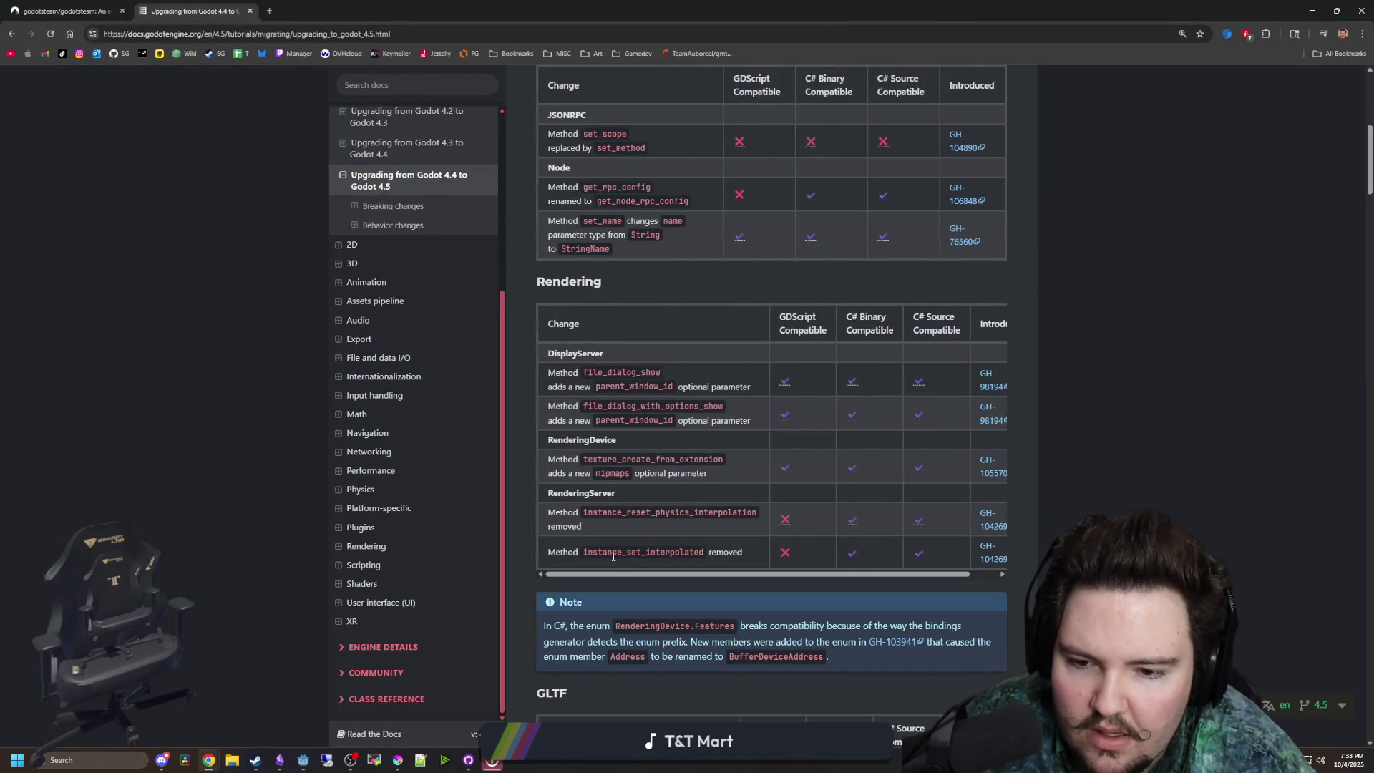
pyautogui.hotkey('alt', 'Tab')
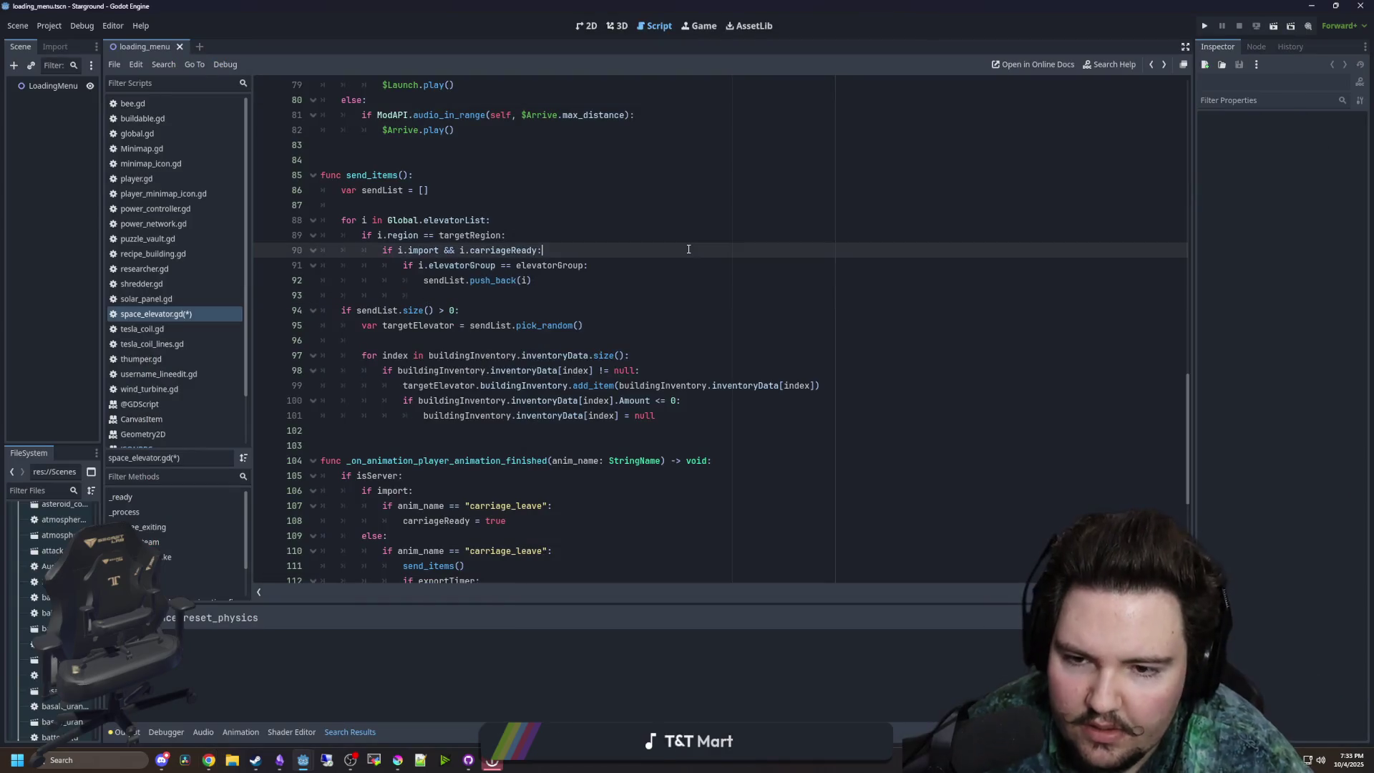
pyautogui.hotkey('ctrl', 'shift', 'f')
pyautogui.write('instance_set')
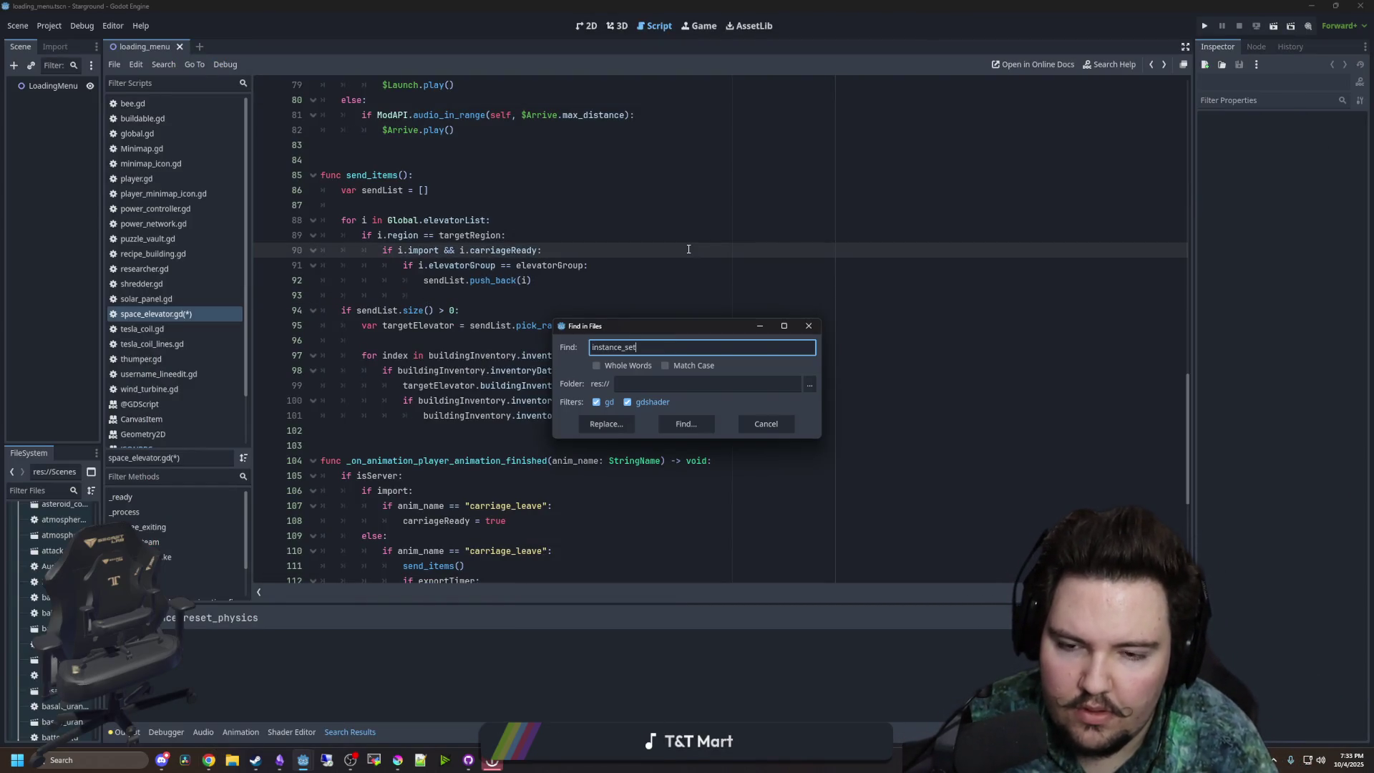
pyautogui.write('_interpolated')
pyautogui.press('Return')
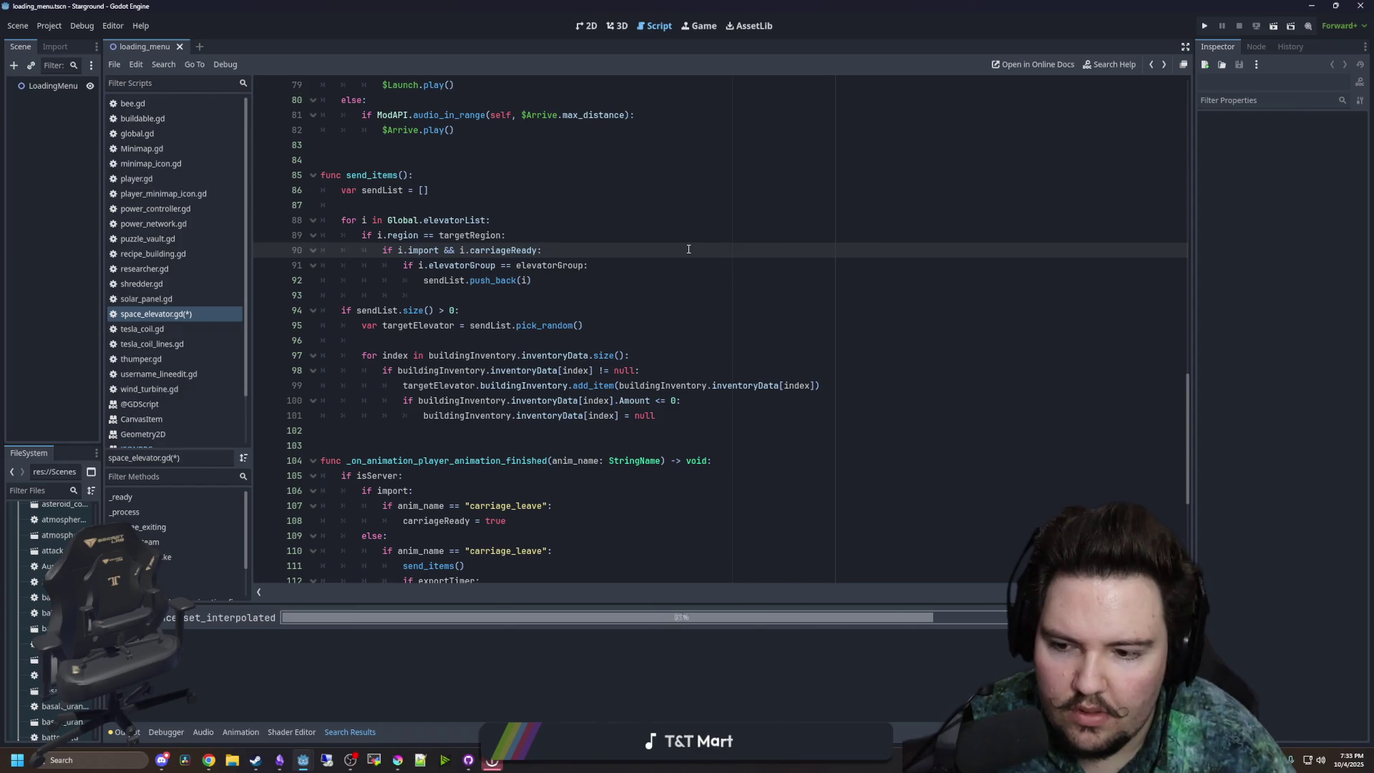
pyautogui.hotkey('alt', 'Tab')
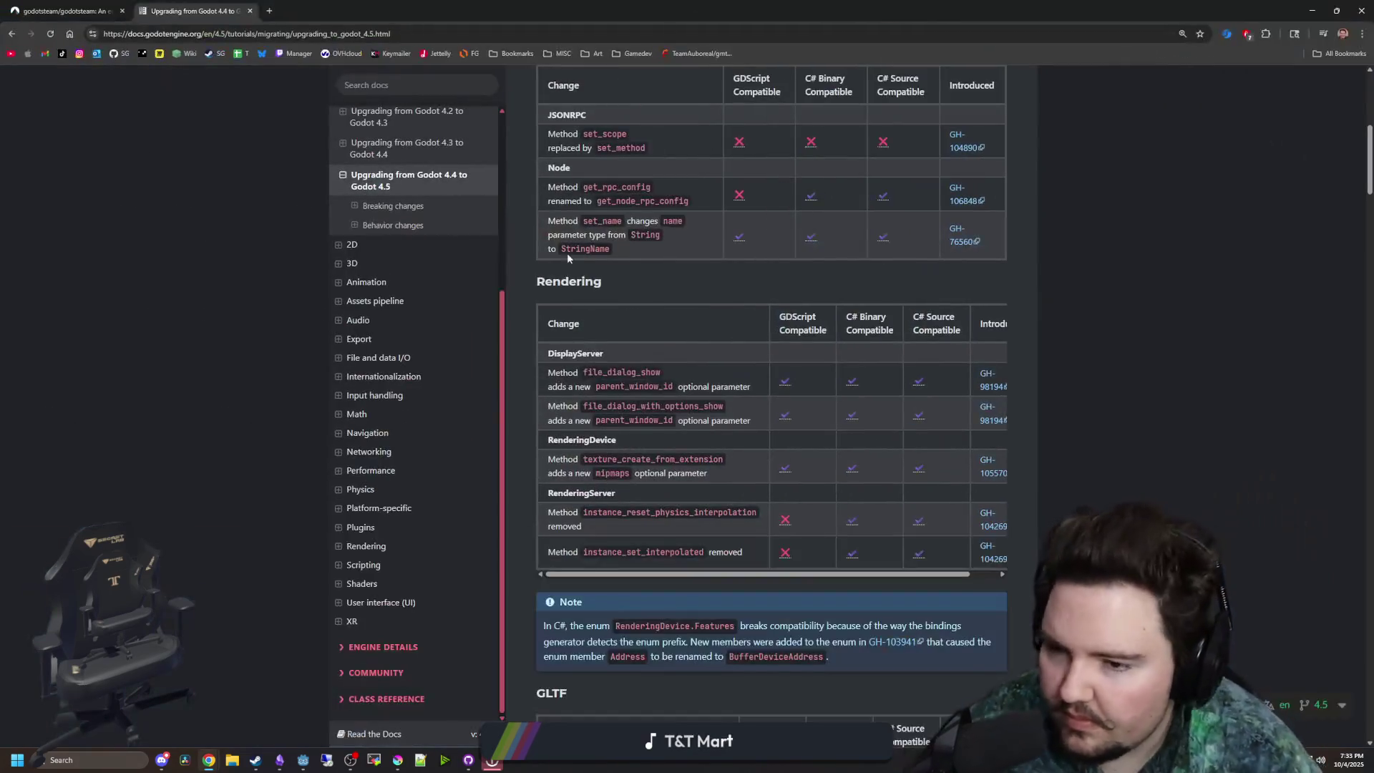
# - Skim the upgrade guide's tables, then search the project files for carriageReady
pyautogui.scroll(-2, 547, 415)
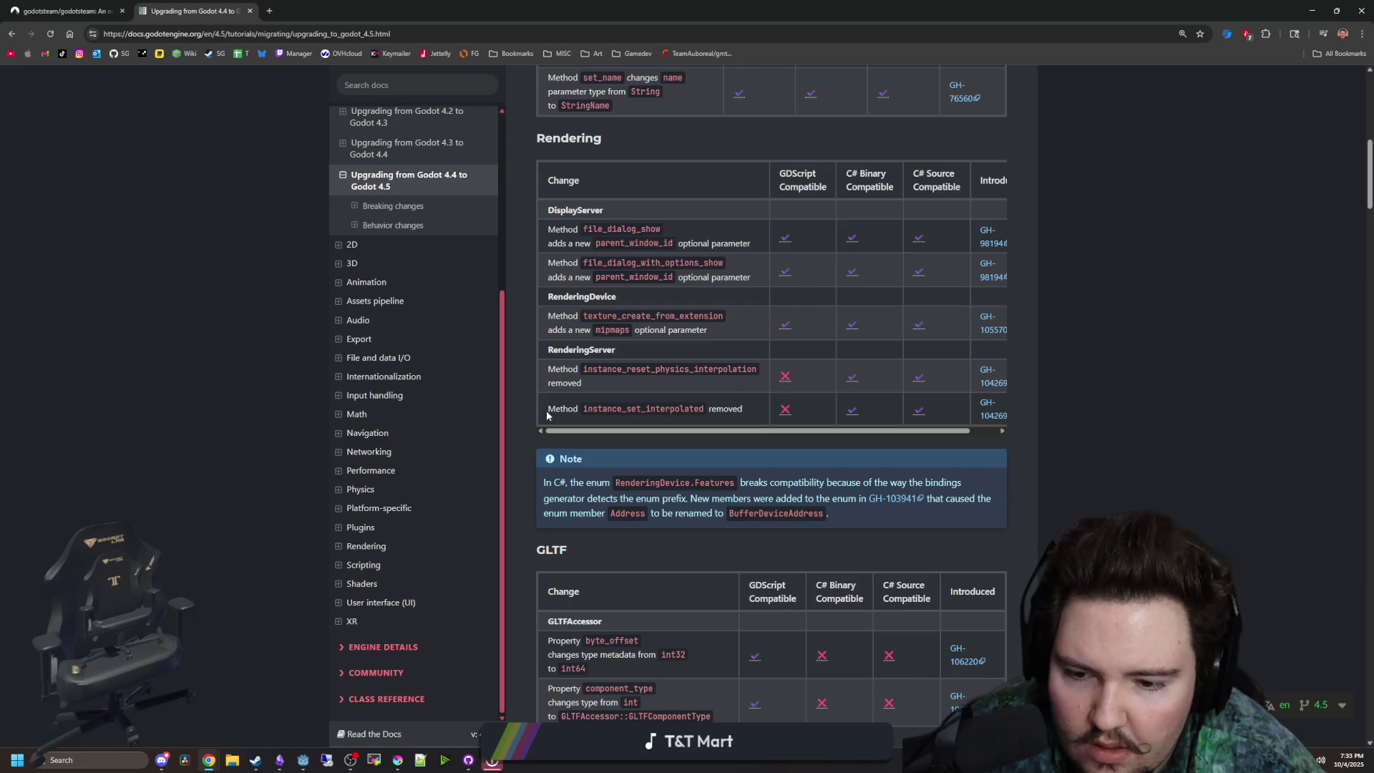
pyautogui.scroll(-1, 550, 412)
pyautogui.scroll(8, 751, 510)
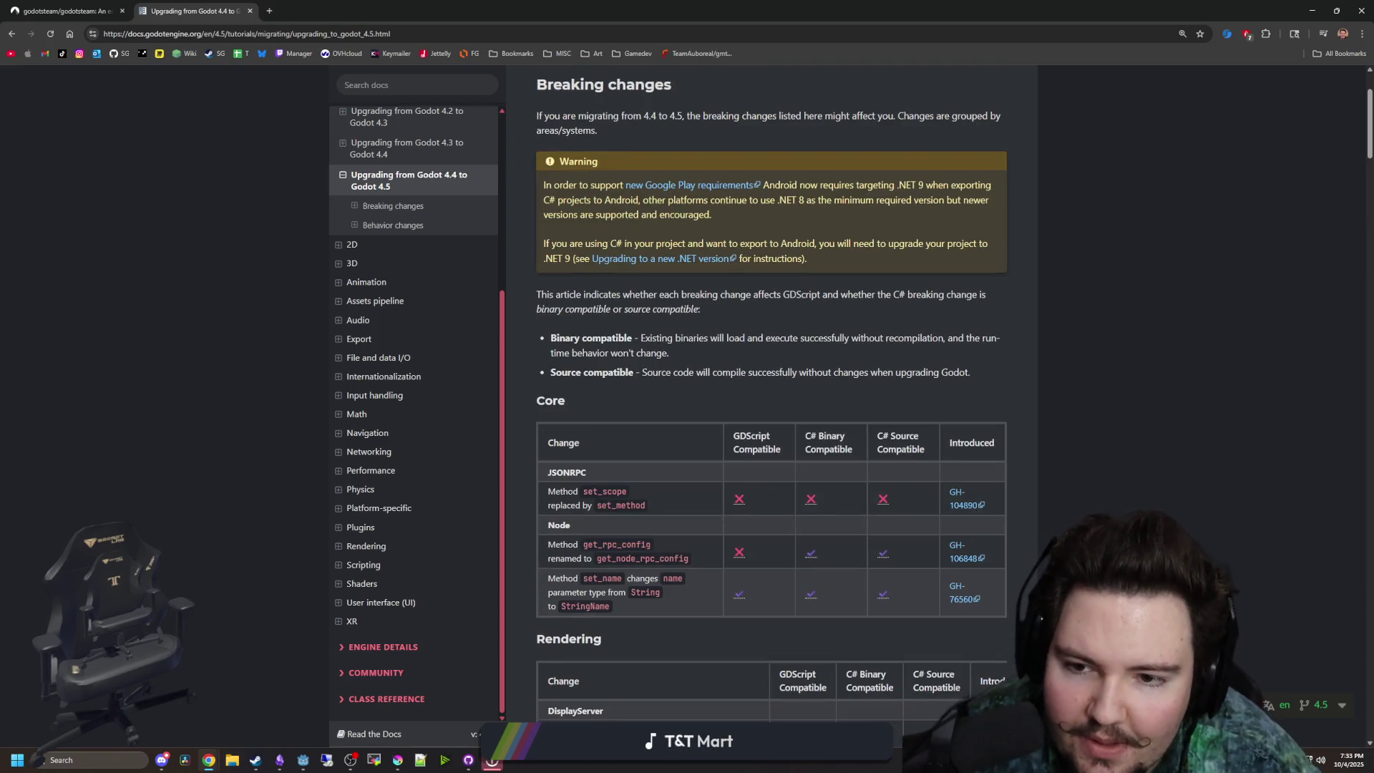
pyautogui.scroll(3, 976, 501)
pyautogui.scroll(-11, 976, 501)
pyautogui.scroll(-4, 976, 501)
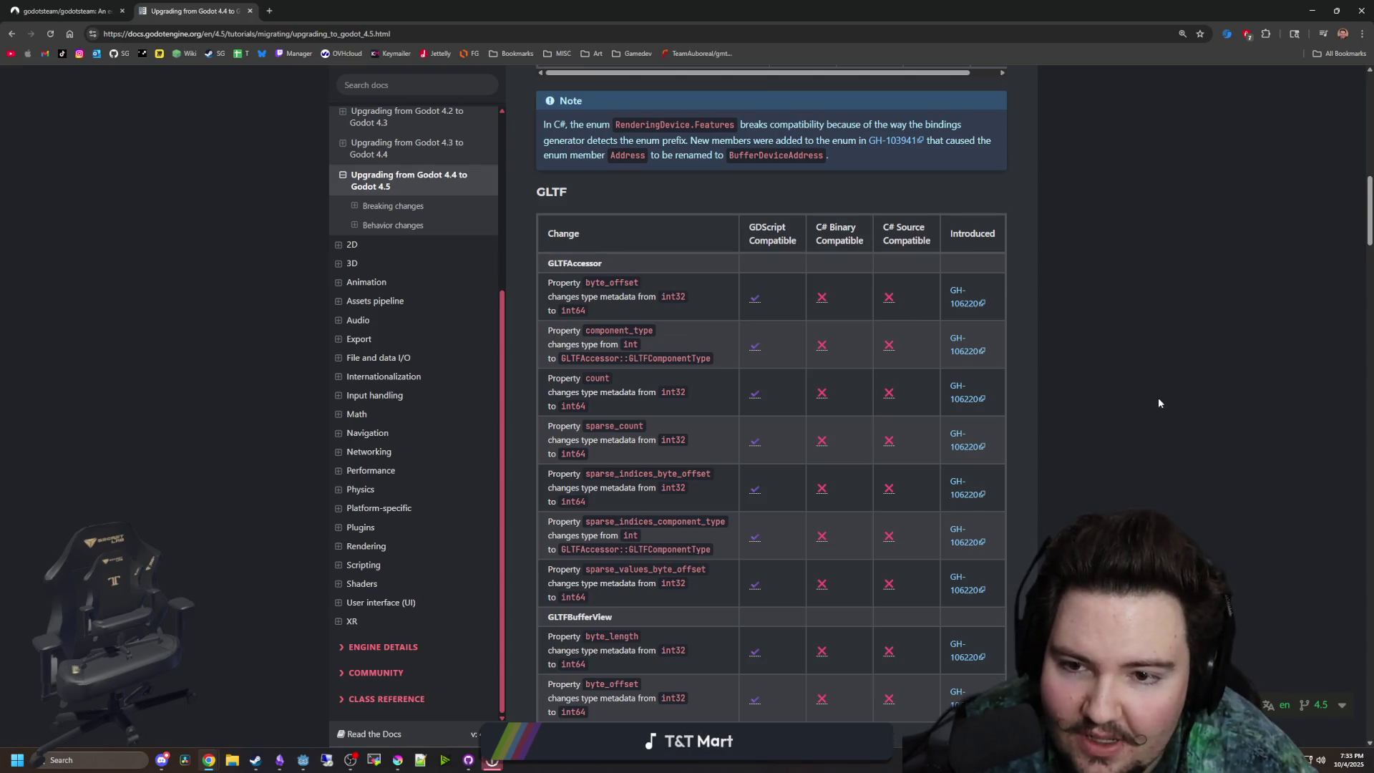
pyautogui.scroll(-8, 863, 482)
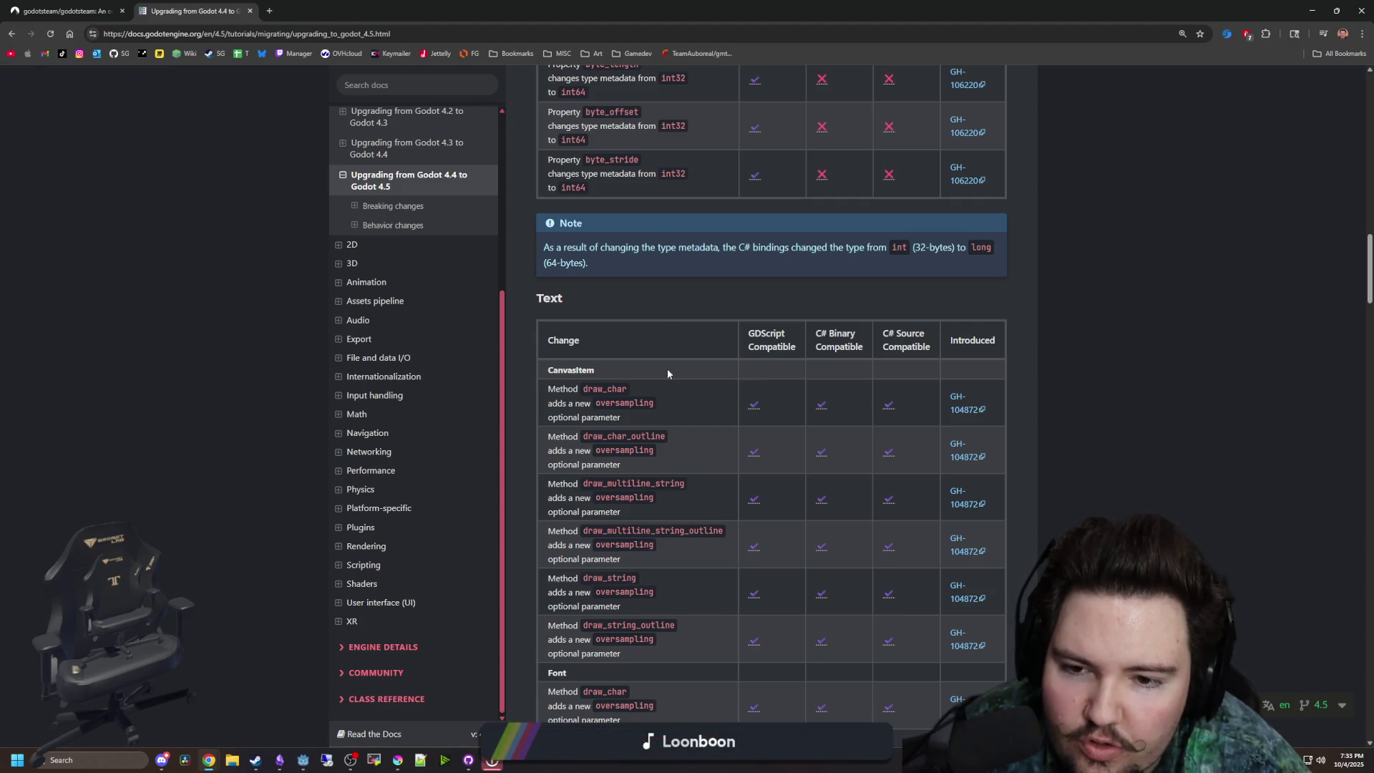
pyautogui.hotkey('alt', 'Tab')
pyautogui.hotkey('ctrl', 'shift', 'f')
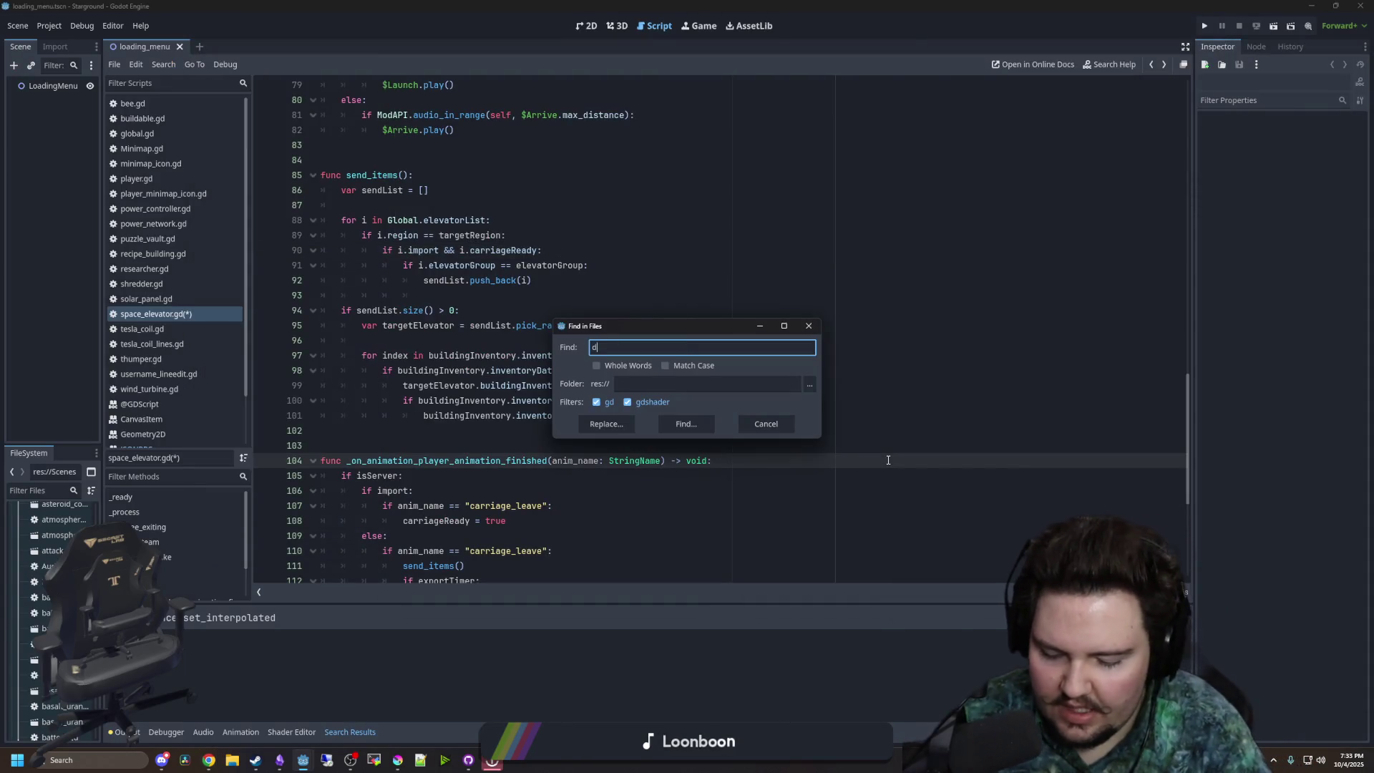
pyautogui.write('carriageReady')
pyautogui.press('Return')
# - Scroll the upgrade guide to review the Text table's new oversampling parameters
pyautogui.hotkey('alt', 'Tab')
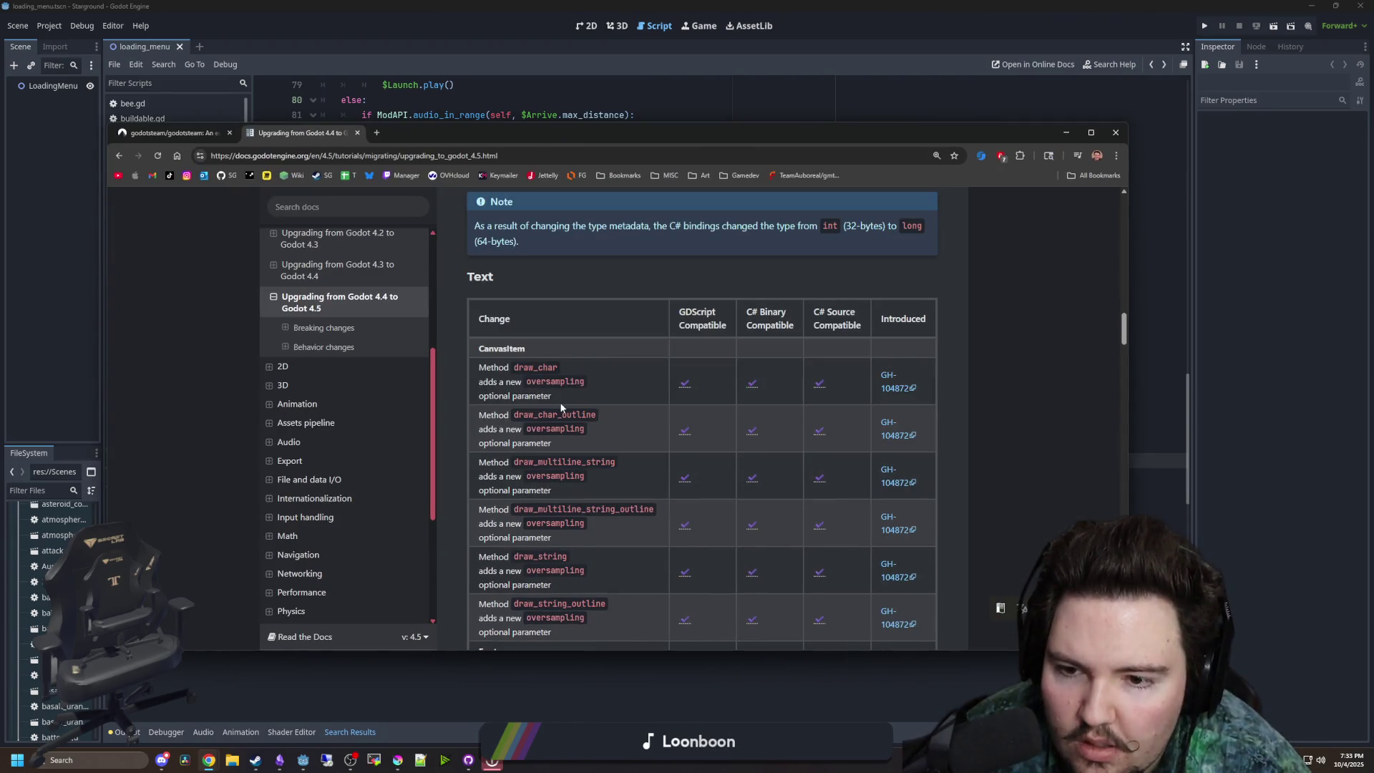
pyautogui.scroll(-1, 561, 407)
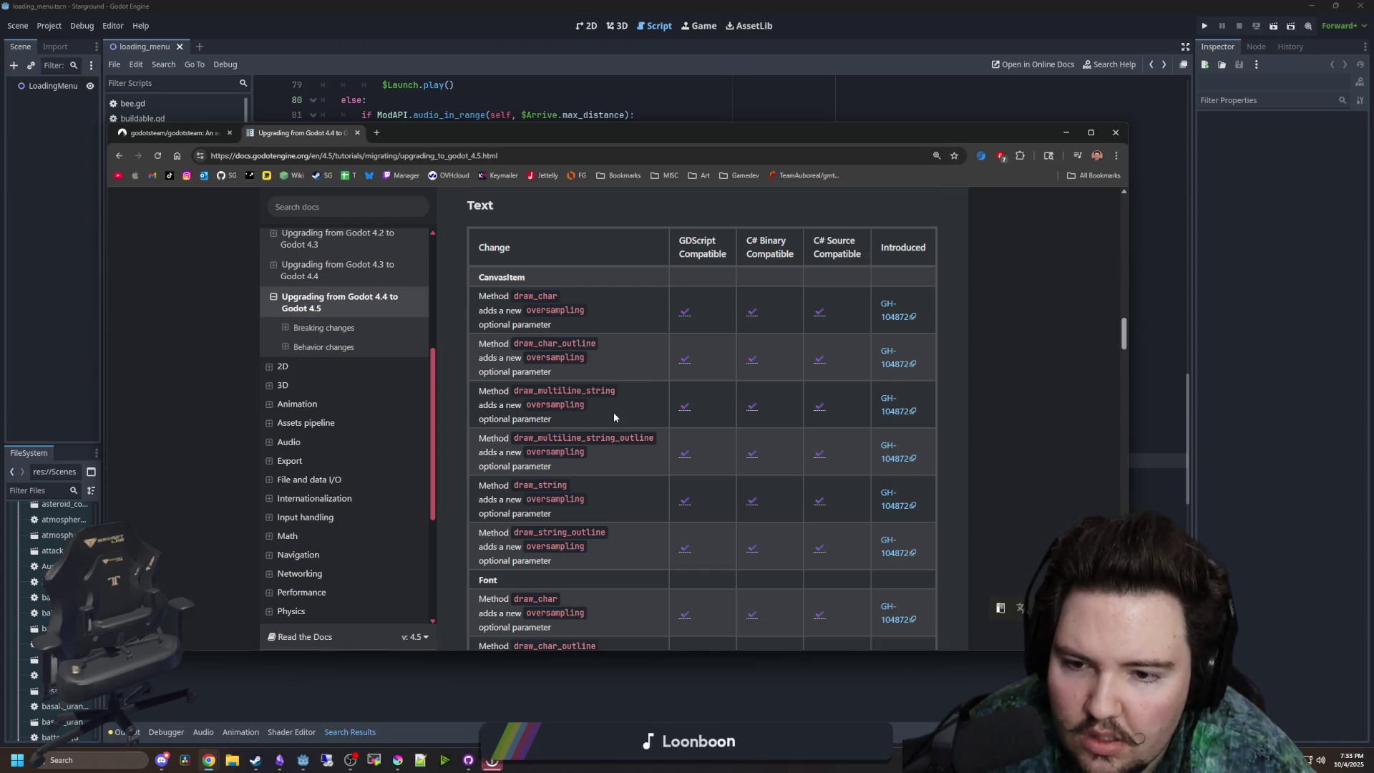
pyautogui.scroll(-12, 614, 418)
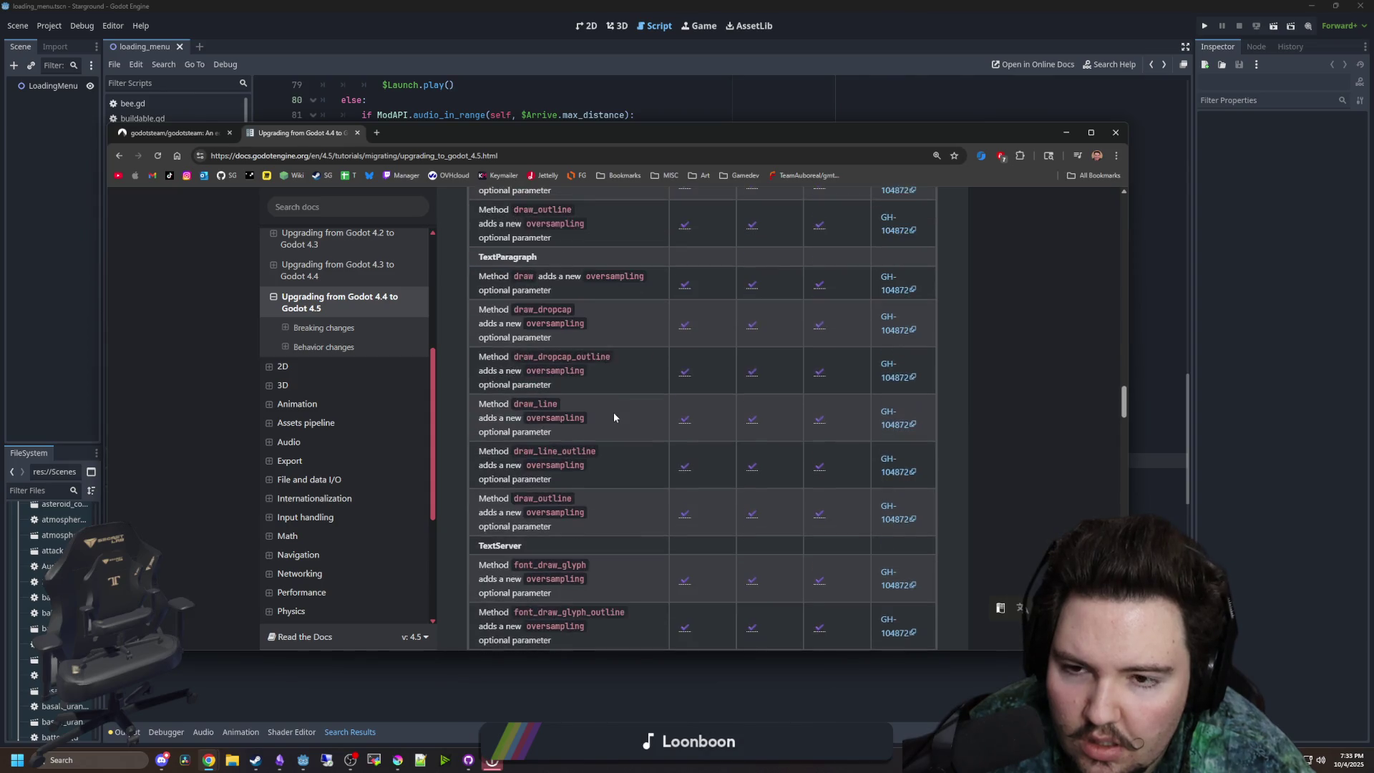
pyautogui.scroll(-6, 615, 417)
pyautogui.scroll(-8, 608, 420)
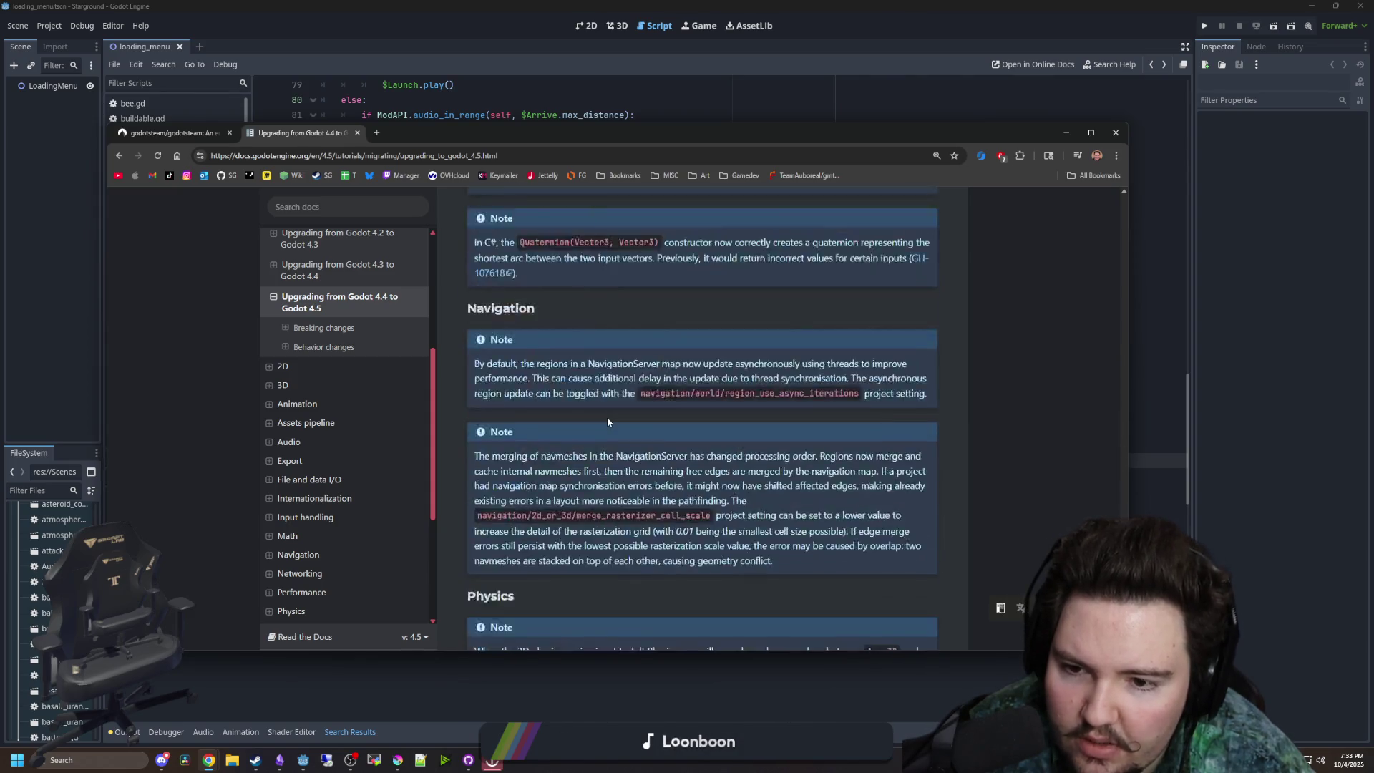
pyautogui.scroll(-10, 607, 421)
pyautogui.scroll(15, 604, 440)
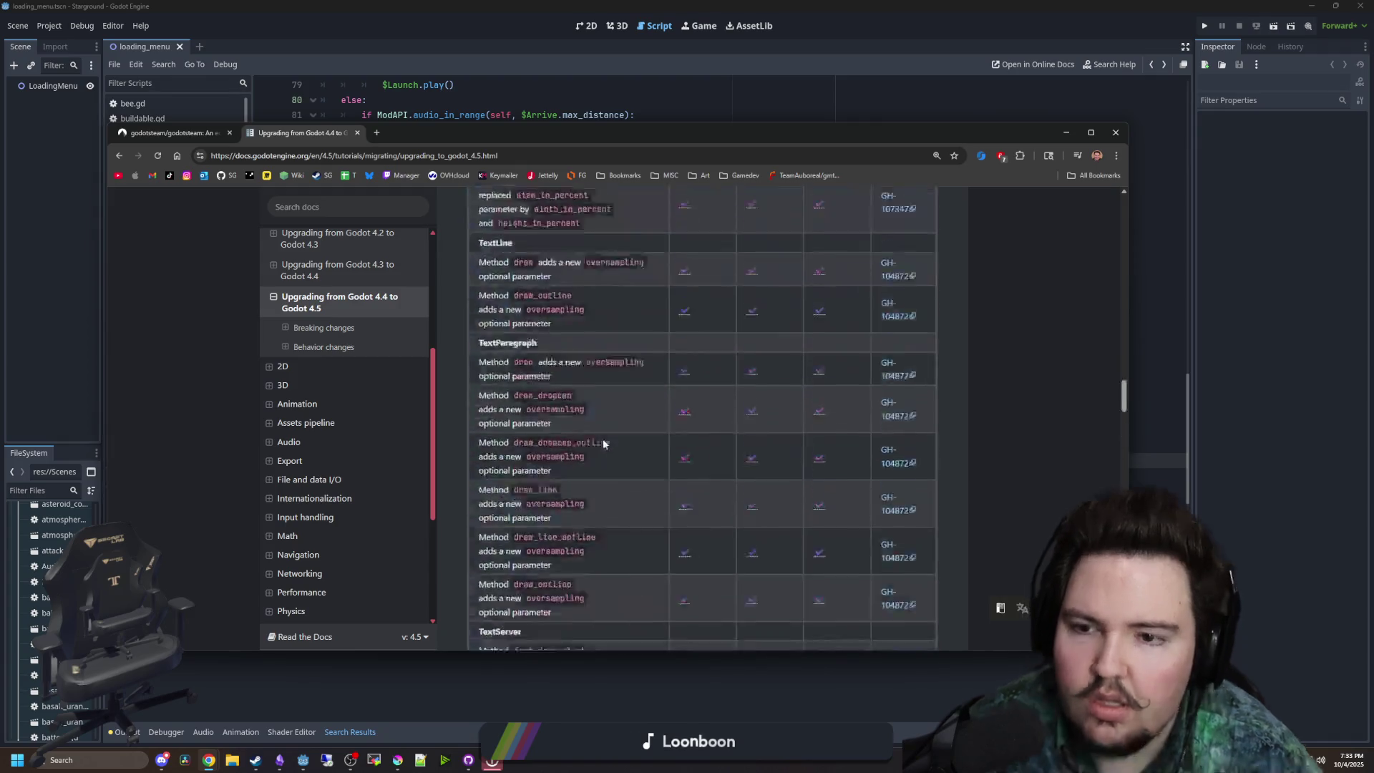
pyautogui.scroll(10, 603, 440)
pyautogui.scroll(-3, 645, 401)
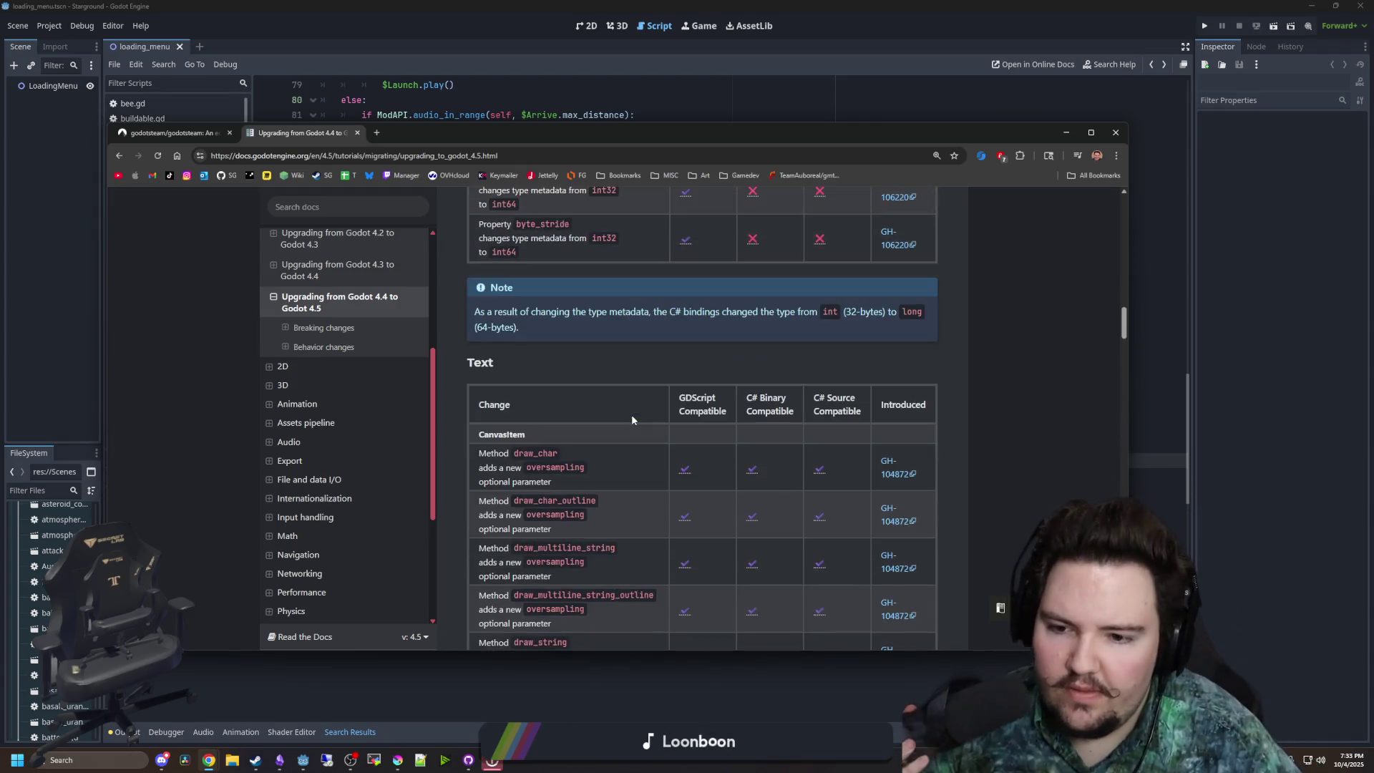
pyautogui.scroll(-2, 630, 401)
pyautogui.hotkey('alt', 'Tab')
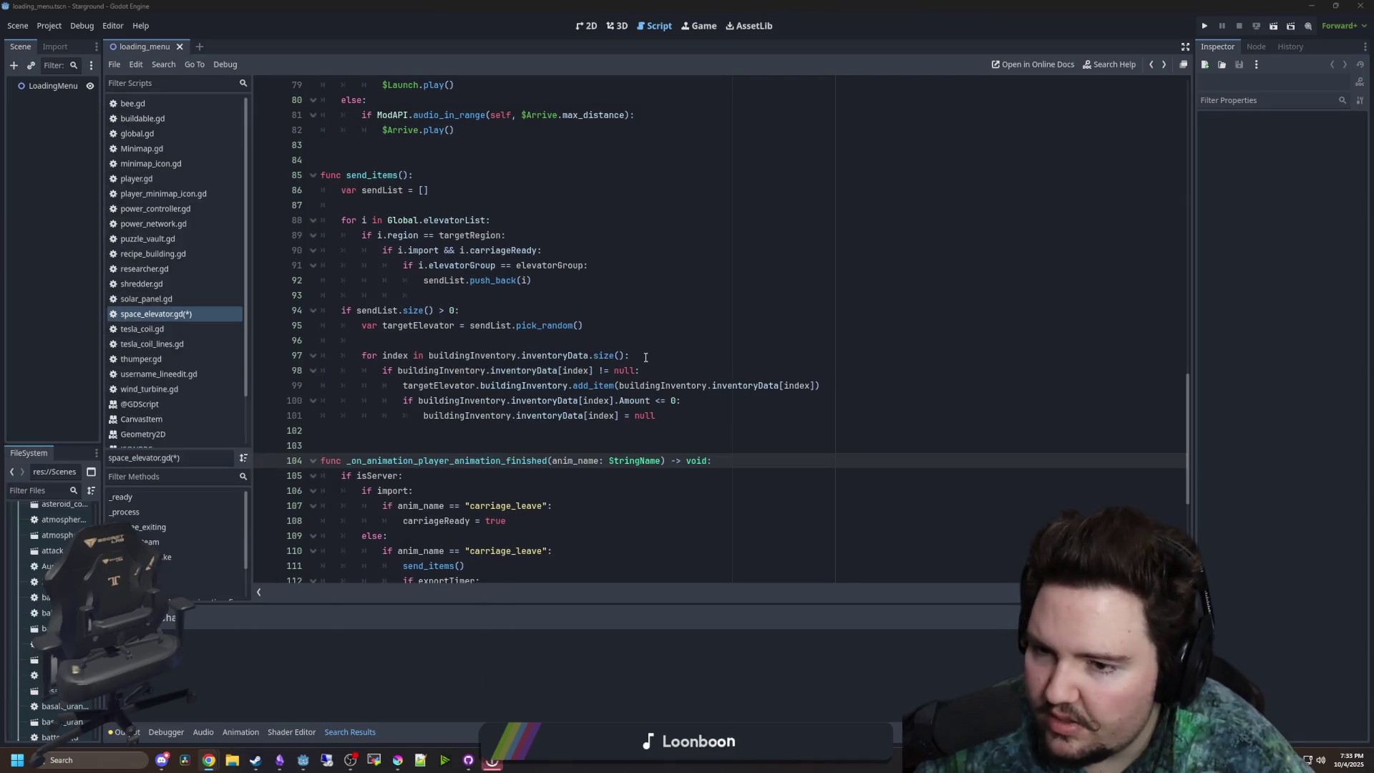
# - Search the project for draw_char_outline, draw_multiline_string and draw_string calls
pyautogui.click(646, 357)
pyautogui.hotkey('ctrl', 'shift', 'f')
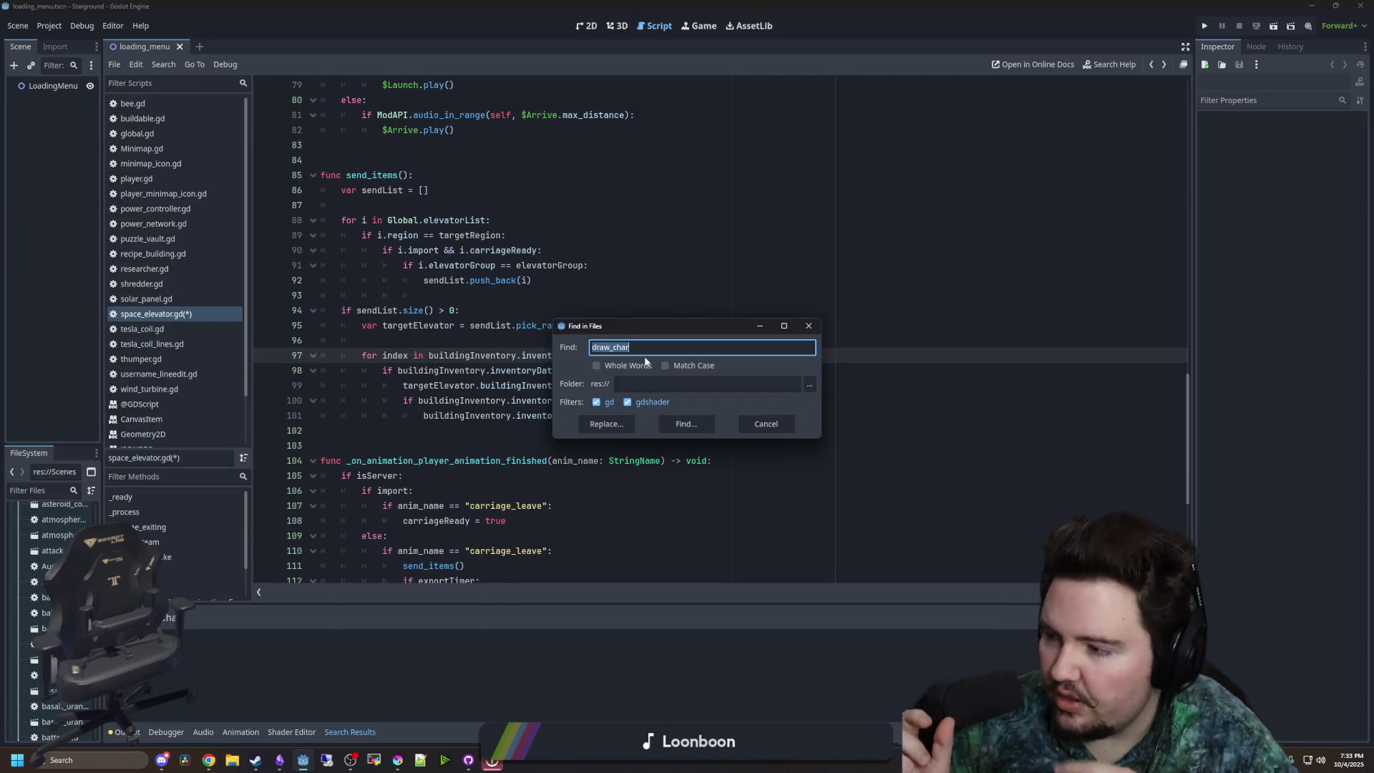
pyautogui.write('draw')
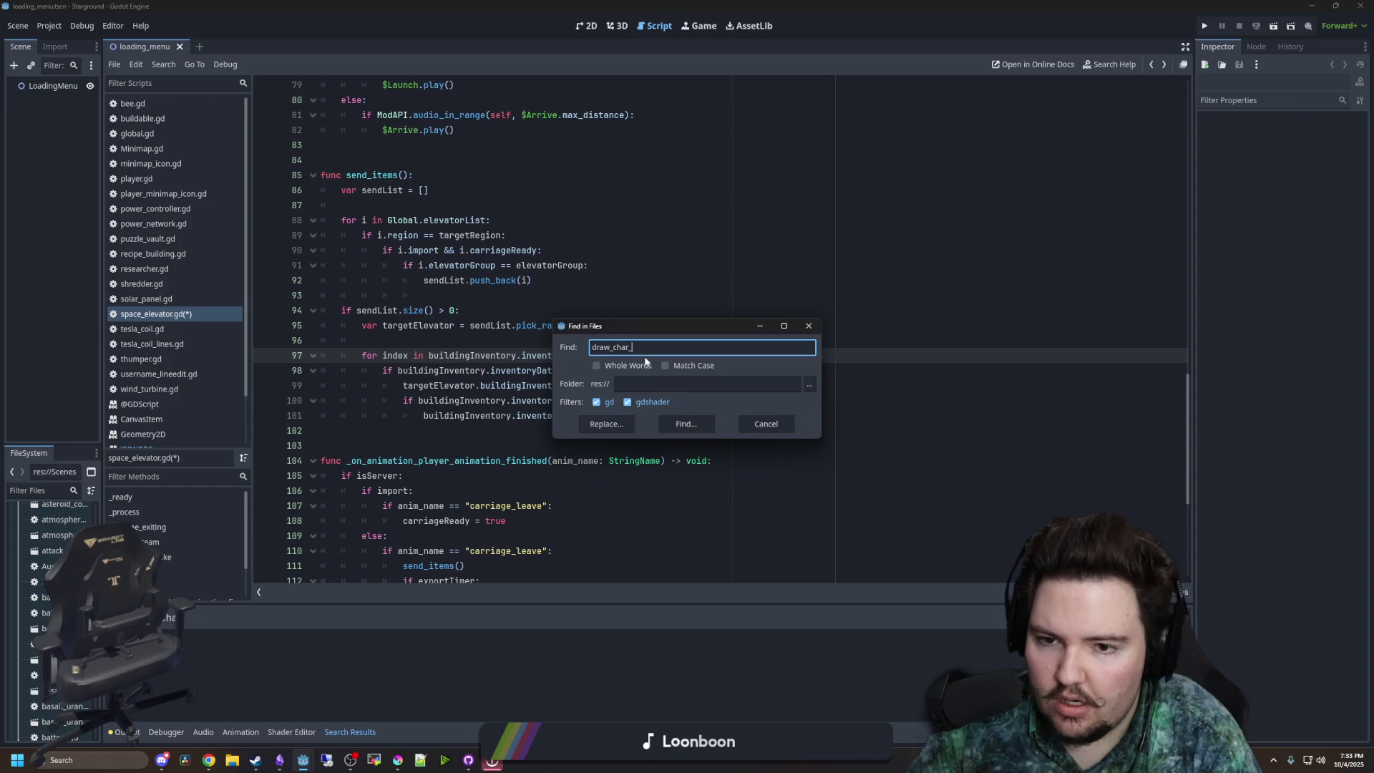
pyautogui.write('ine')
pyautogui.press('Return')
pyautogui.hotkey('ctrl', 'shift', 'f')
pyautogui.write('draw_m')
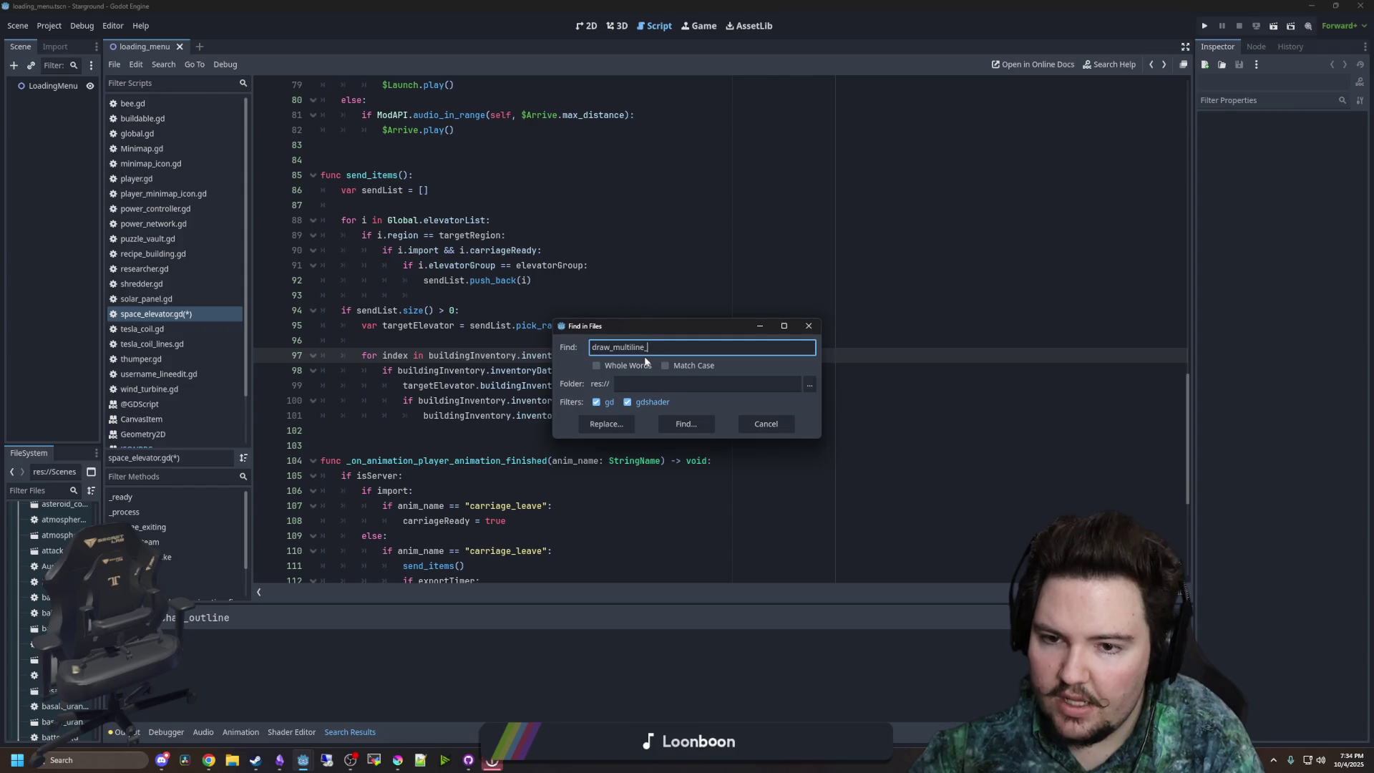
pyautogui.press('Return')
pyautogui.hotkey('ctrl', 'shift', 'f')
pyautogui.write('draw_st')
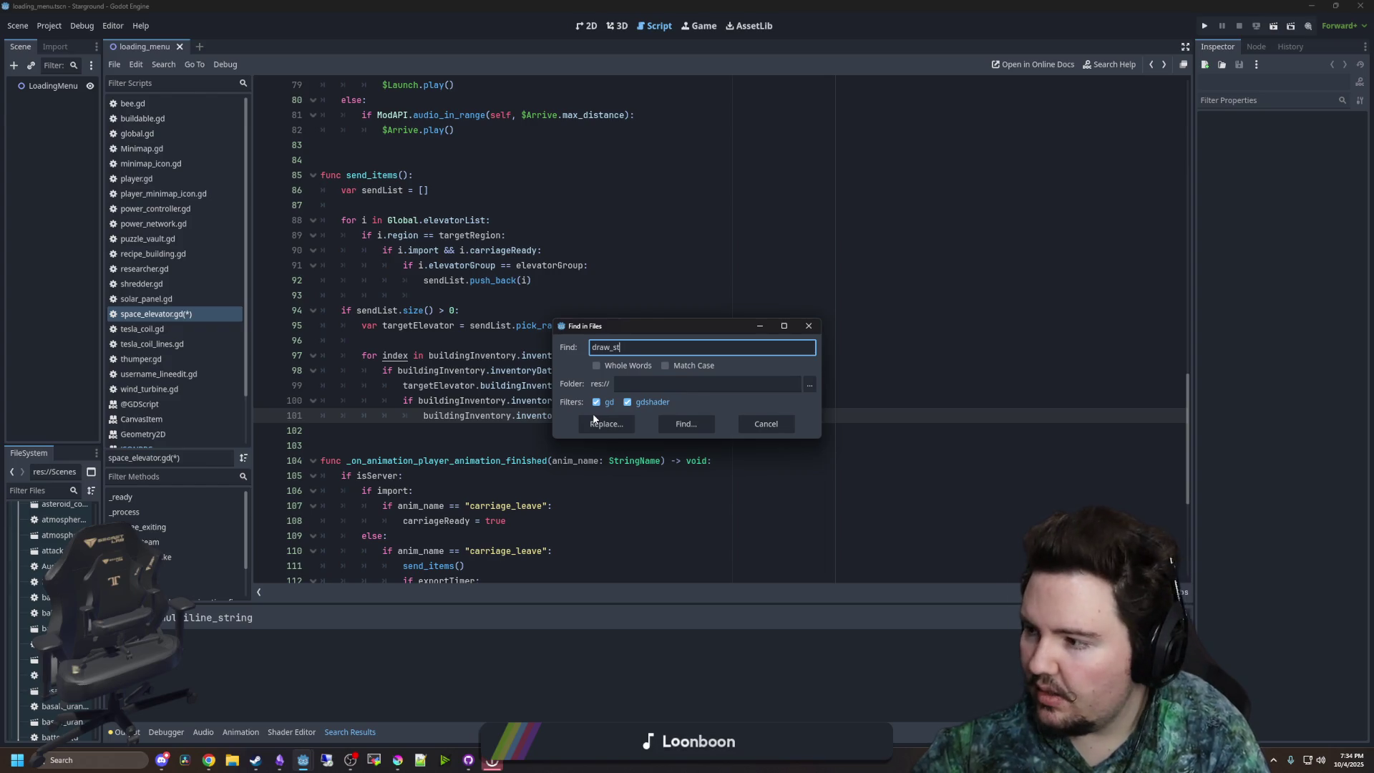
pyautogui.write('ring')
pyautogui.press('Return')
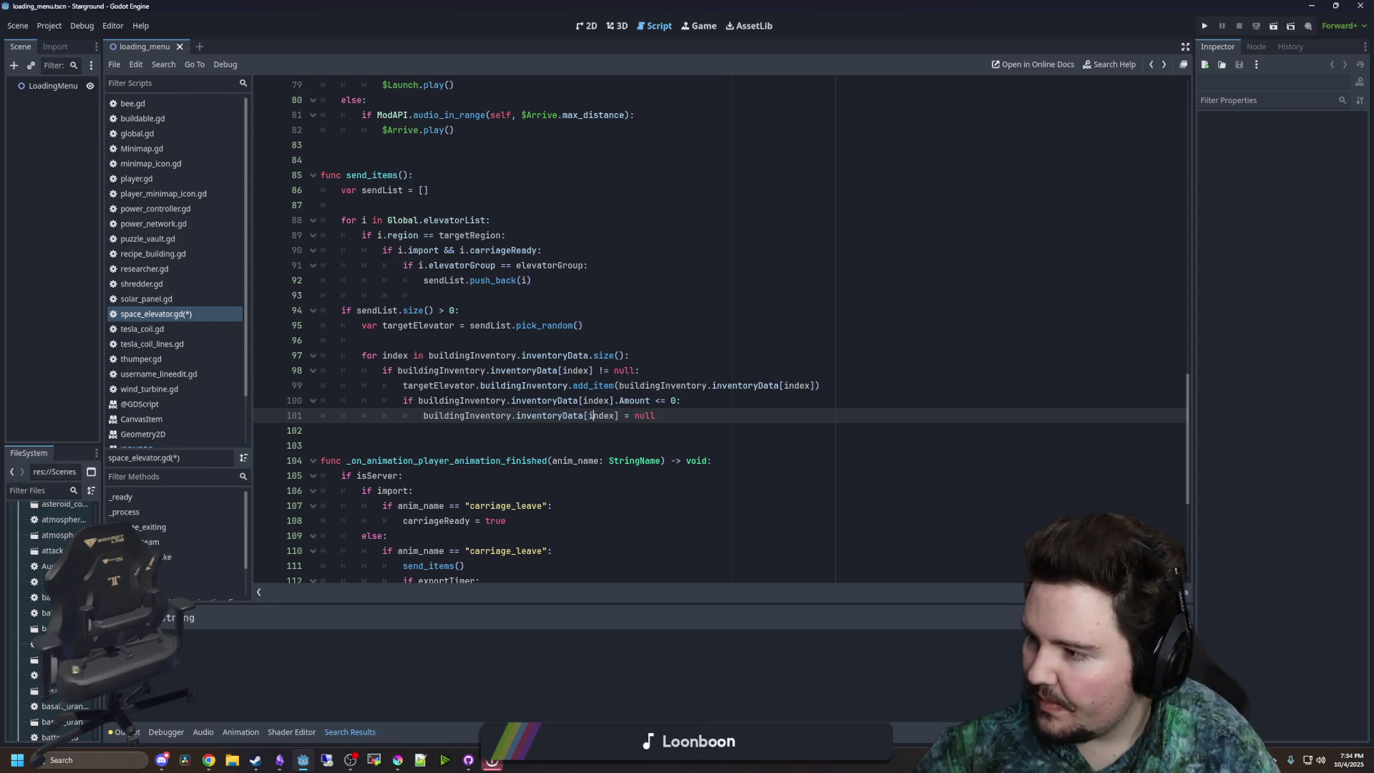
# - Search the project for add_image, push_strikethrough and general push calls
pyautogui.click(487, 356)
pyautogui.hotkey('ctrl', 'shift', 'f')
pyautogui.write('add_image')
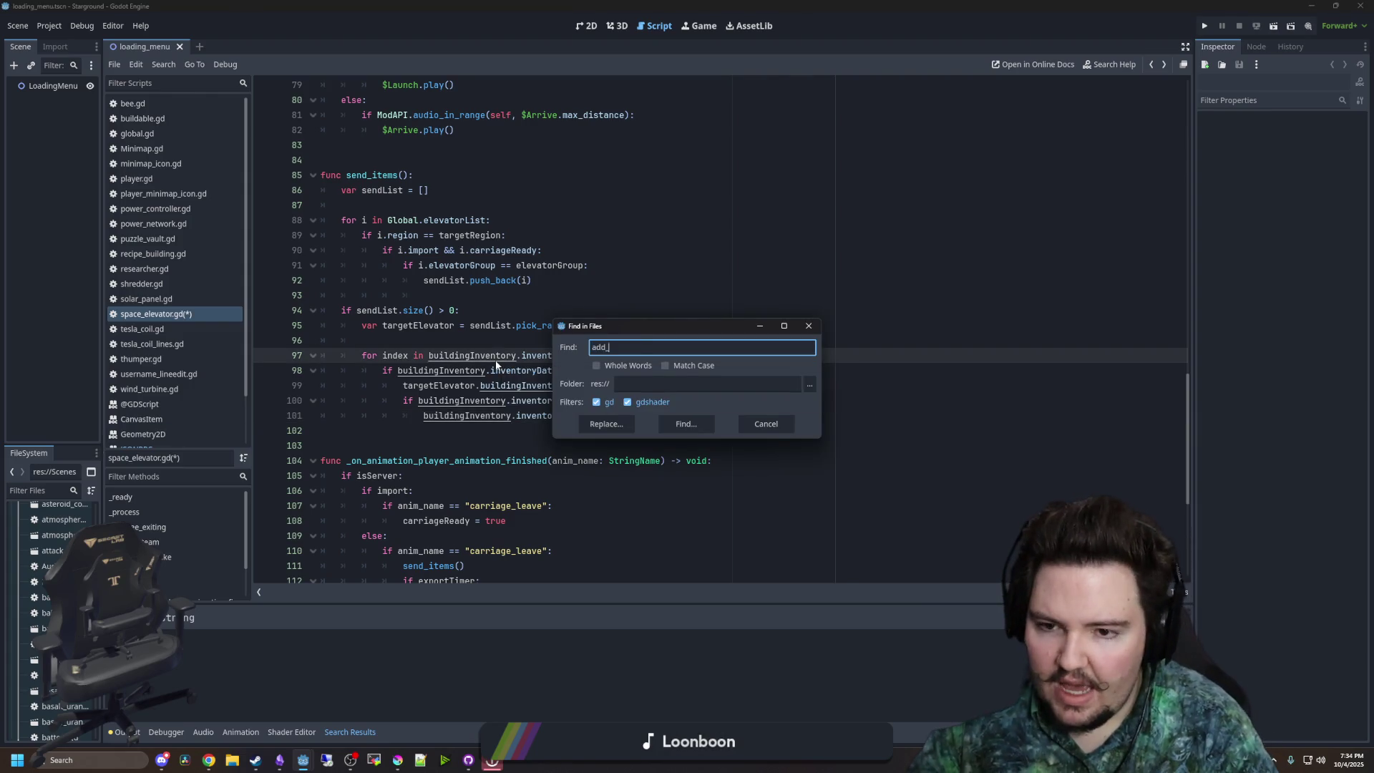
pyautogui.press('Return')
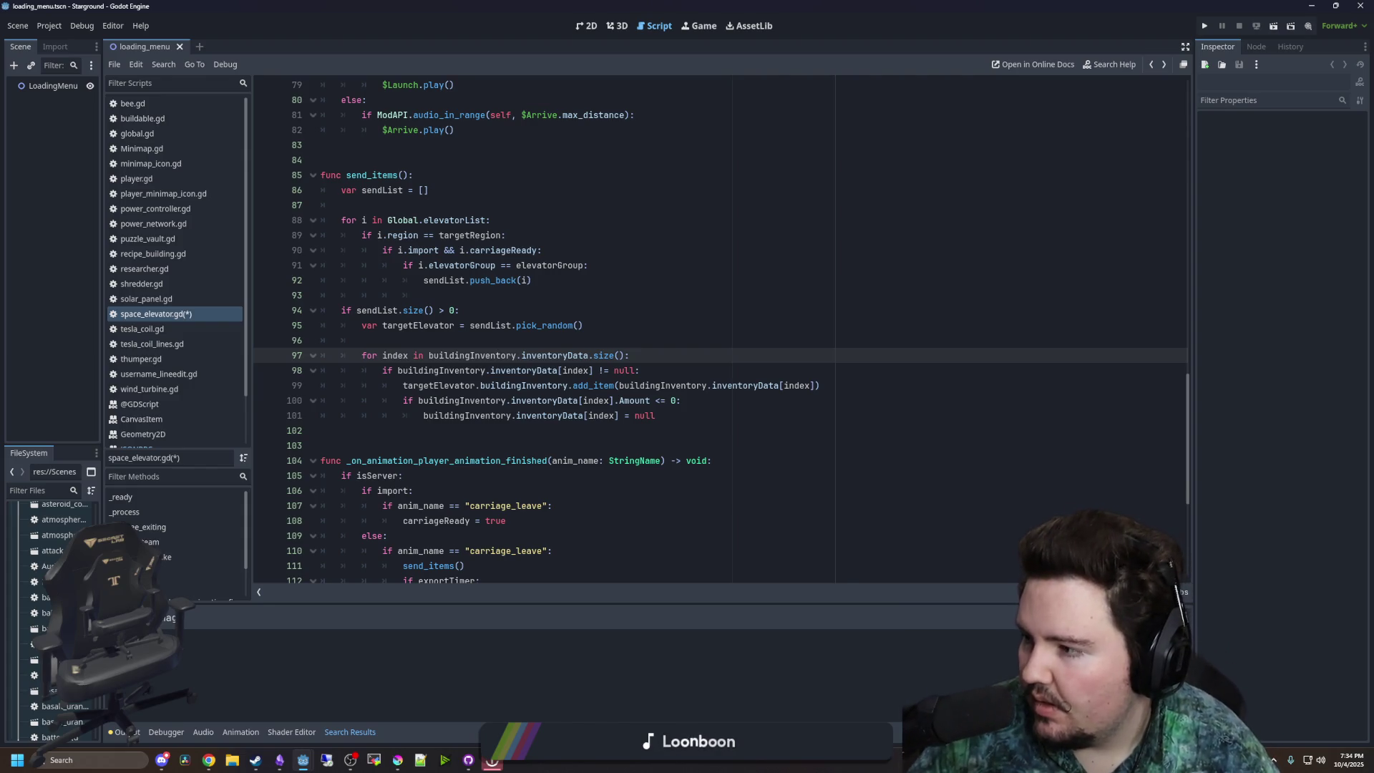
pyautogui.click(535, 317)
pyautogui.hotkey('ctrl', 'shift', 'f')
pyautogui.write('push')
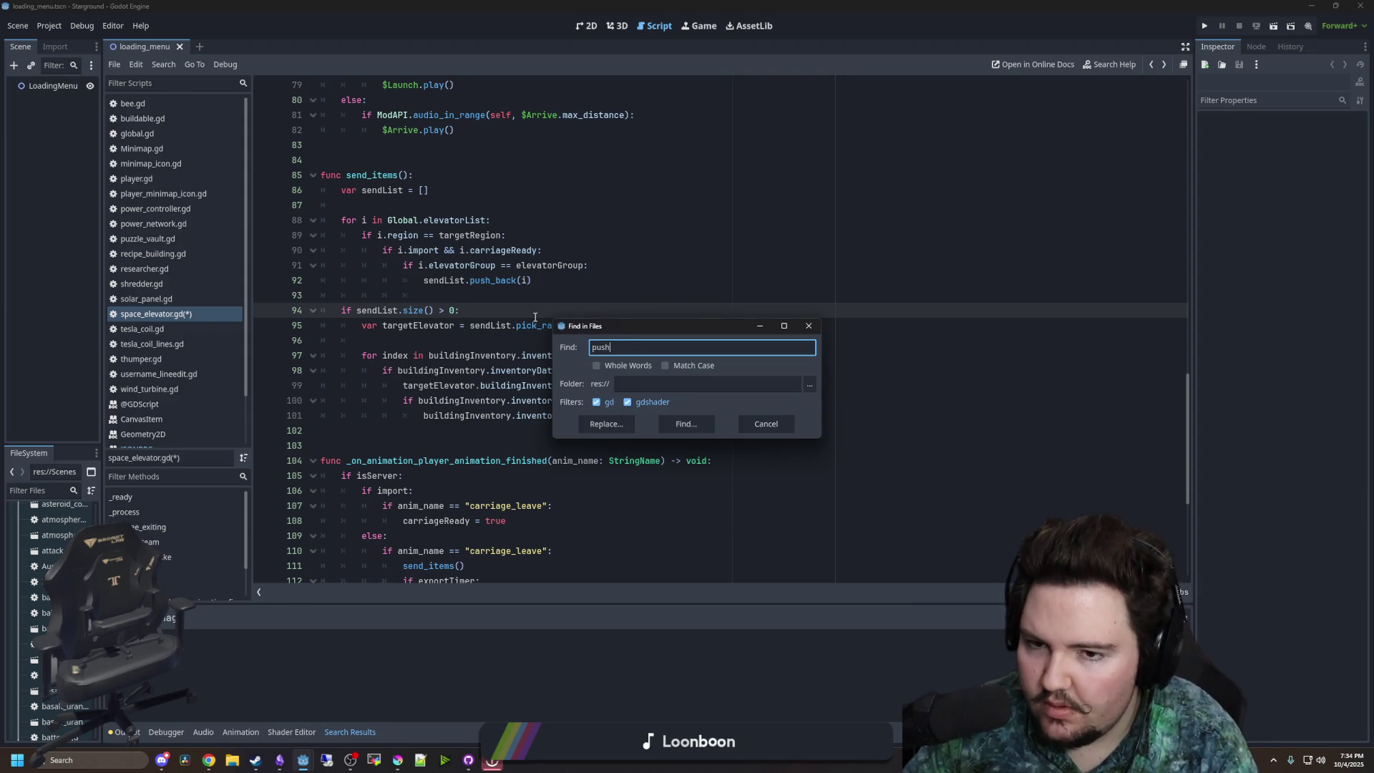
pyautogui.write('_strikethrough')
pyautogui.press('Return')
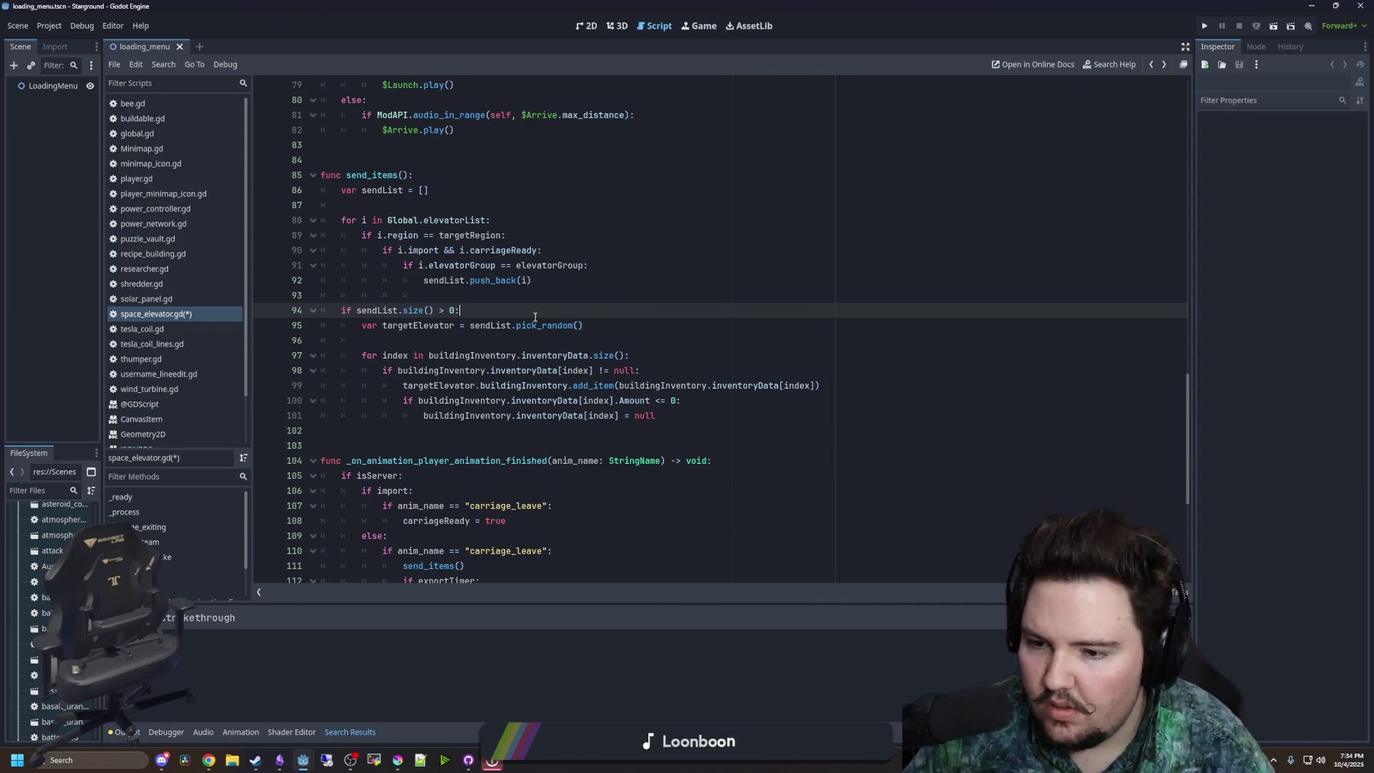
pyautogui.click(572, 346)
pyautogui.hotkey('ctrl', 'shift', 'f')
pyautogui.write('push_ta')
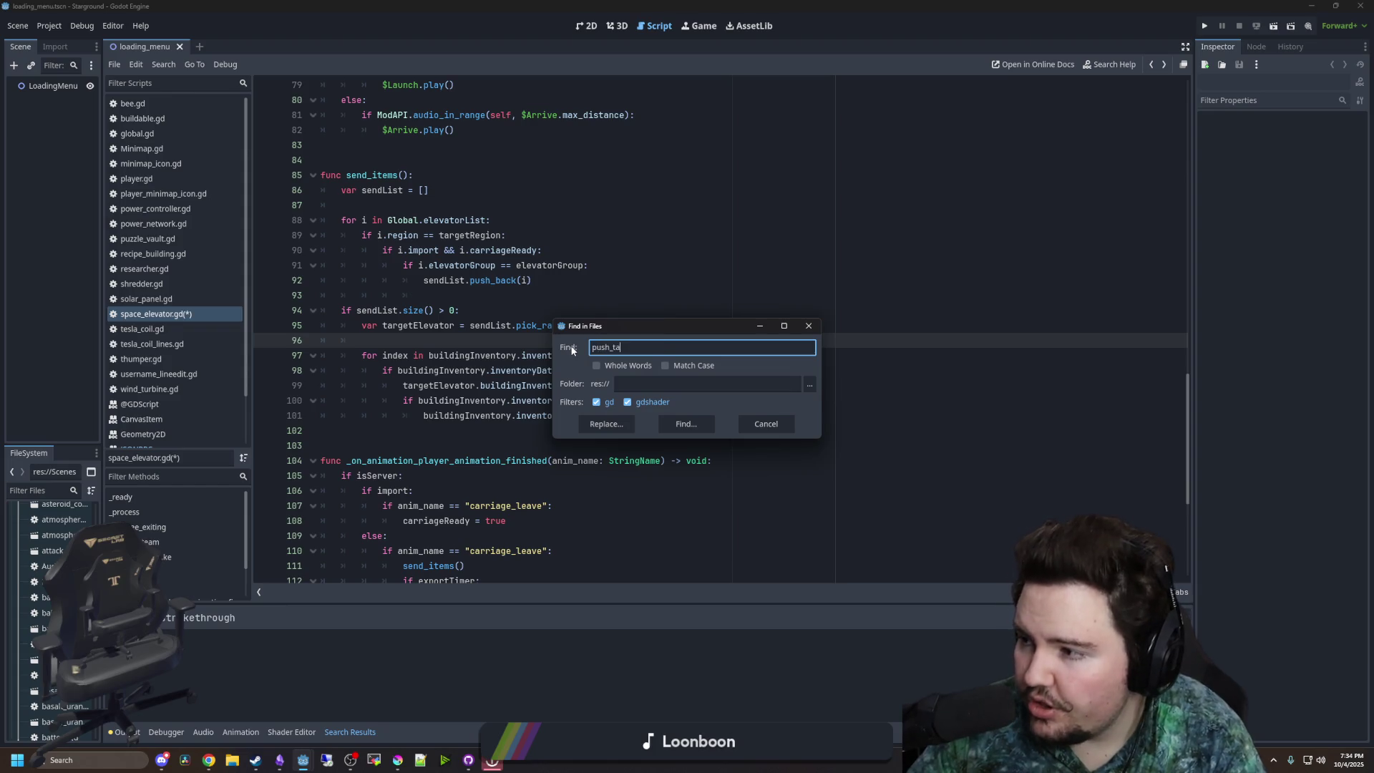
pyautogui.press('Return')
# - Run further push_ and update_image searches across the project files
pyautogui.hotkey('ctrl', 'shift', 'f')
pyautogui.write('push_')
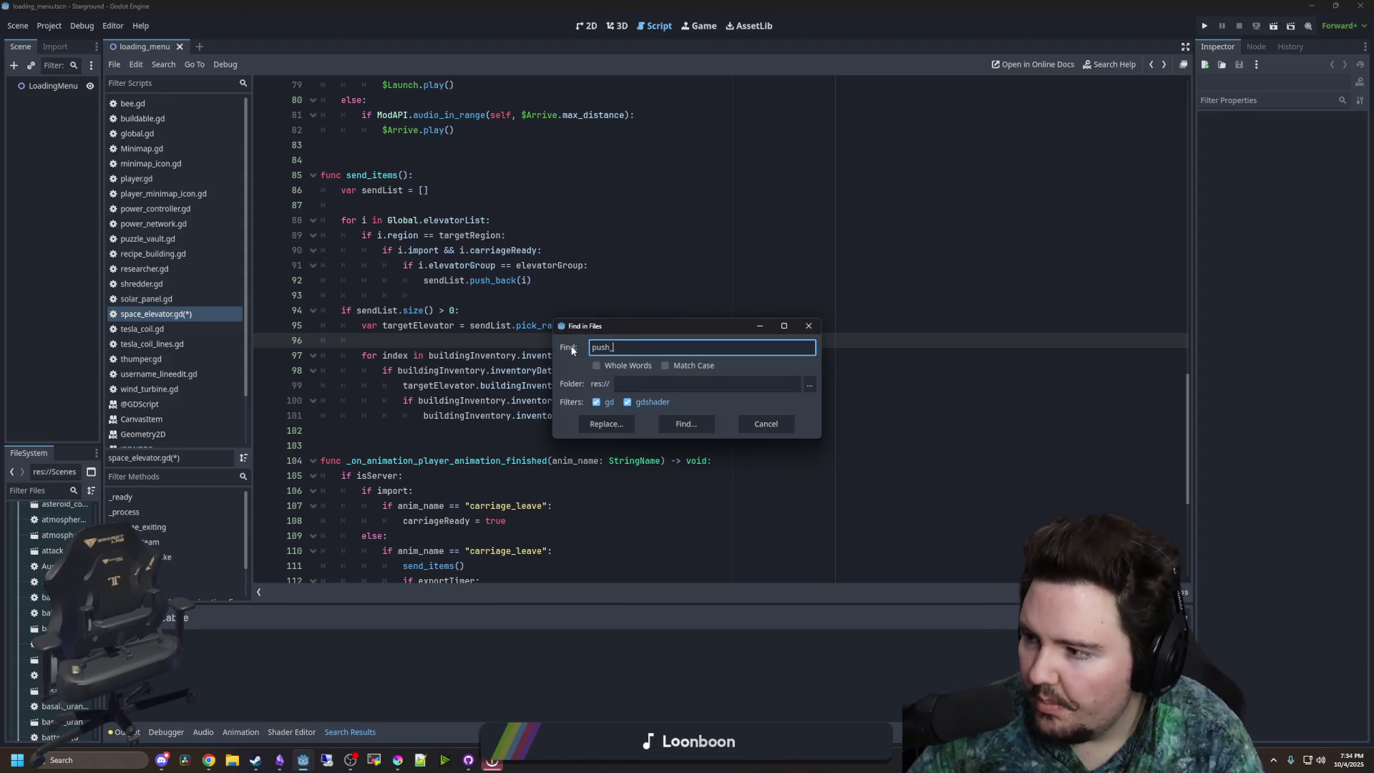
pyautogui.write('ine')
pyautogui.press('Return')
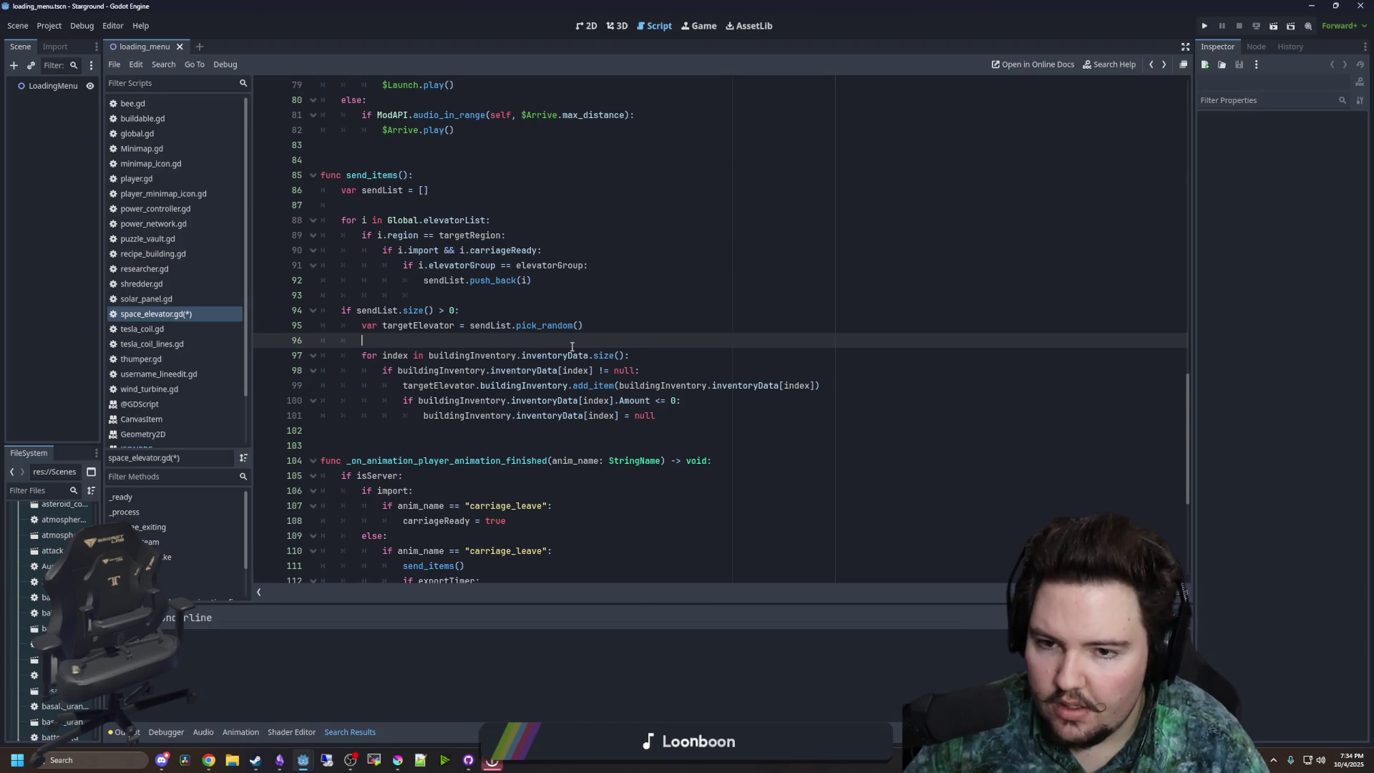
pyautogui.hotkey('ctrl', 'shift', 'f')
pyautogui.write('upimage')
pyautogui.press('Return')
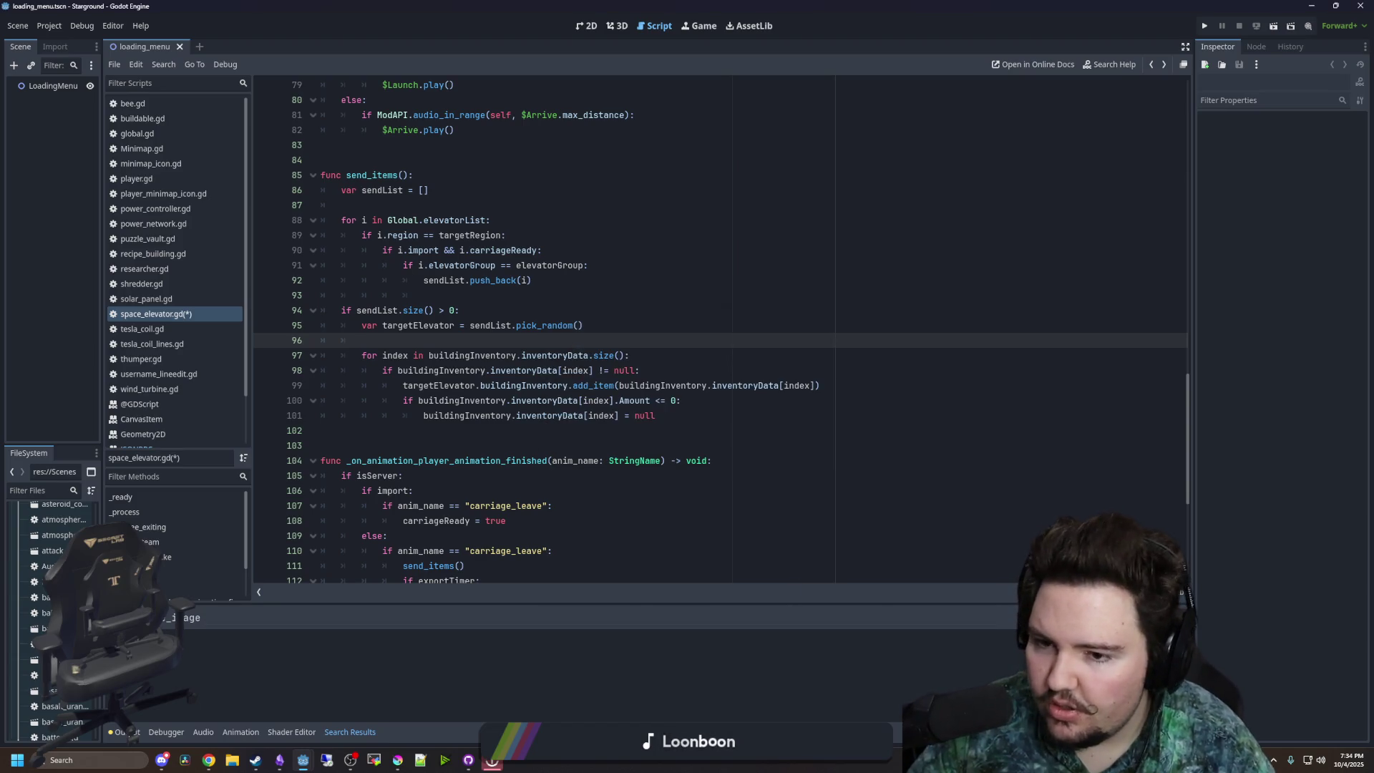
pyautogui.hotkey('alt', 'Tab')
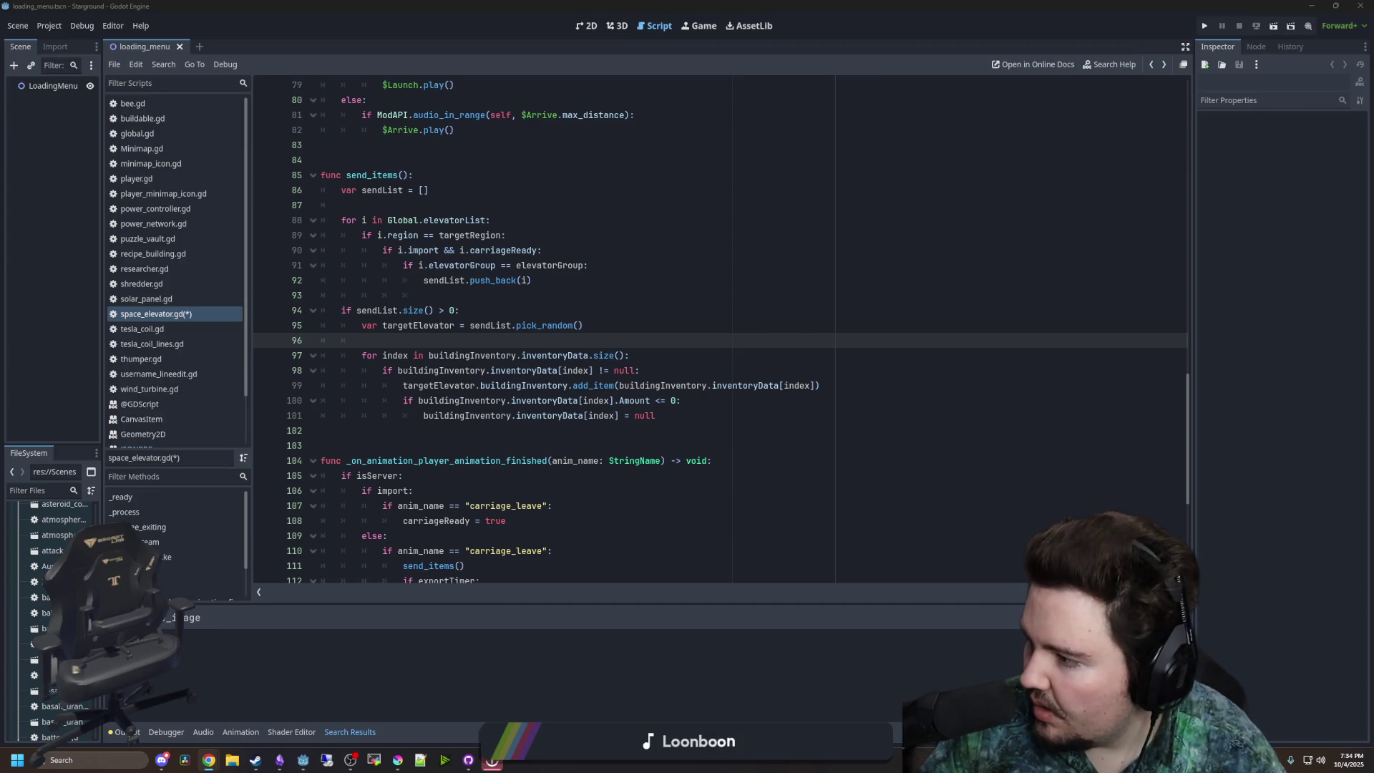
# - Search the project for draw and open the draw_line match in tesla_coil_lines.gd
pyautogui.click(501, 386)
pyautogui.hotkey('ctrl', 'shift', 'f')
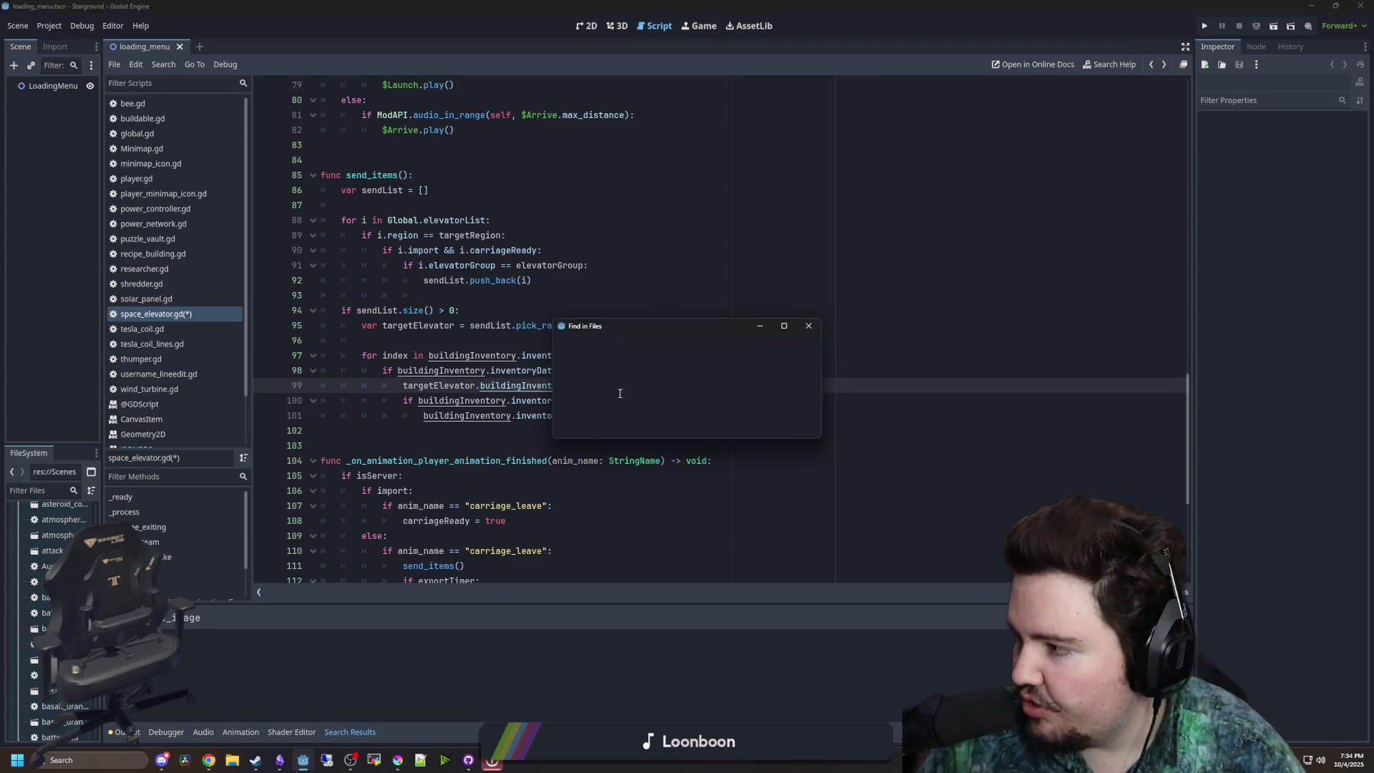
pyautogui.write('d')
pyautogui.press('Return')
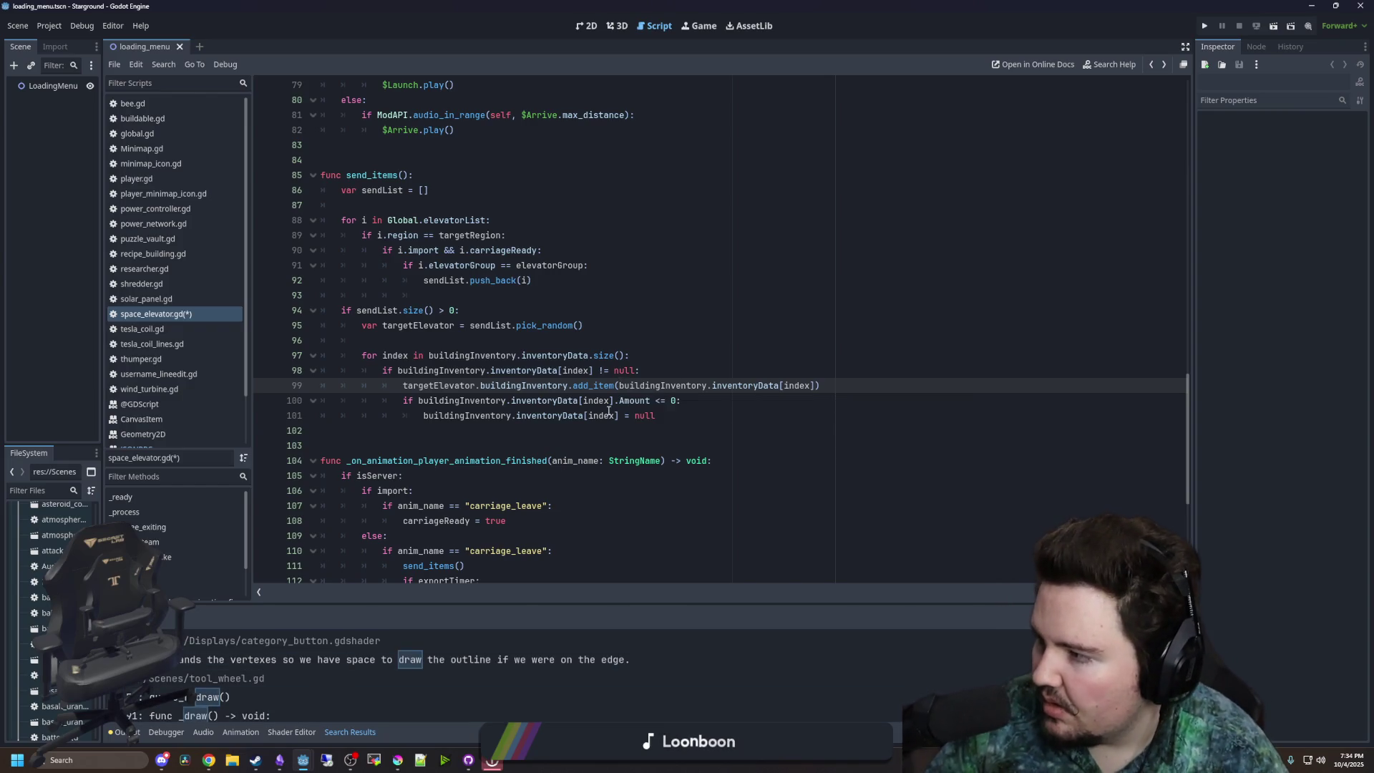
pyautogui.click(607, 410)
pyautogui.hotkey('ctrl', 'shift', 'f')
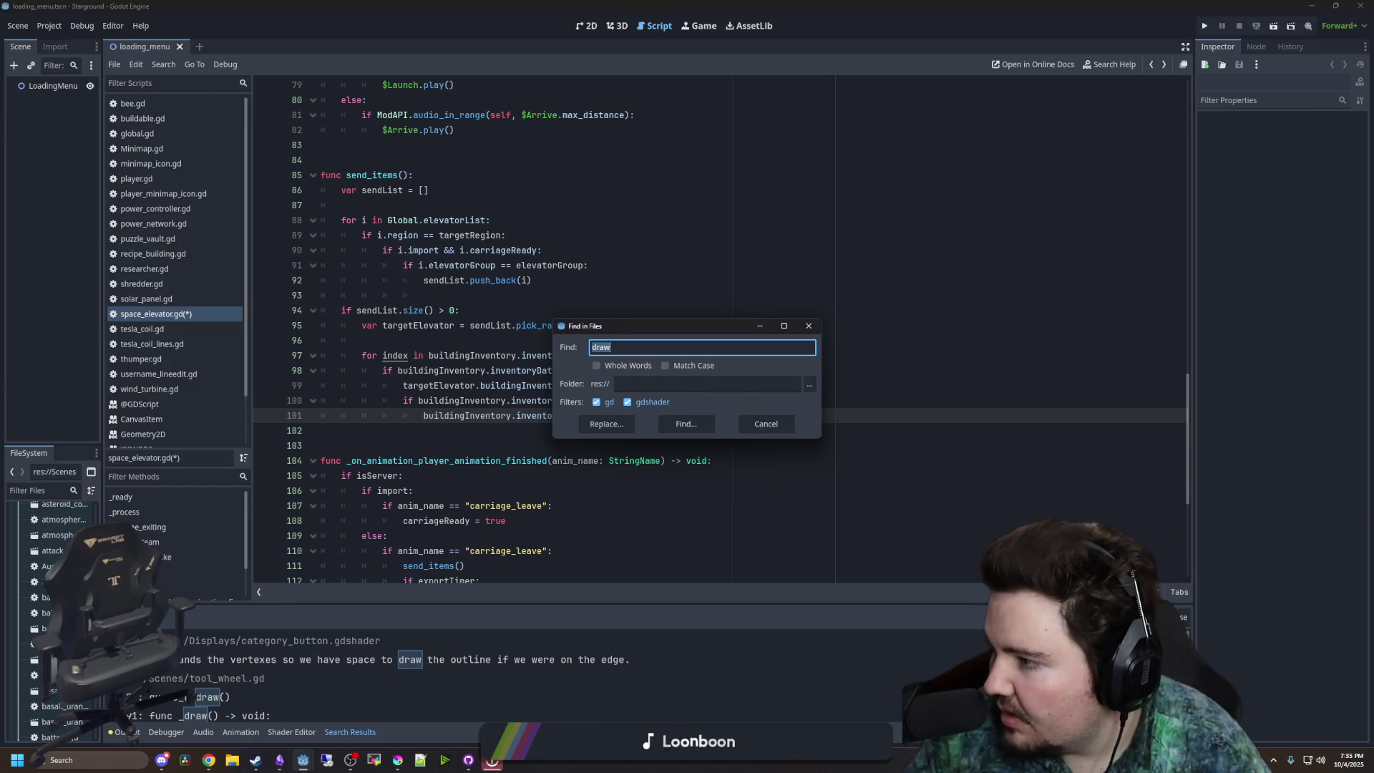
pyautogui.write('draw')
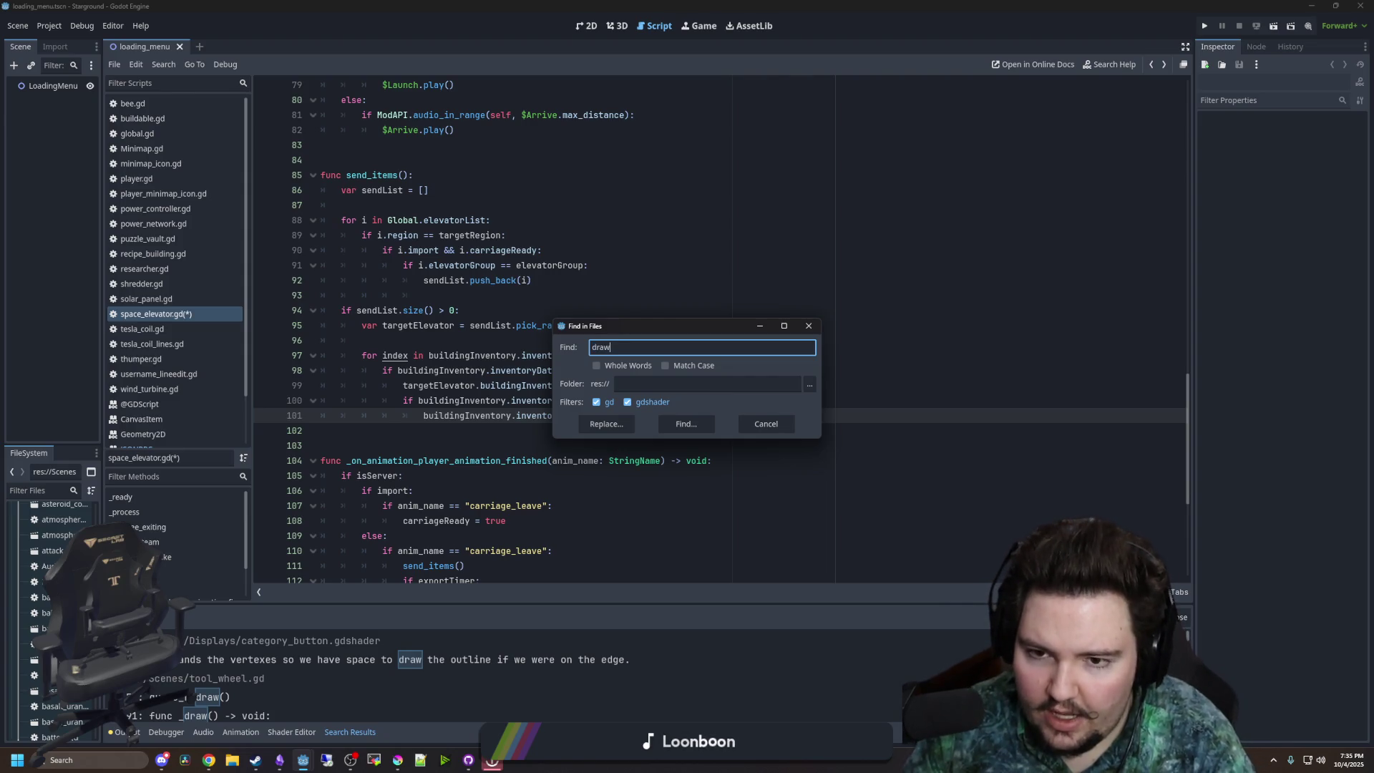
pyautogui.press('Return')
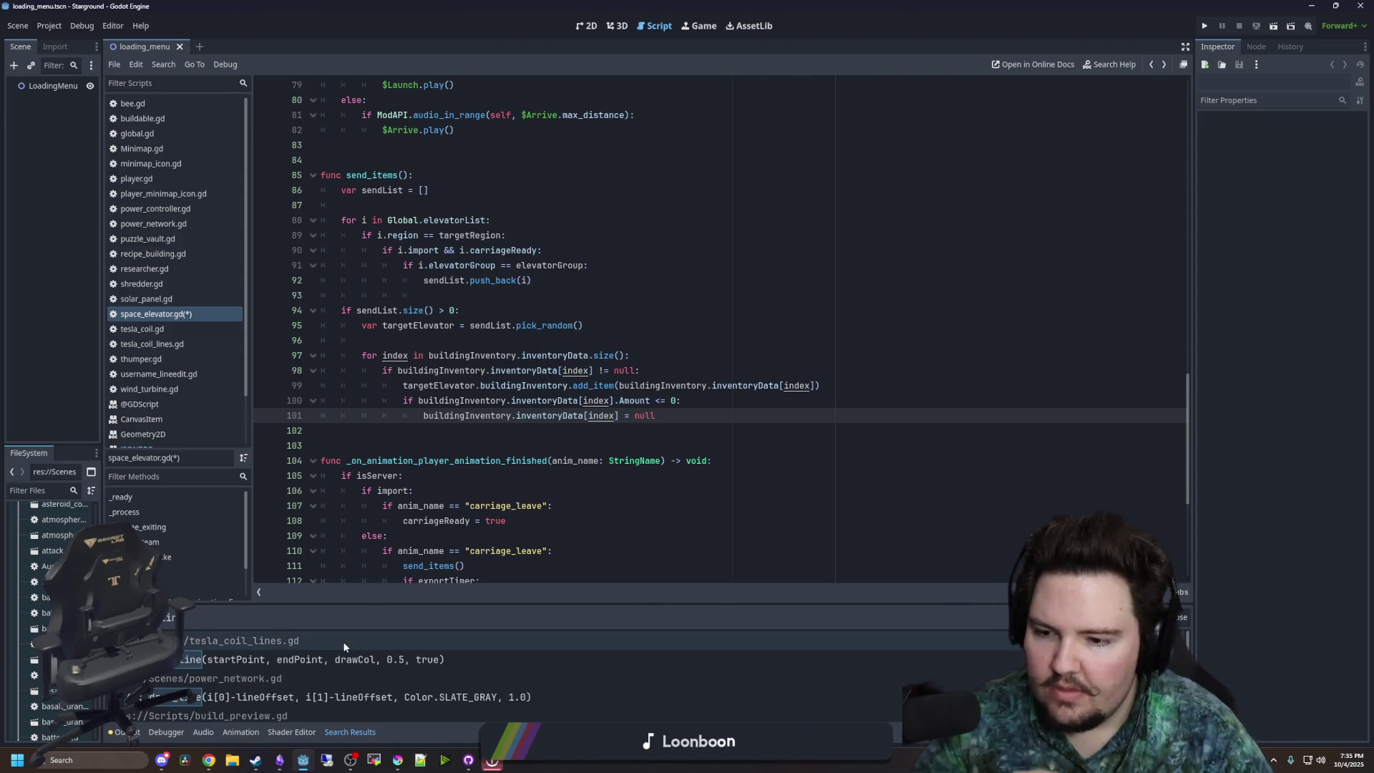
pyautogui.click(327, 659)
# - Inspect the drawPoints loop in tesla_coil_lines.gd and search the project for drawPoints
pyautogui.click(538, 402)
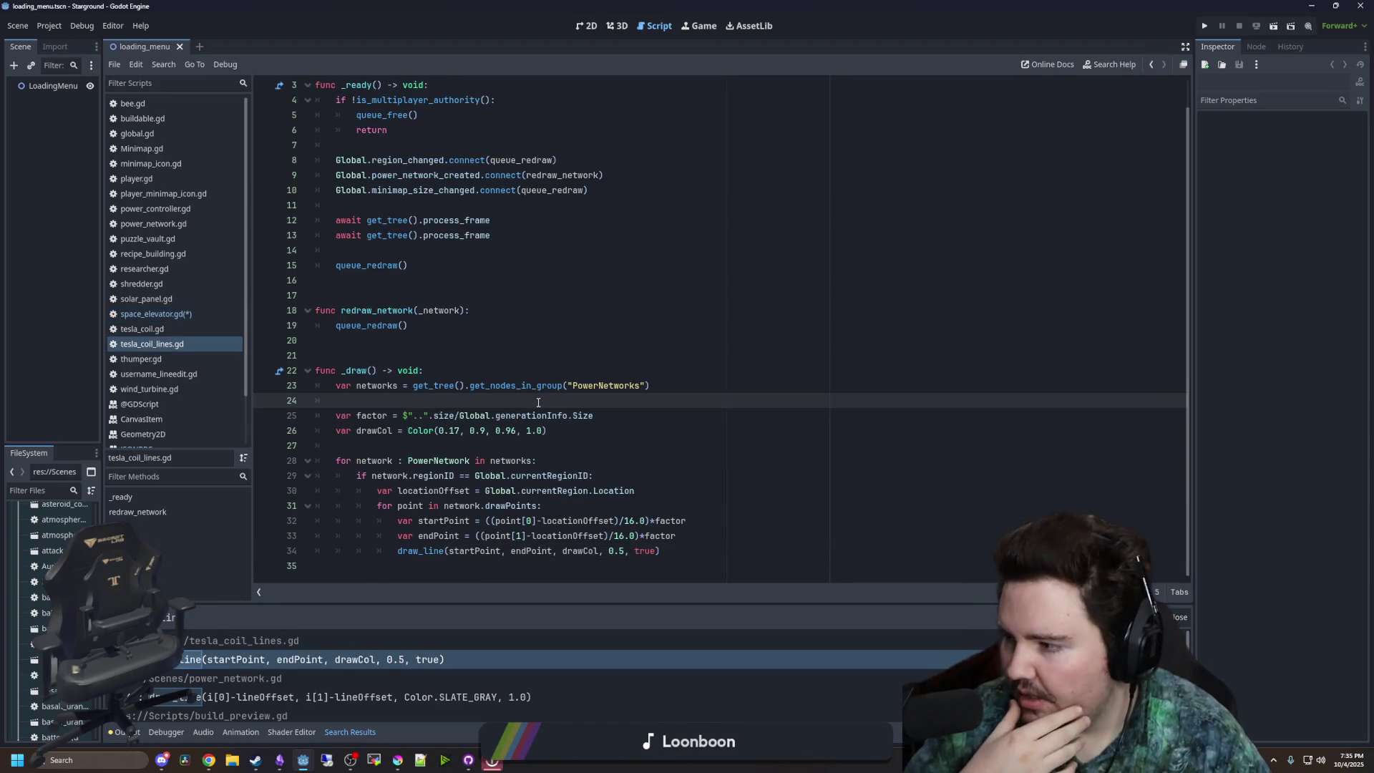
pyautogui.scroll(-2, 422, 637)
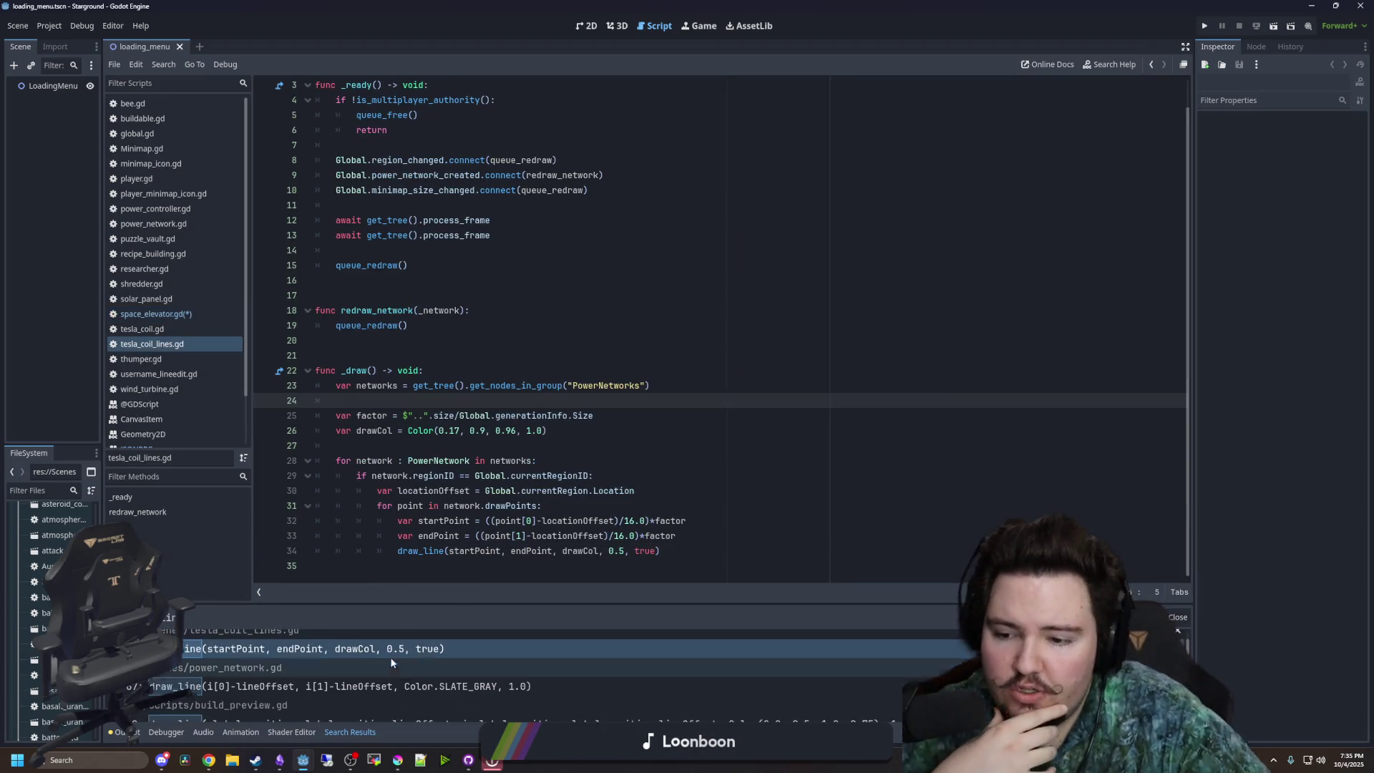
pyautogui.scroll(2, 401, 658)
pyautogui.click(419, 506)
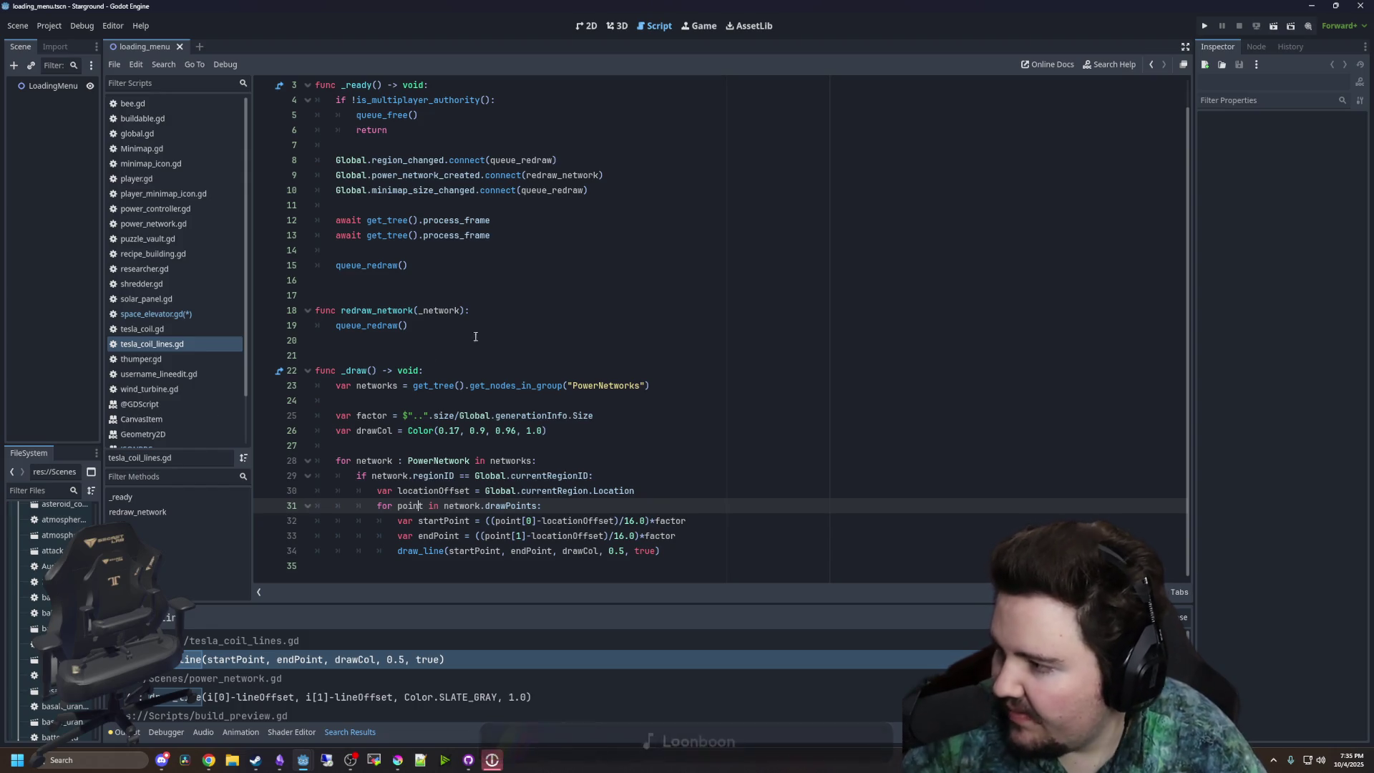
pyautogui.click(674, 326)
pyautogui.hotkey('ctrl', 'shift', 'f')
pyautogui.write('drawPoints')
pyautogui.write('font_d')
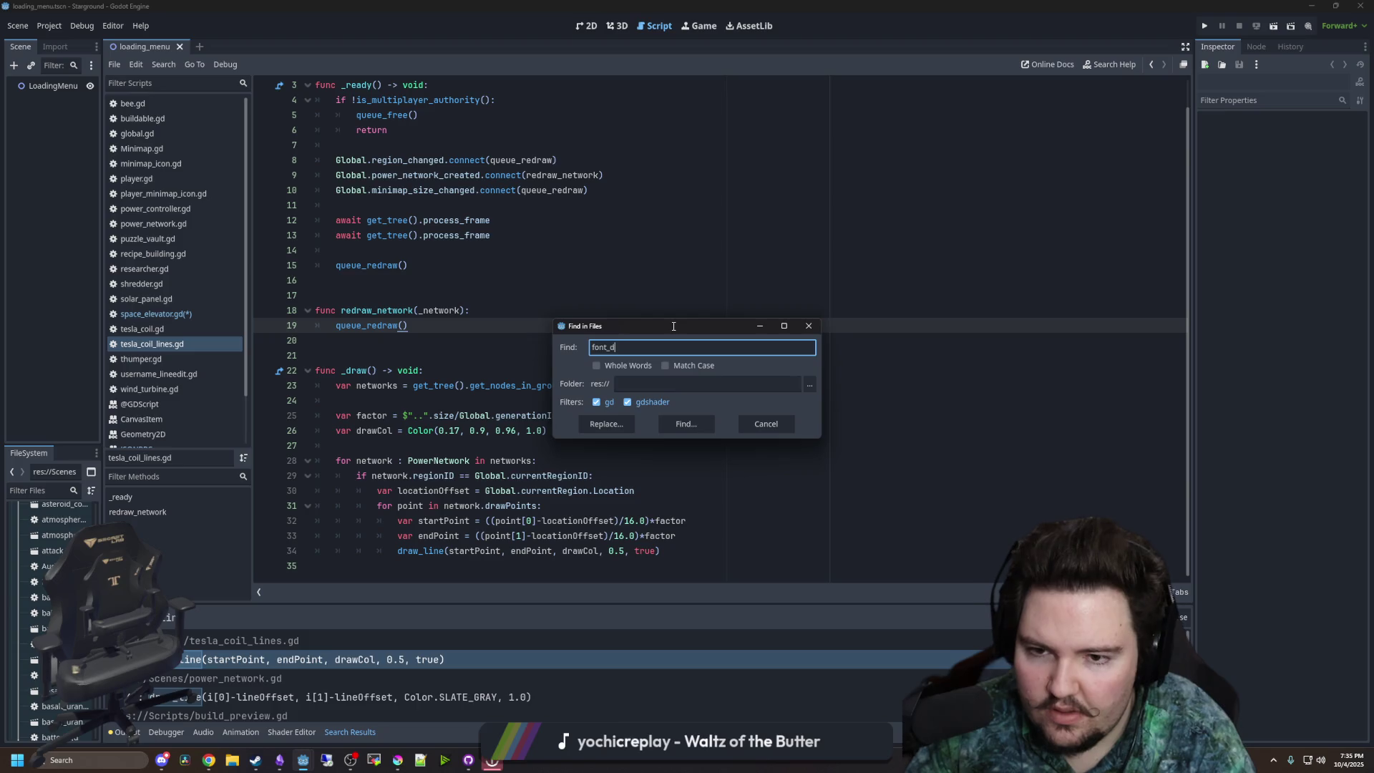
pyautogui.press('Return')
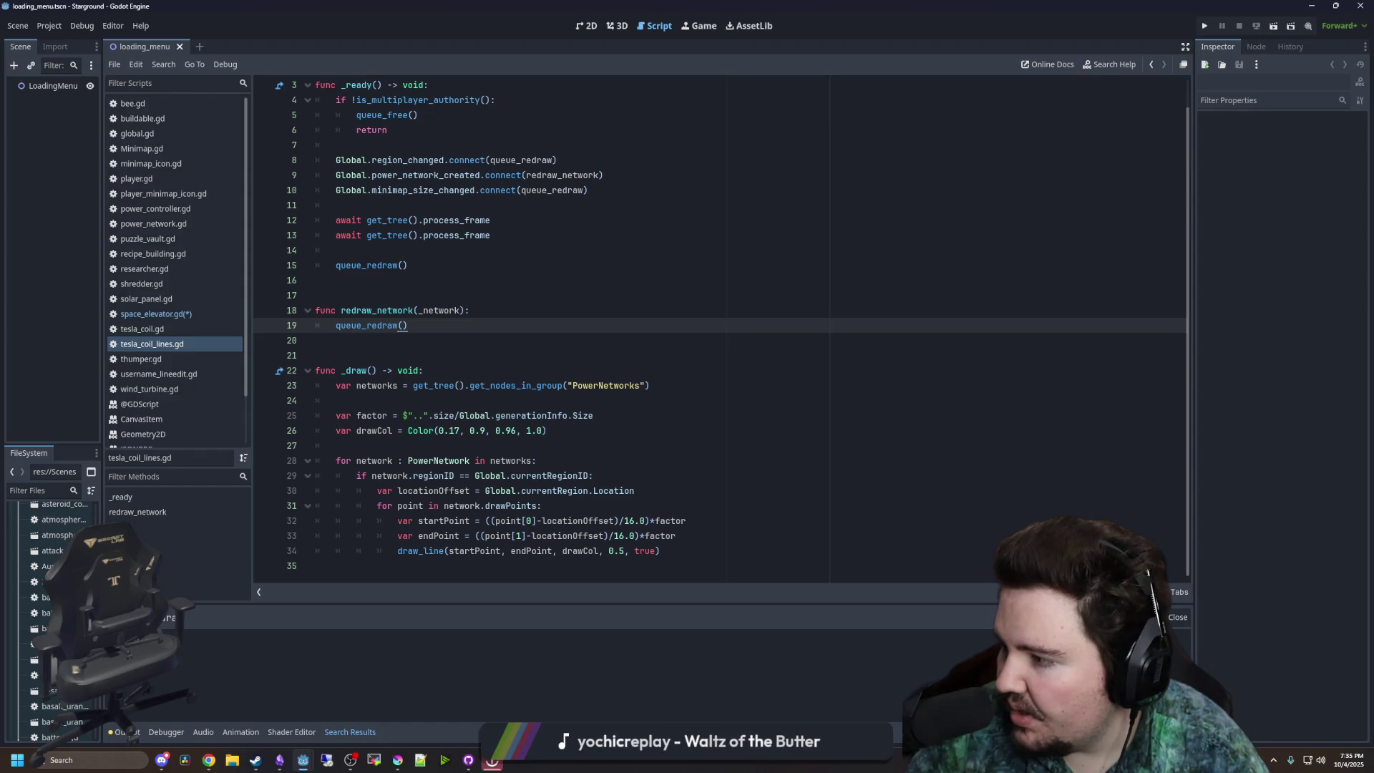
pyautogui.click(525, 358)
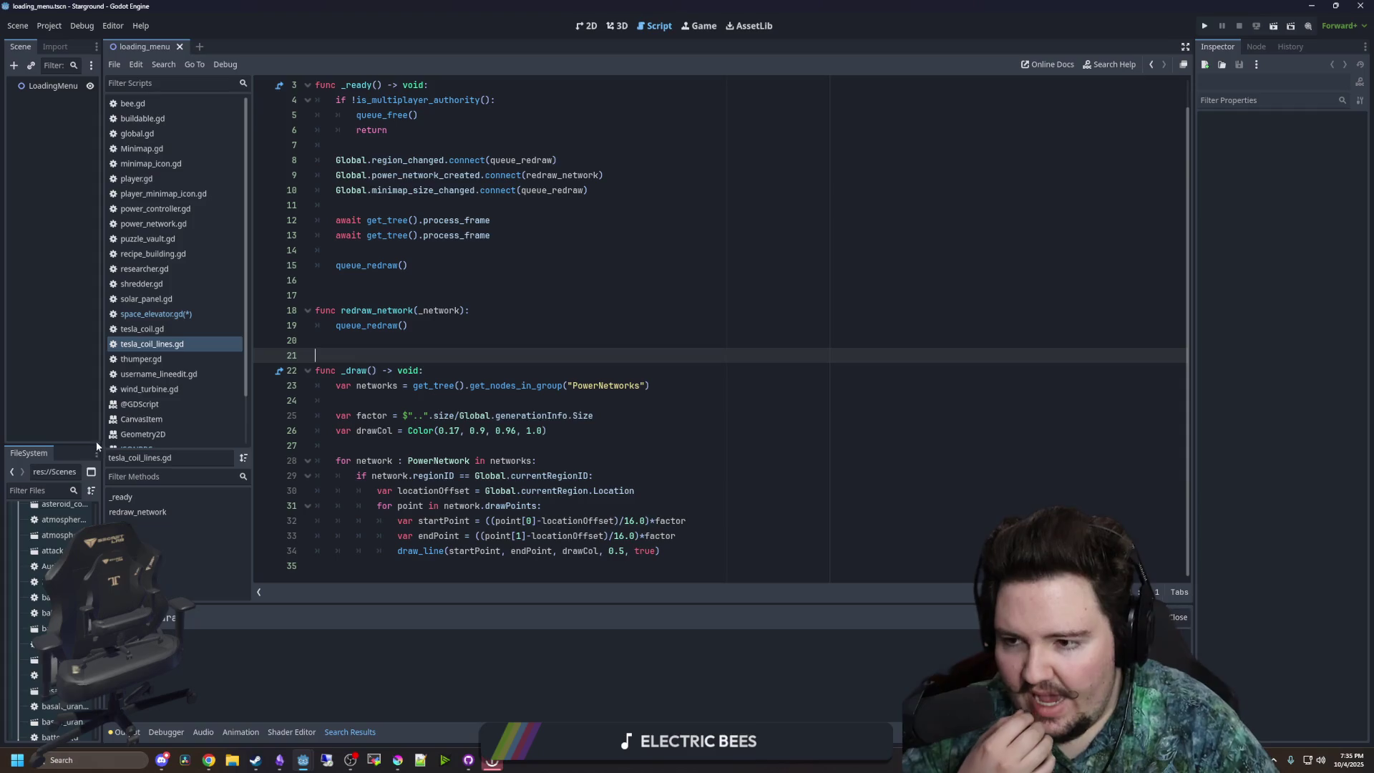
# - Enlarge the FileSystem dock, try an 'expres' filter, and expand addons to steam-multiplayer-peer
pyautogui.moveTo(100, 442); pyautogui.dragTo(174, 443)
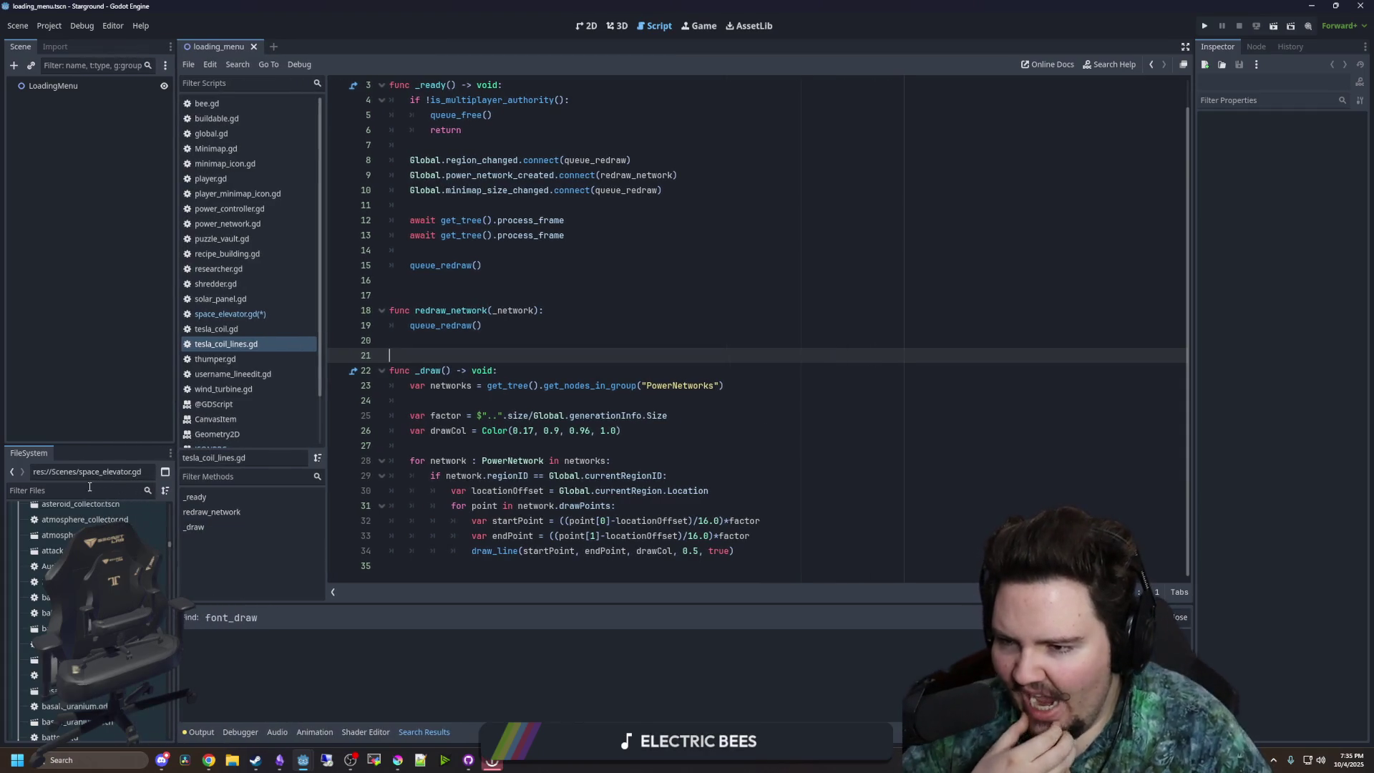
pyautogui.moveTo(88, 444); pyautogui.dragTo(89, 266)
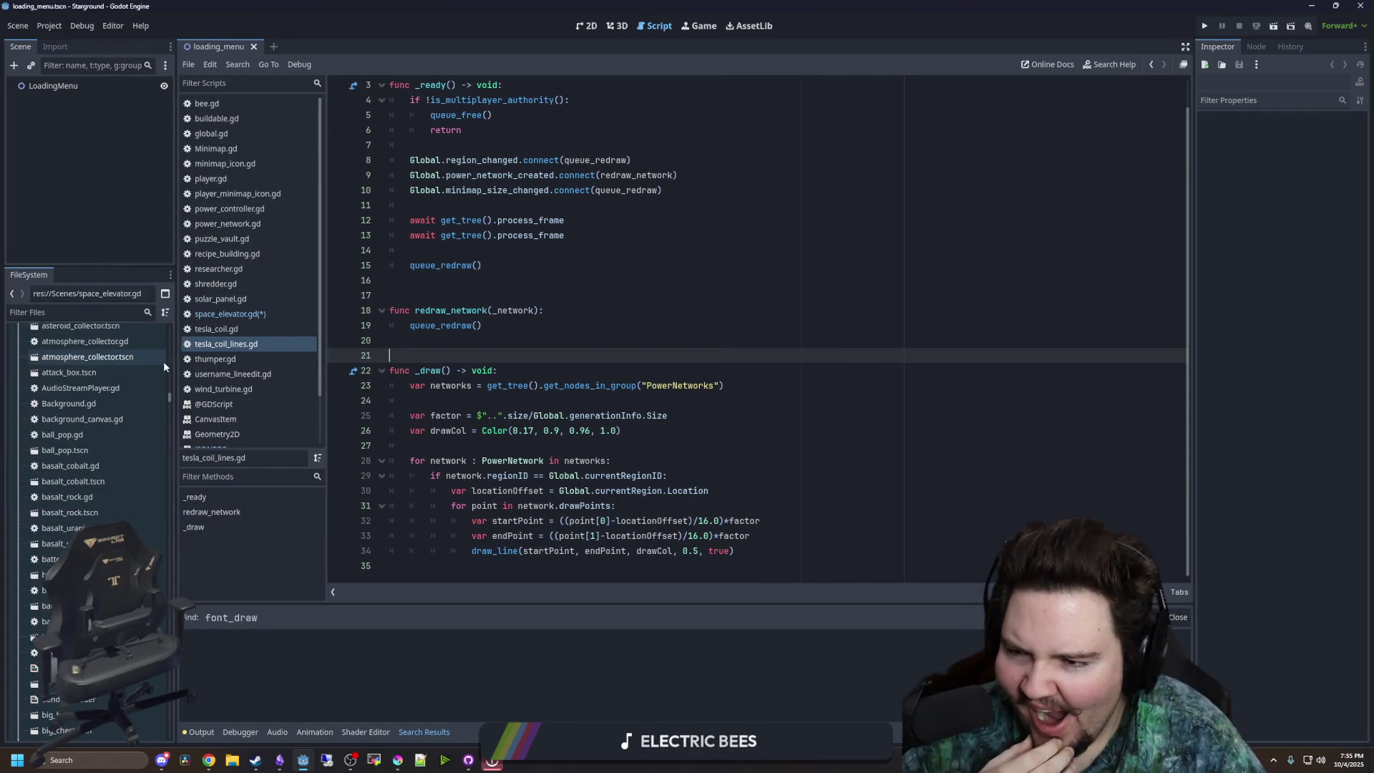
pyautogui.click(141, 313)
pyautogui.write('expres')
pyautogui.click(148, 313)
pyautogui.scroll(-5, 118, 365)
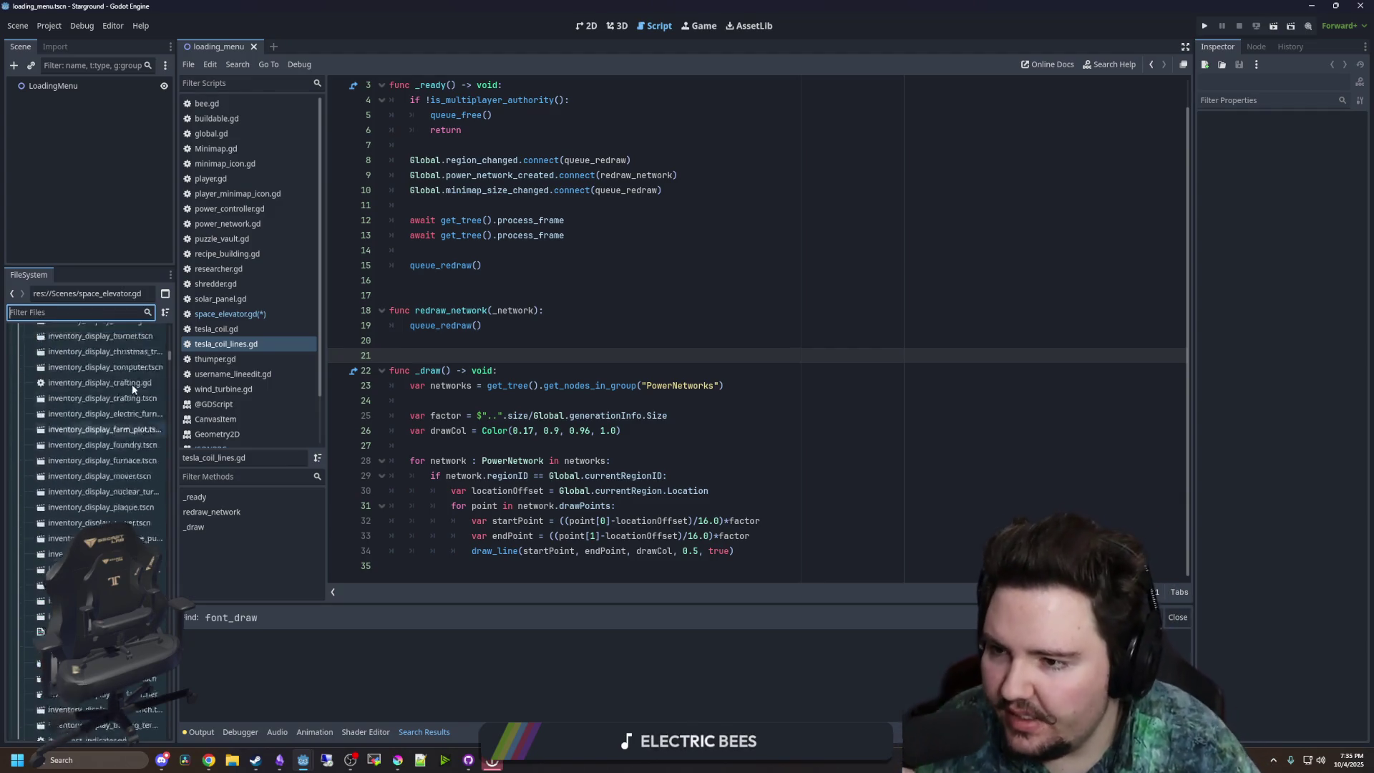
pyautogui.scroll(10, 132, 389)
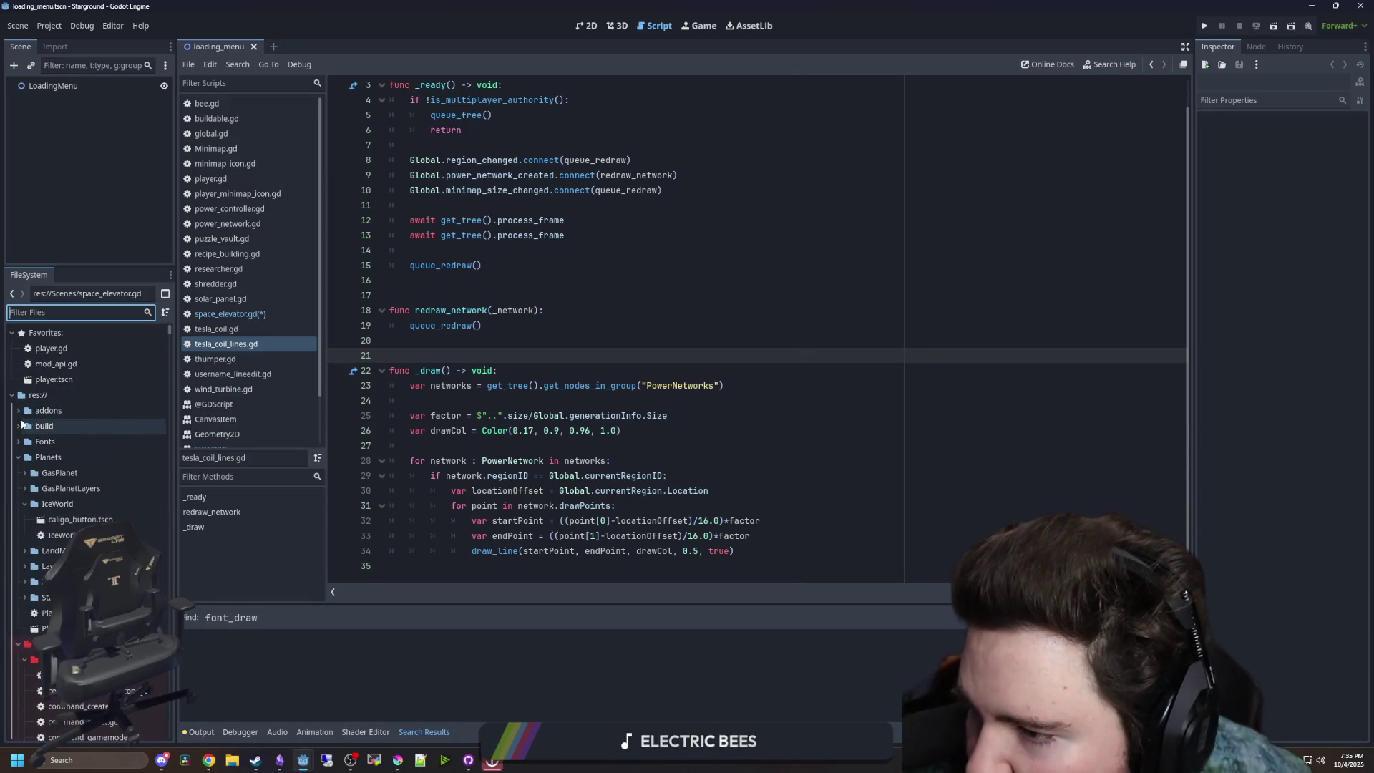
pyautogui.click(18, 410)
pyautogui.click(55, 426)
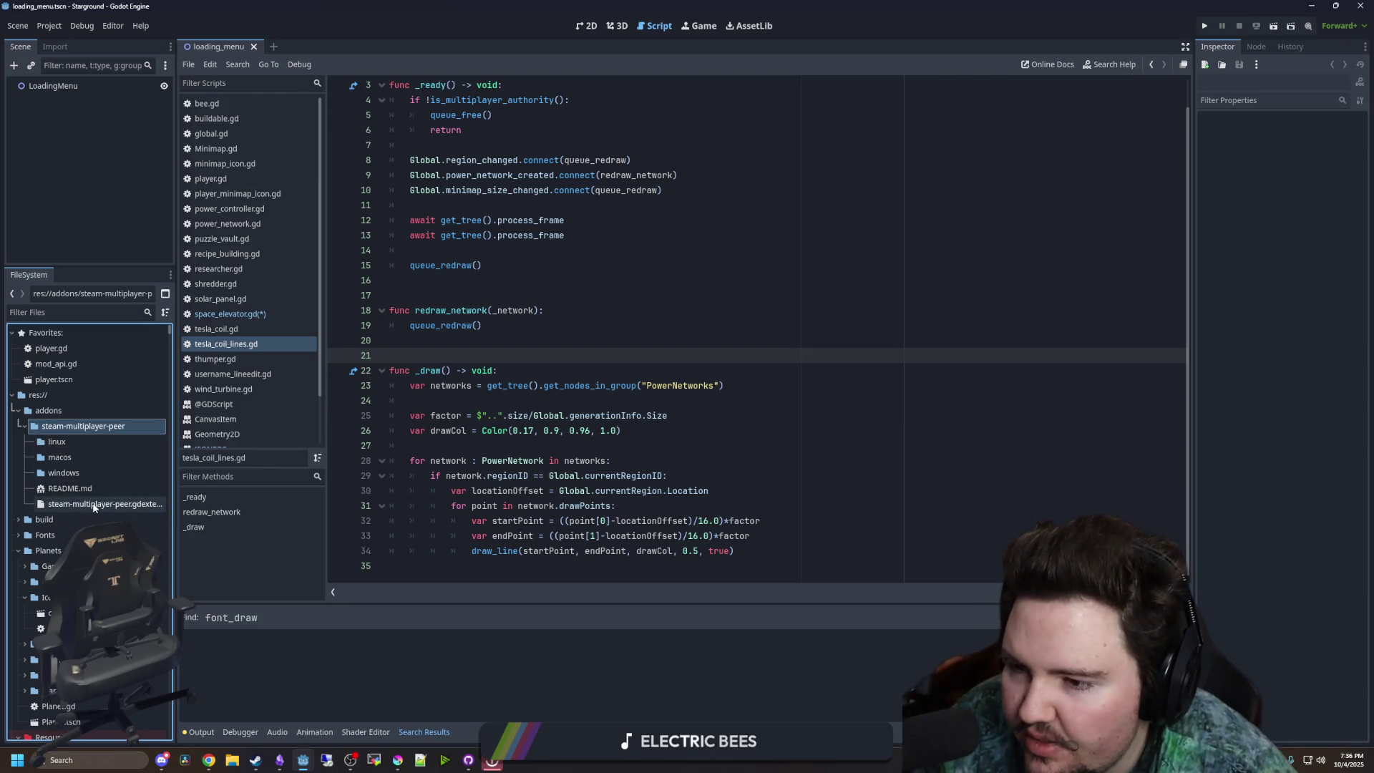
# - Place the caret at generationInfo on line 25 and bring the Godot 4.5 upgrade docs forward
pyautogui.click(605, 415)
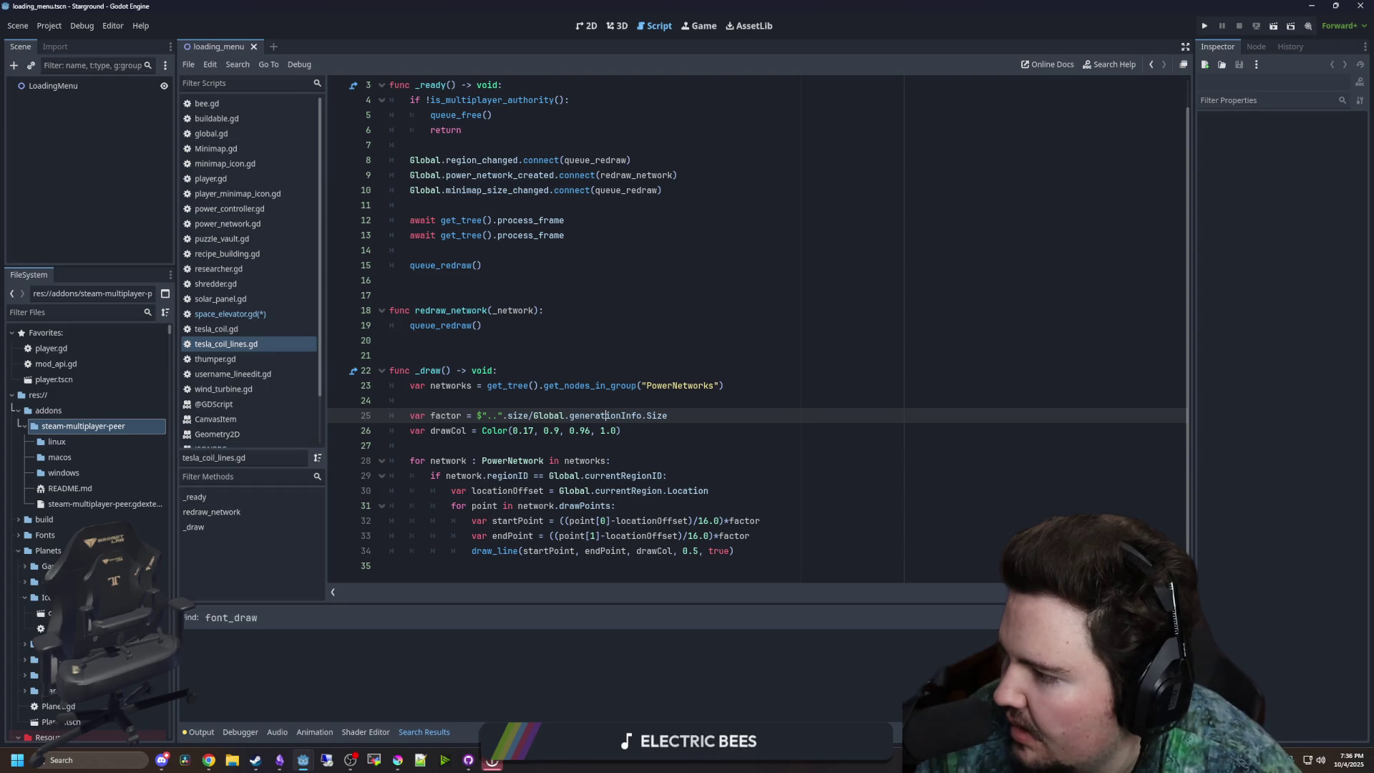
pyautogui.hotkey('alt', 'Tab')
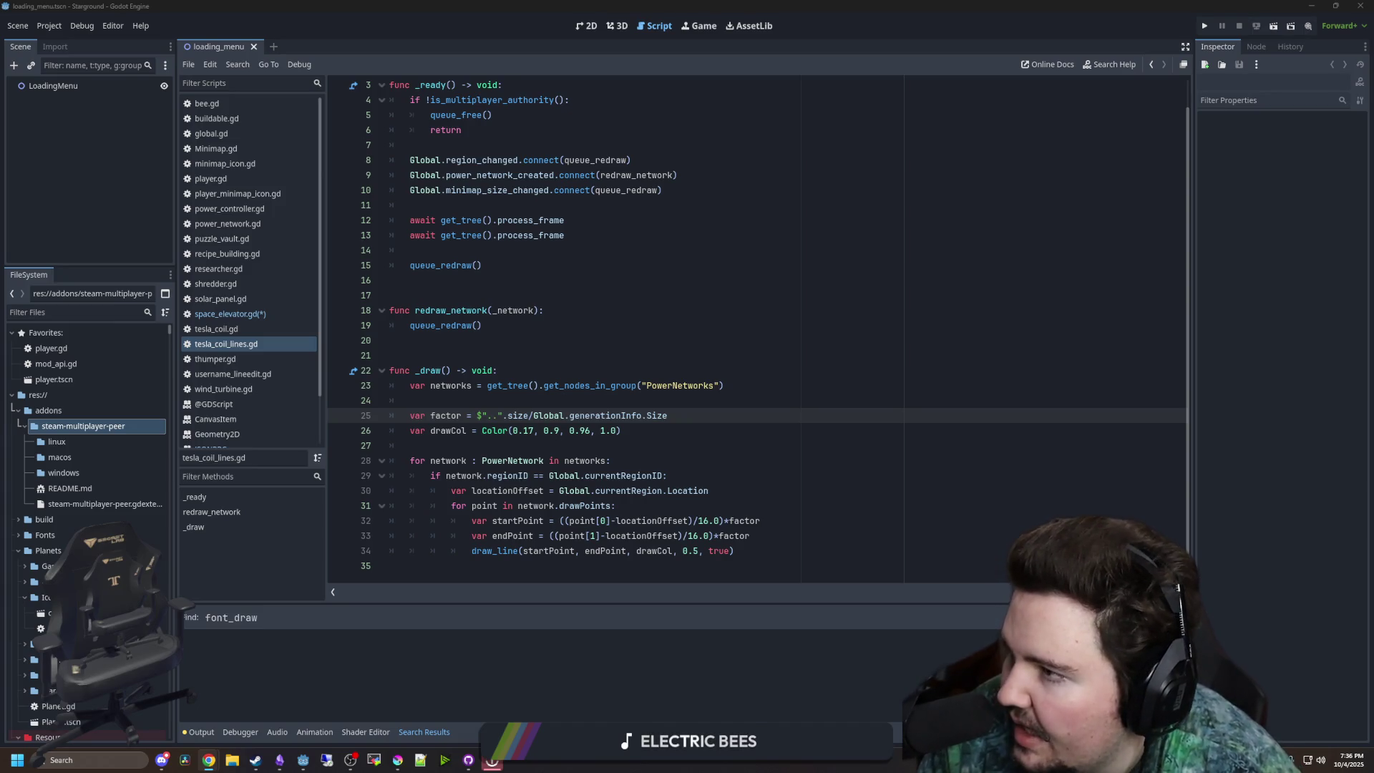
pyautogui.hotkey('alt', 'Tab')
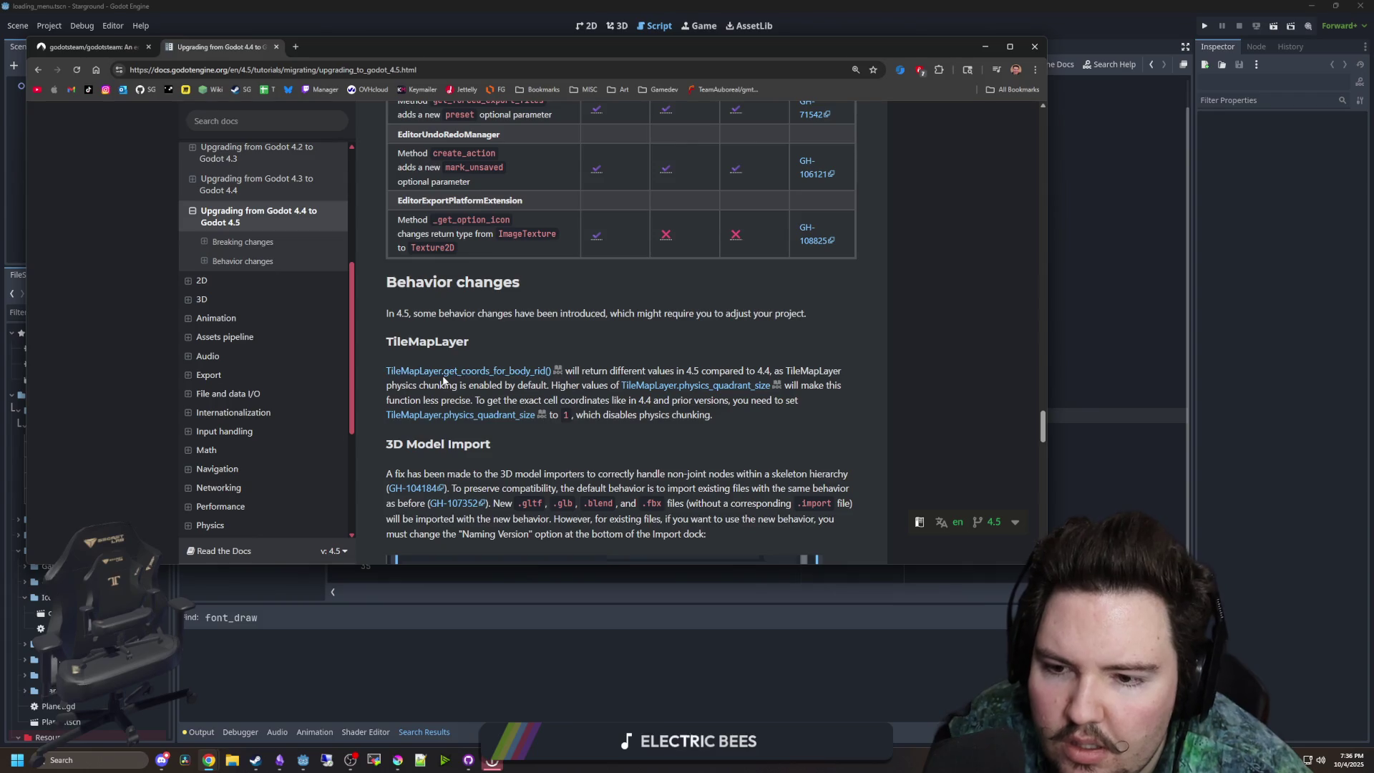
# - Scroll to the Core behavior-change notes, highlighting the Resource.duplicate note while reading
pyautogui.scroll(-2, 458, 376)
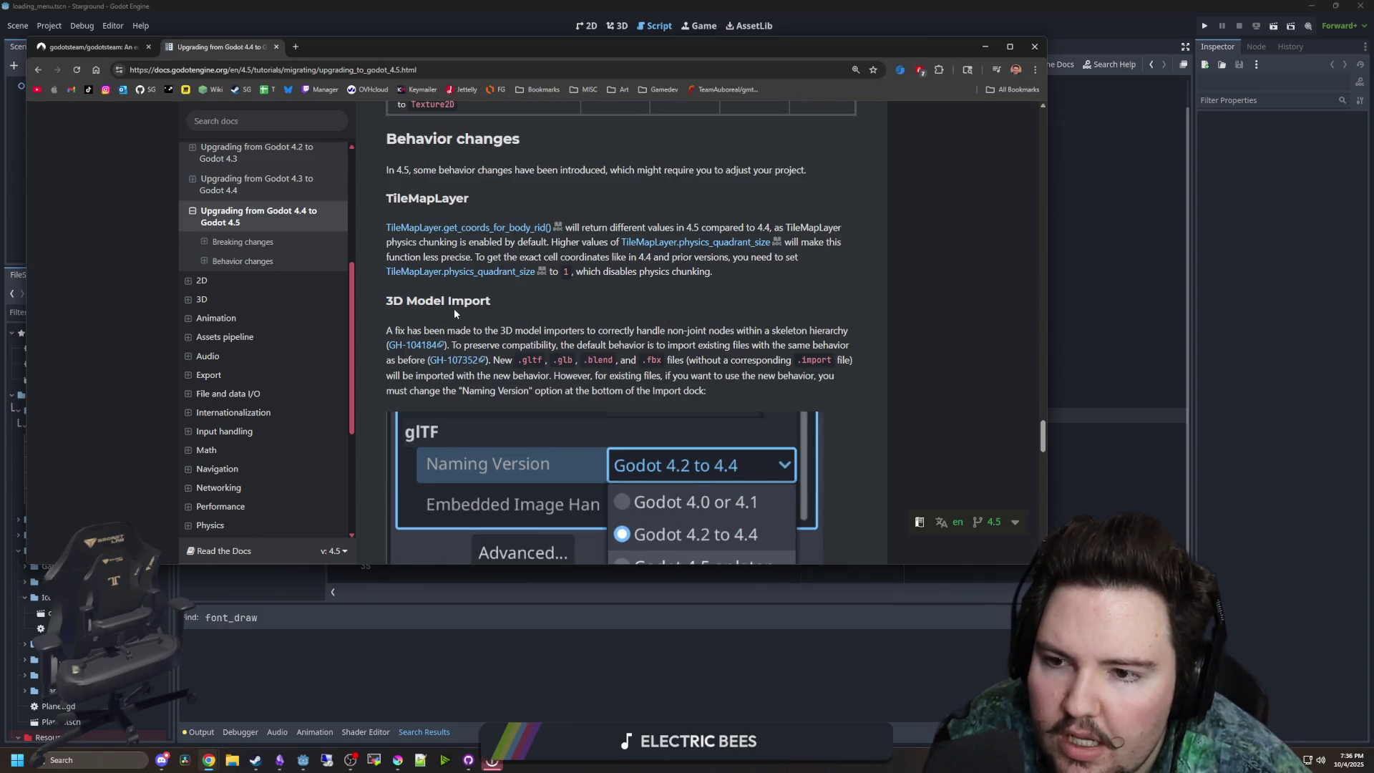
pyautogui.scroll(-6, 481, 293)
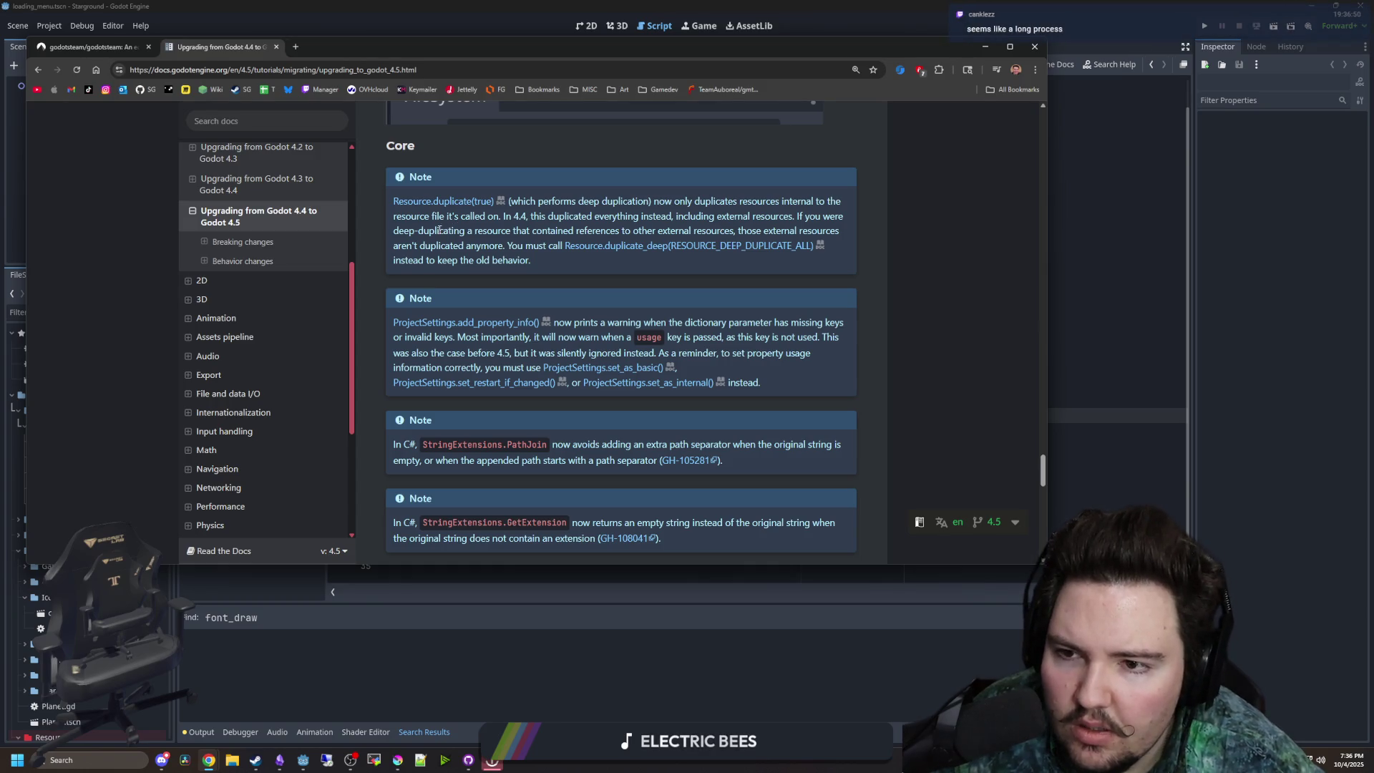
pyautogui.moveTo(621, 231)
pyautogui.mouseDown()
pyautogui.moveTo(726, 246)
pyautogui.moveTo(848, 230)
pyautogui.moveTo(816, 245)
pyautogui.moveTo(444, 245)
pyautogui.moveTo(544, 246)
pyautogui.mouseUp()
pyautogui.click(552, 245)
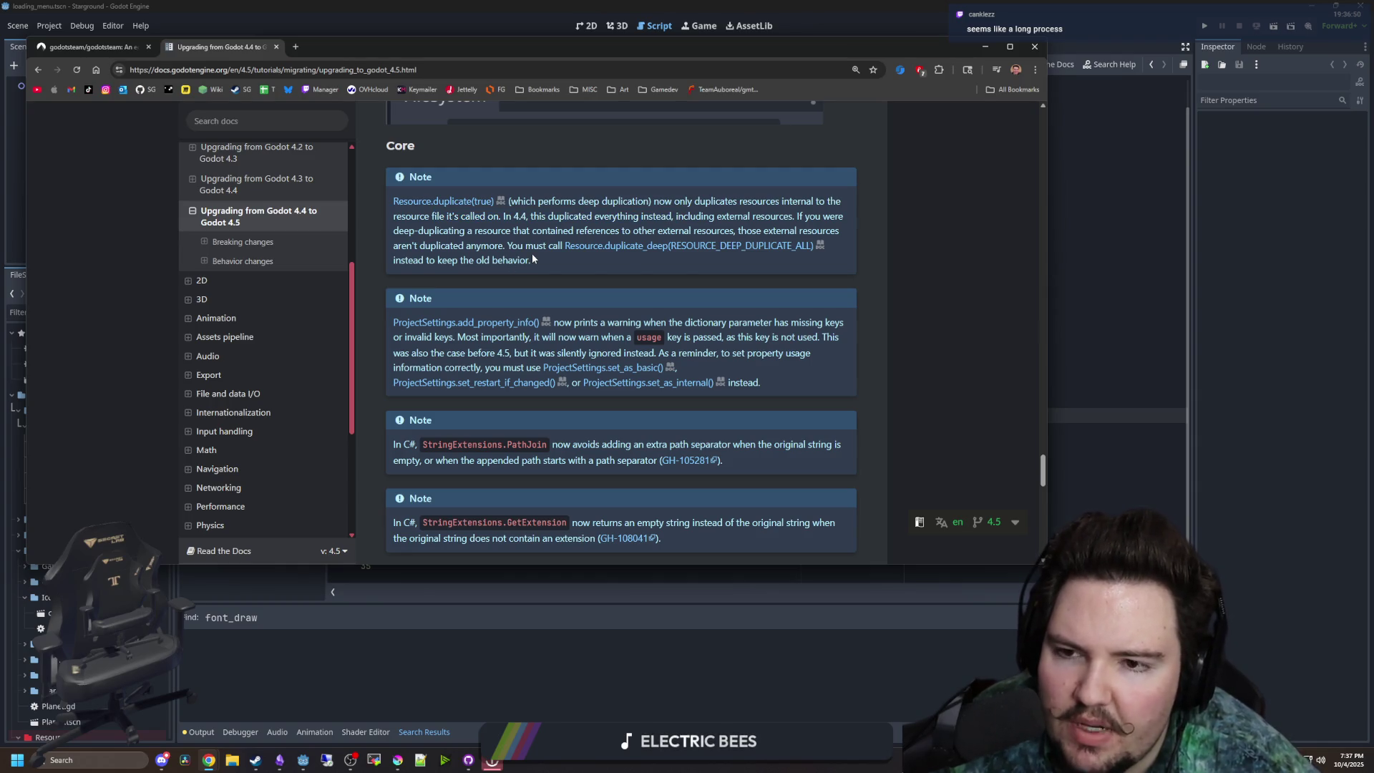
pyautogui.scroll(-2, 533, 257)
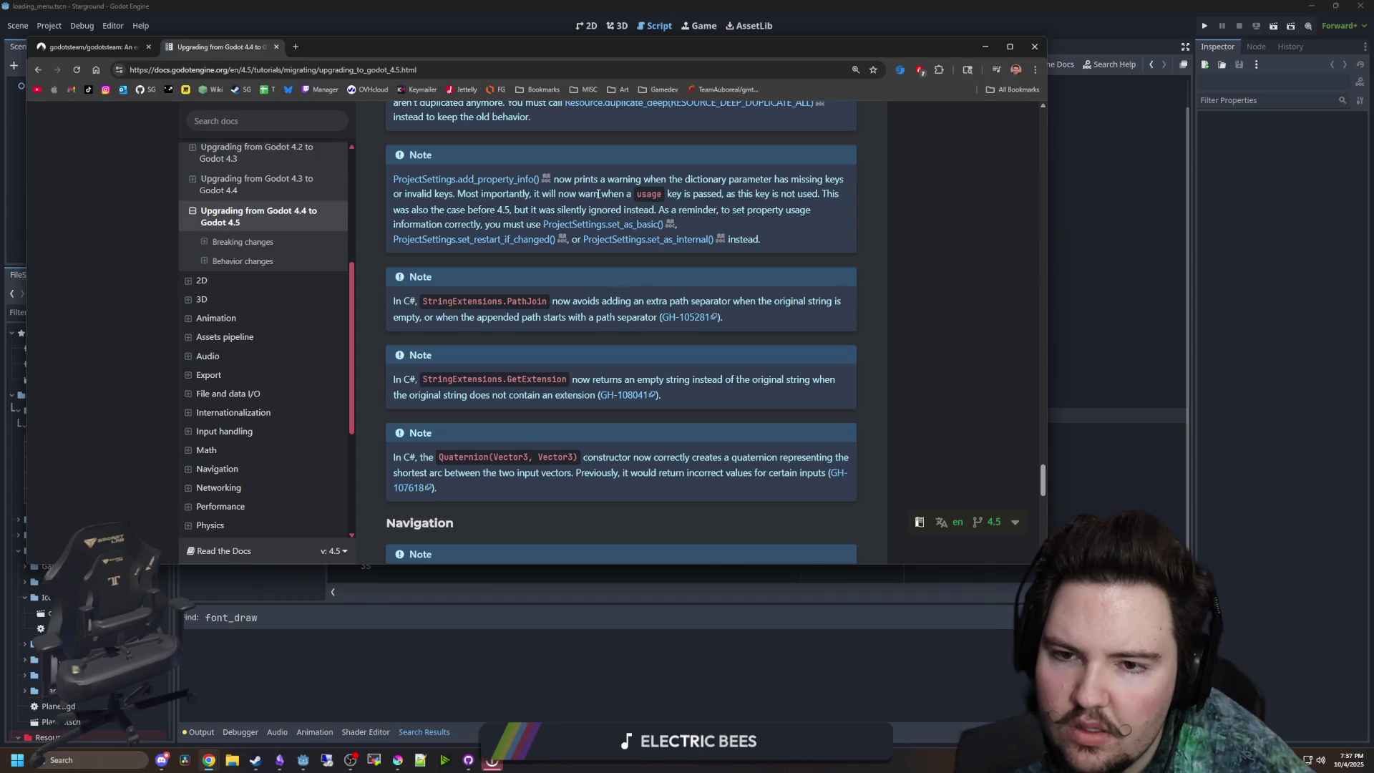
# - Scroll to the Navigation notes and highlight the NavigationServer asynchronous update sentence
pyautogui.scroll(-1, 498, 232)
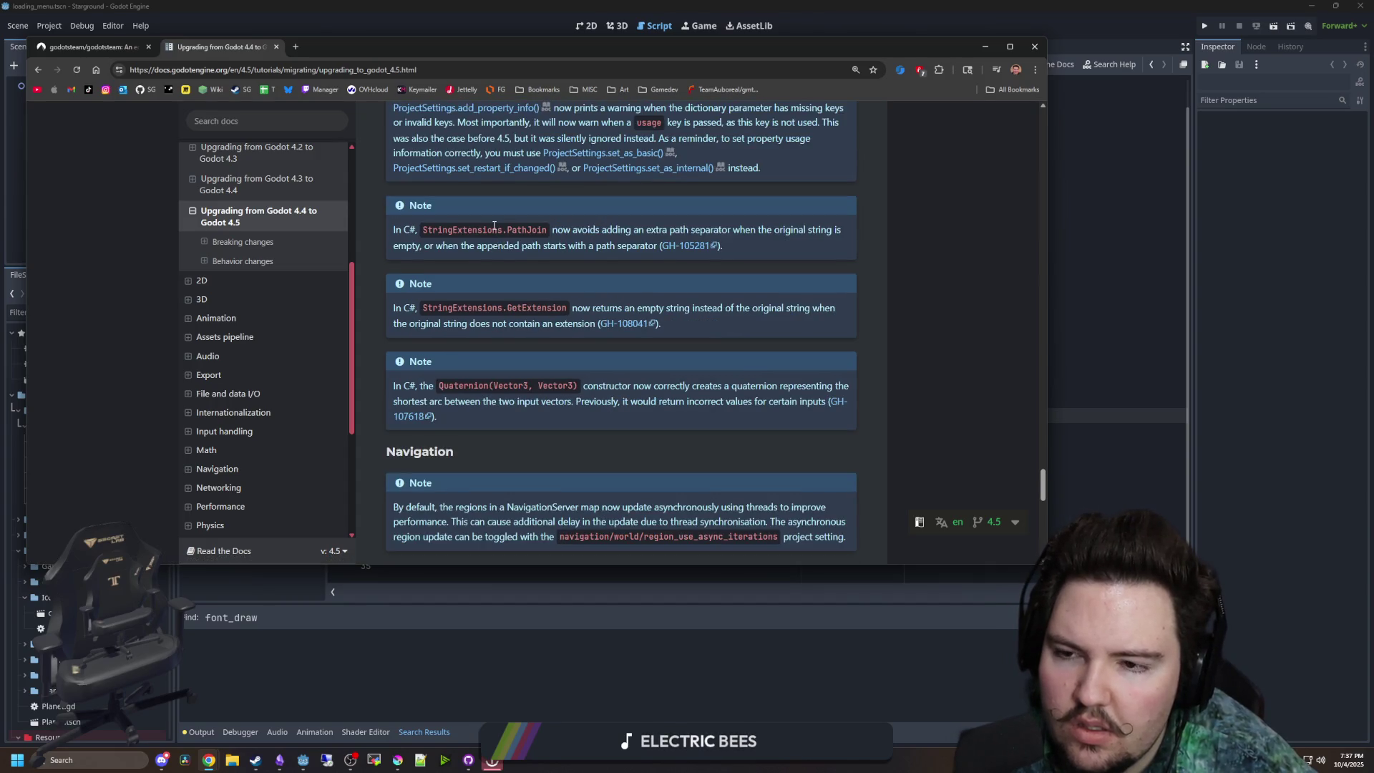
pyautogui.scroll(-1, 494, 226)
pyautogui.scroll(-2, 494, 225)
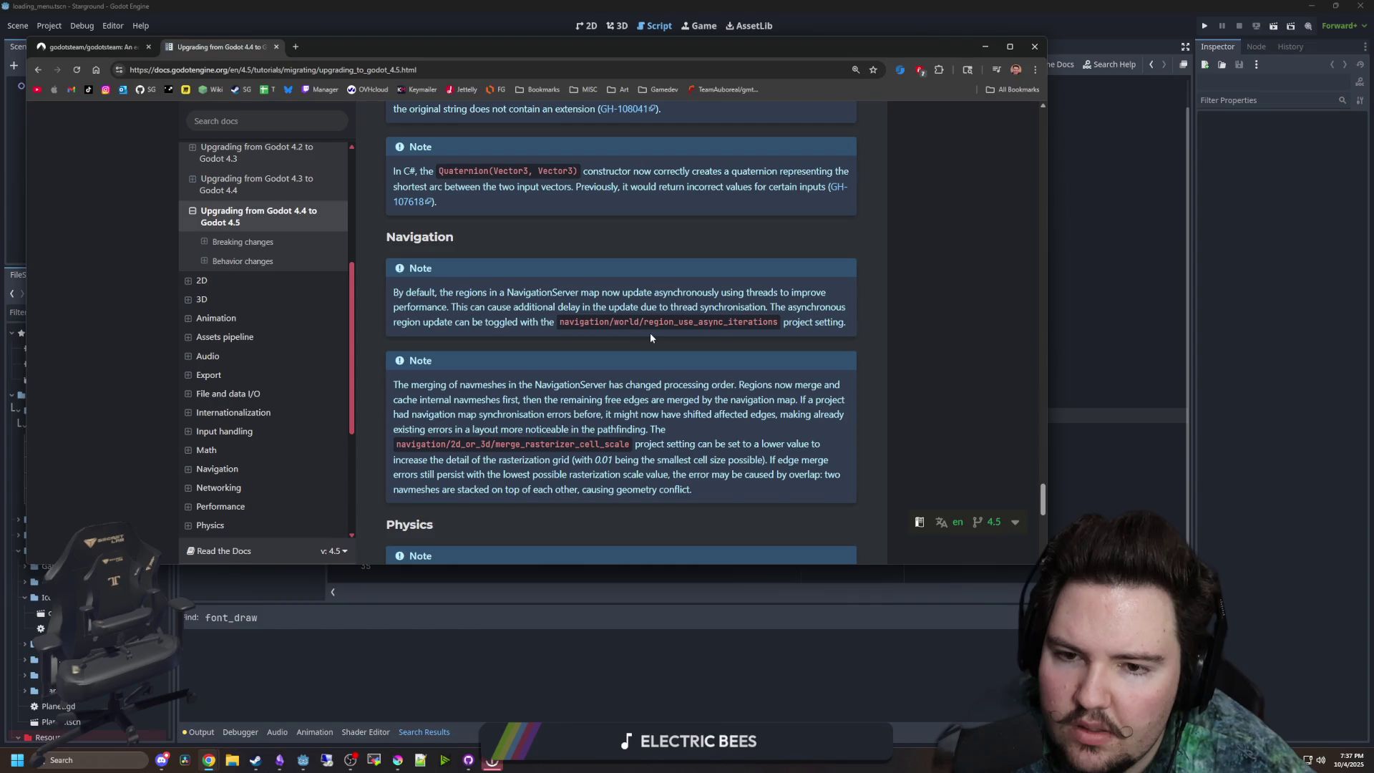
pyautogui.moveTo(518, 293)
pyautogui.mouseDown()
pyautogui.moveTo(806, 288)
pyautogui.moveTo(845, 308)
pyautogui.moveTo(824, 309)
pyautogui.moveTo(823, 327)
pyautogui.moveTo(853, 312)
pyautogui.moveTo(480, 333)
pyautogui.moveTo(543, 323)
pyautogui.mouseUp()
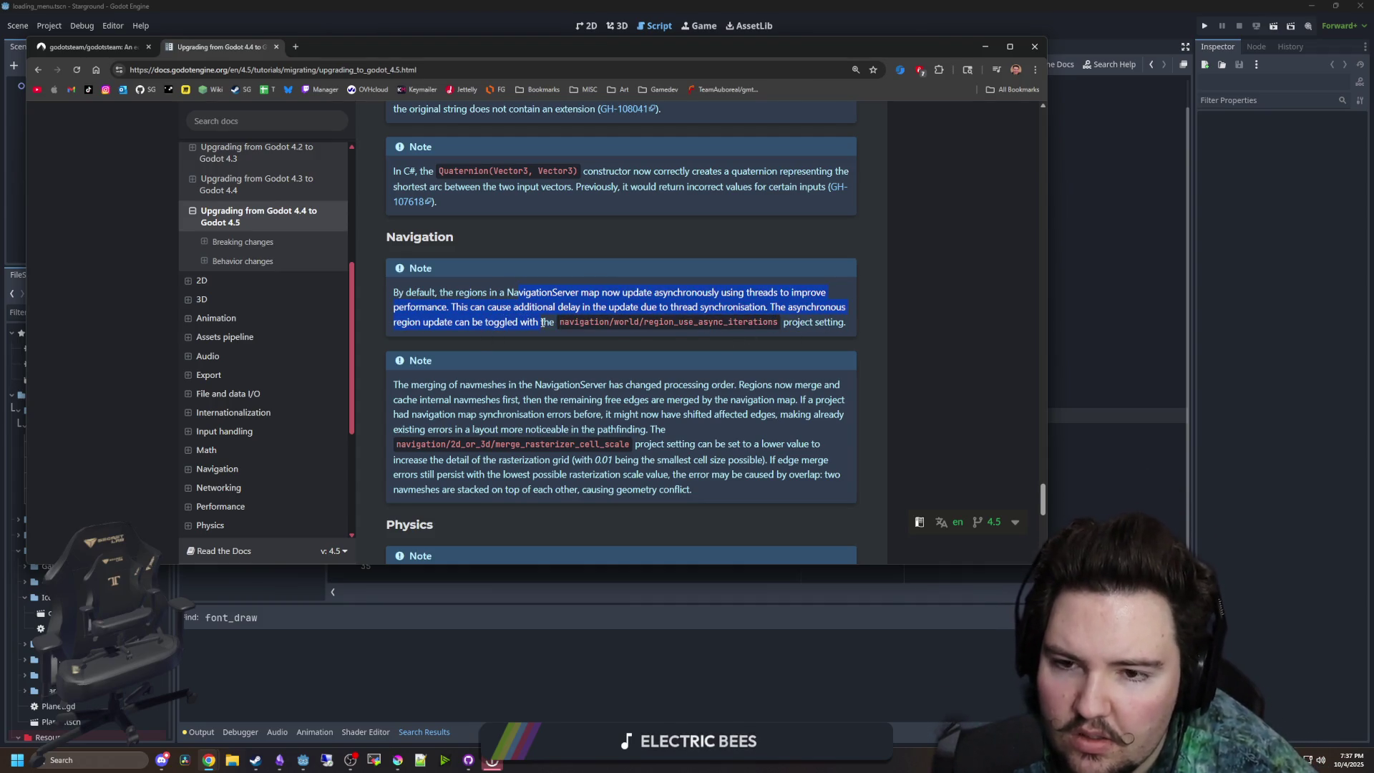
pyautogui.click(668, 317)
# - Read on through the Physics and Text notes to the user-contributed notes on Resource::duplicate
pyautogui.scroll(-2, 577, 312)
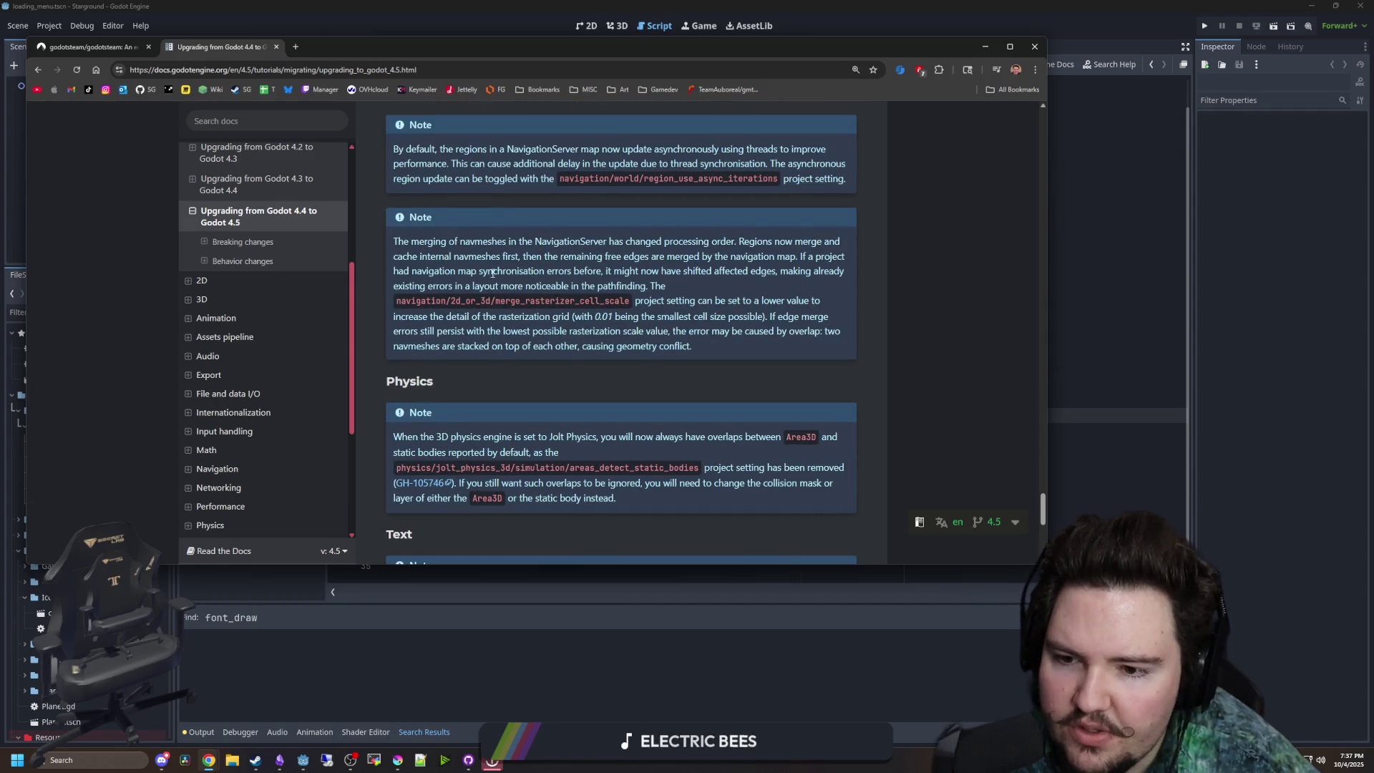
pyautogui.scroll(1, 493, 273)
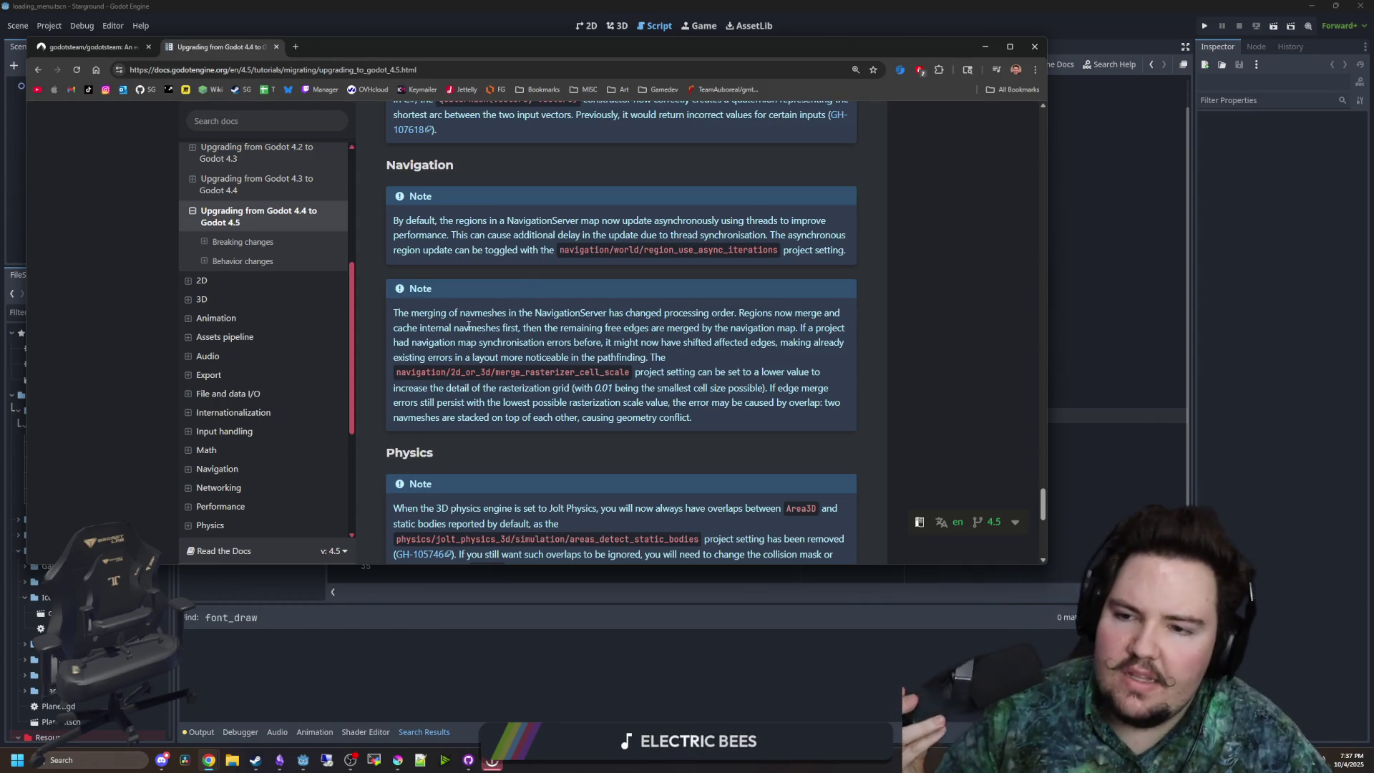
pyautogui.scroll(-1, 471, 323)
pyautogui.scroll(1, 479, 315)
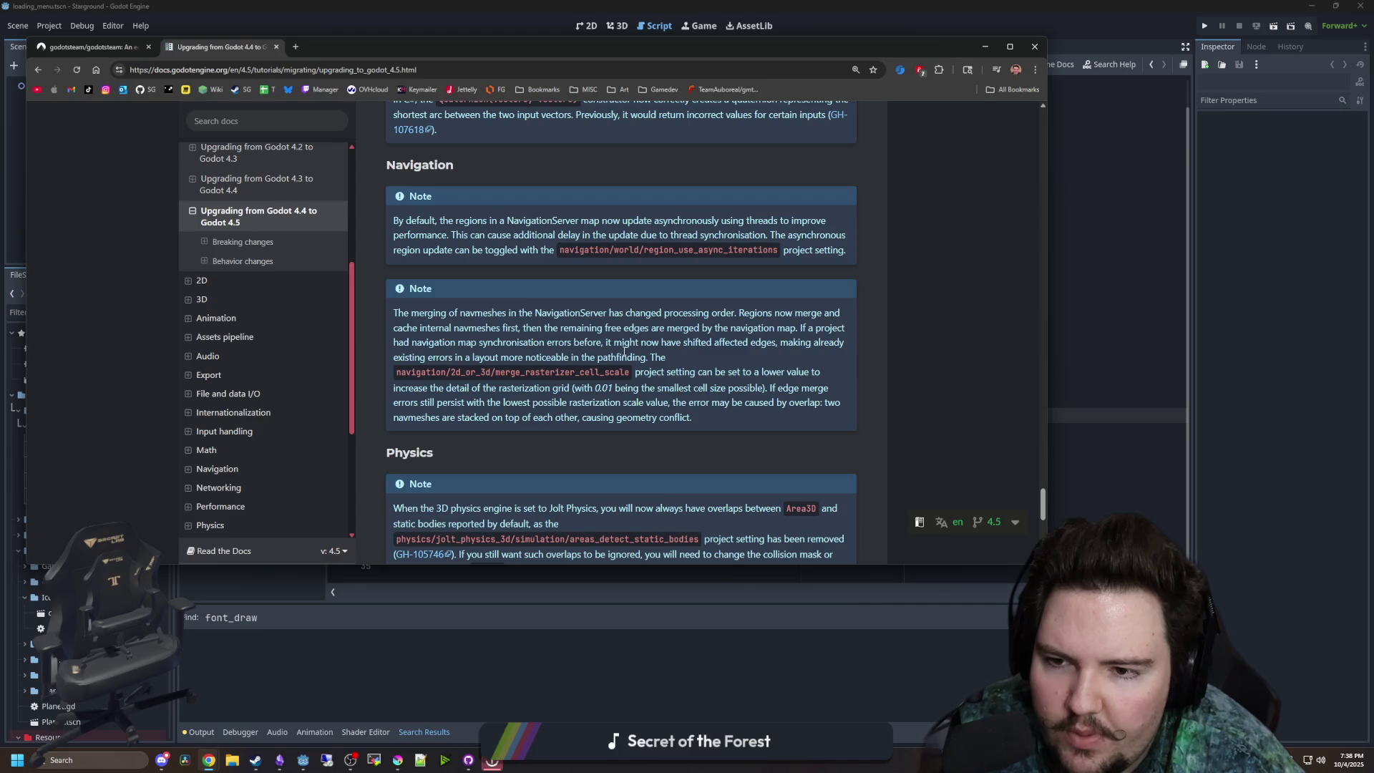
pyautogui.scroll(-3, 624, 352)
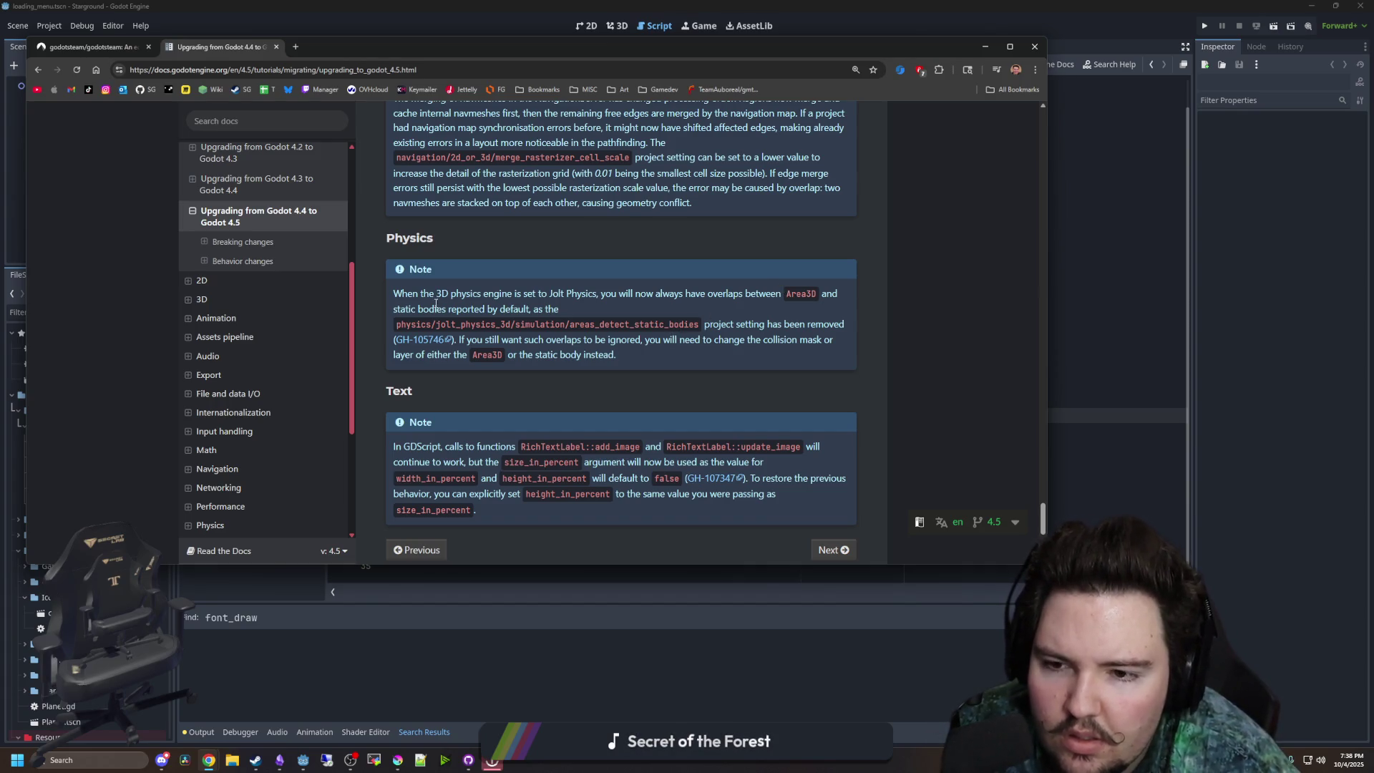
pyautogui.scroll(-2, 435, 306)
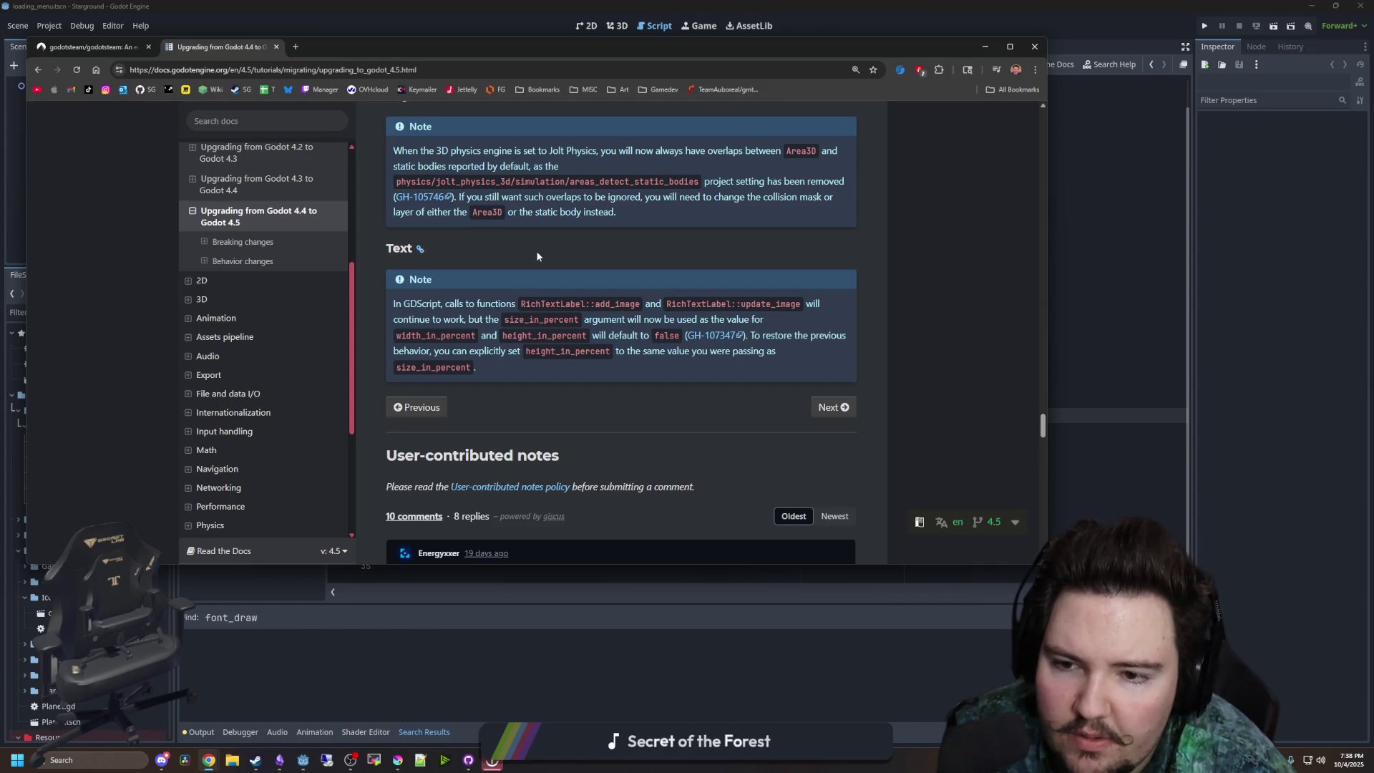
pyautogui.scroll(-2, 538, 256)
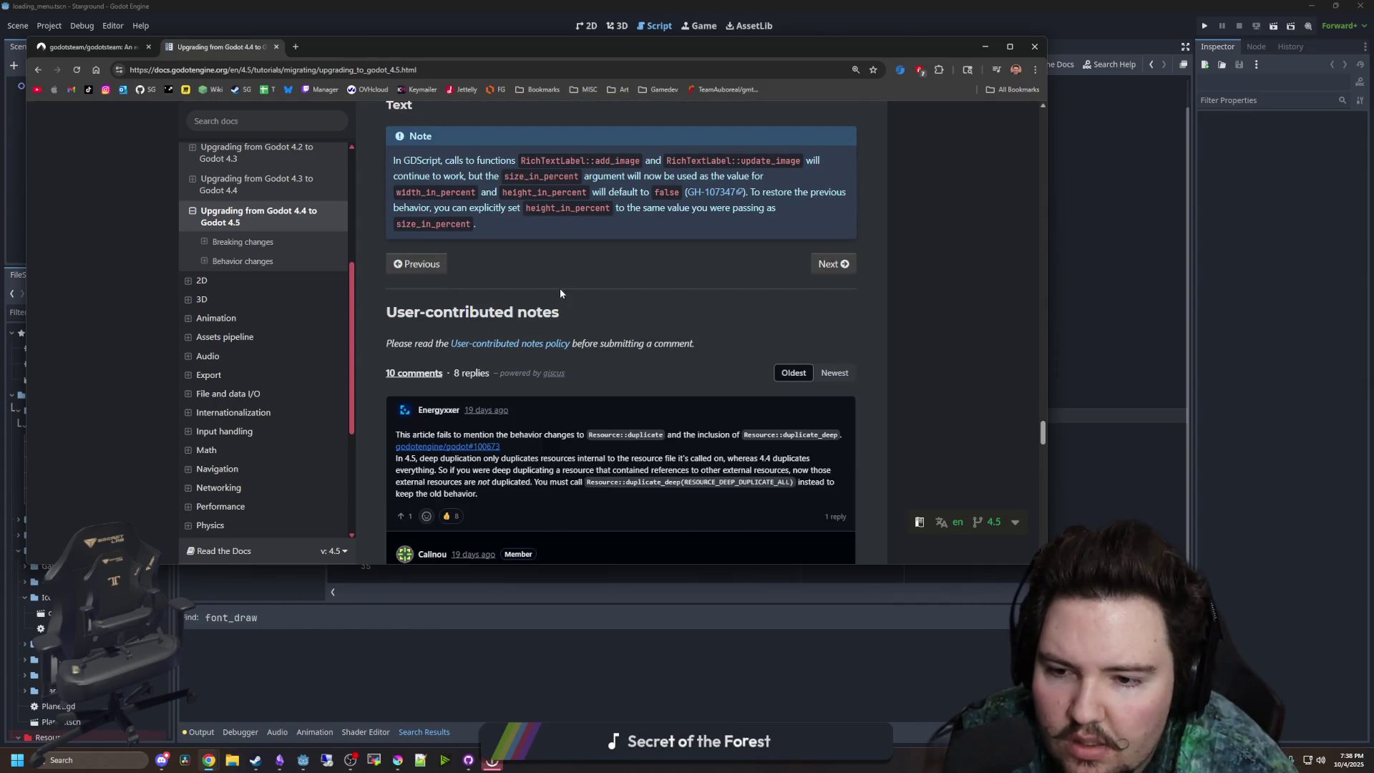
pyautogui.moveTo(591, 432); pyautogui.dragTo(831, 440)
pyautogui.click(593, 441)
pyautogui.scroll(-1, 503, 423)
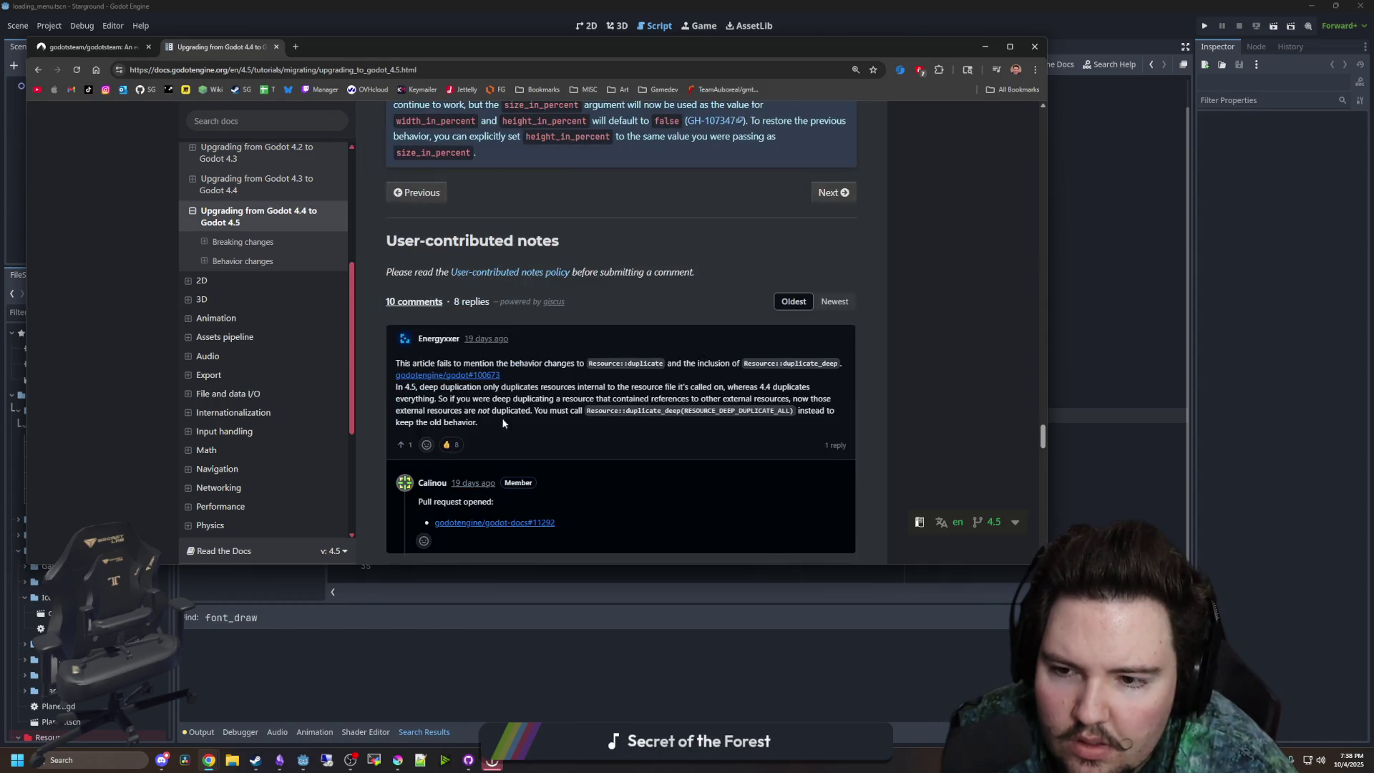
pyautogui.moveTo(533, 382)
pyautogui.mouseDown()
pyautogui.moveTo(746, 399)
pyautogui.moveTo(794, 388)
pyautogui.moveTo(469, 403)
pyautogui.moveTo(716, 413)
pyautogui.moveTo(713, 399)
pyautogui.moveTo(776, 410)
pyautogui.moveTo(811, 398)
pyautogui.mouseUp()
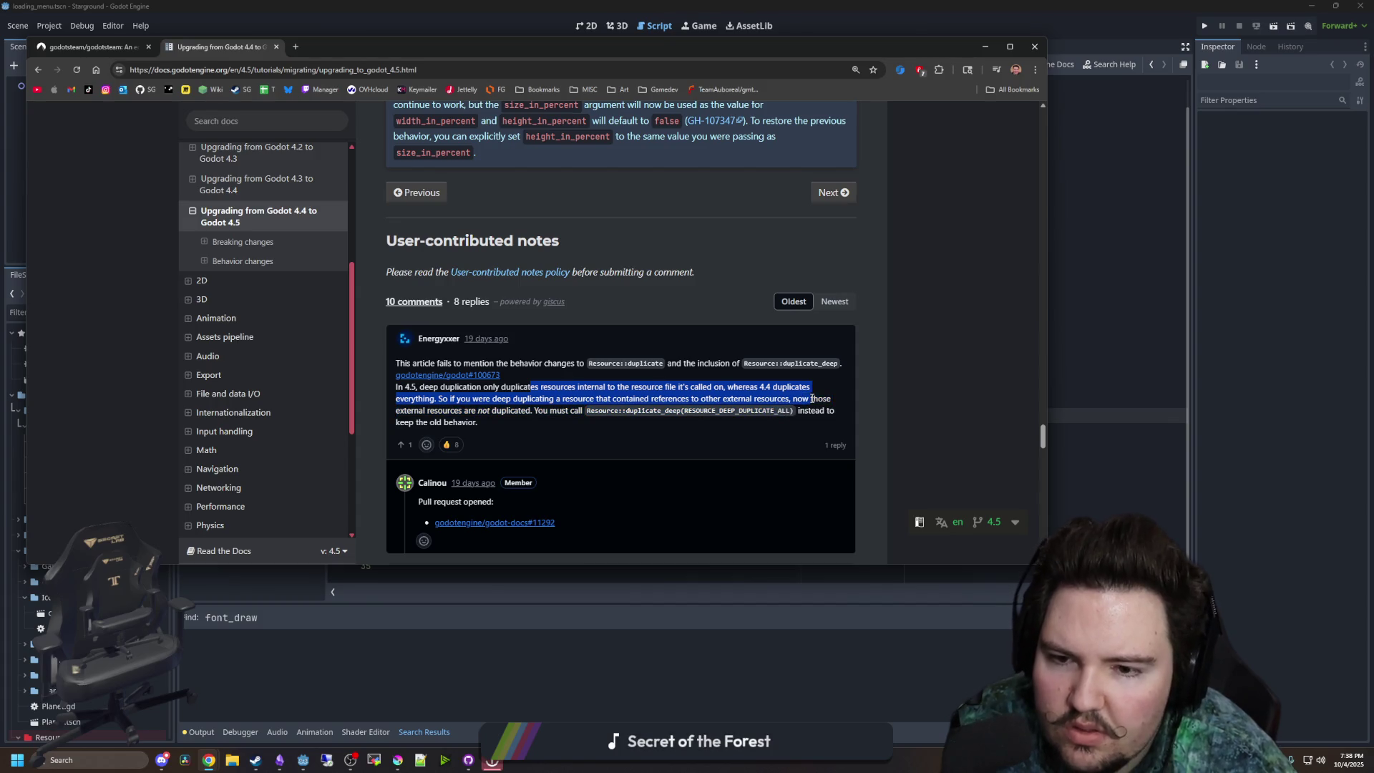
pyautogui.click(463, 388)
pyautogui.moveTo(469, 410)
pyautogui.mouseDown()
pyautogui.moveTo(478, 422)
pyautogui.moveTo(585, 413)
pyautogui.mouseUp()
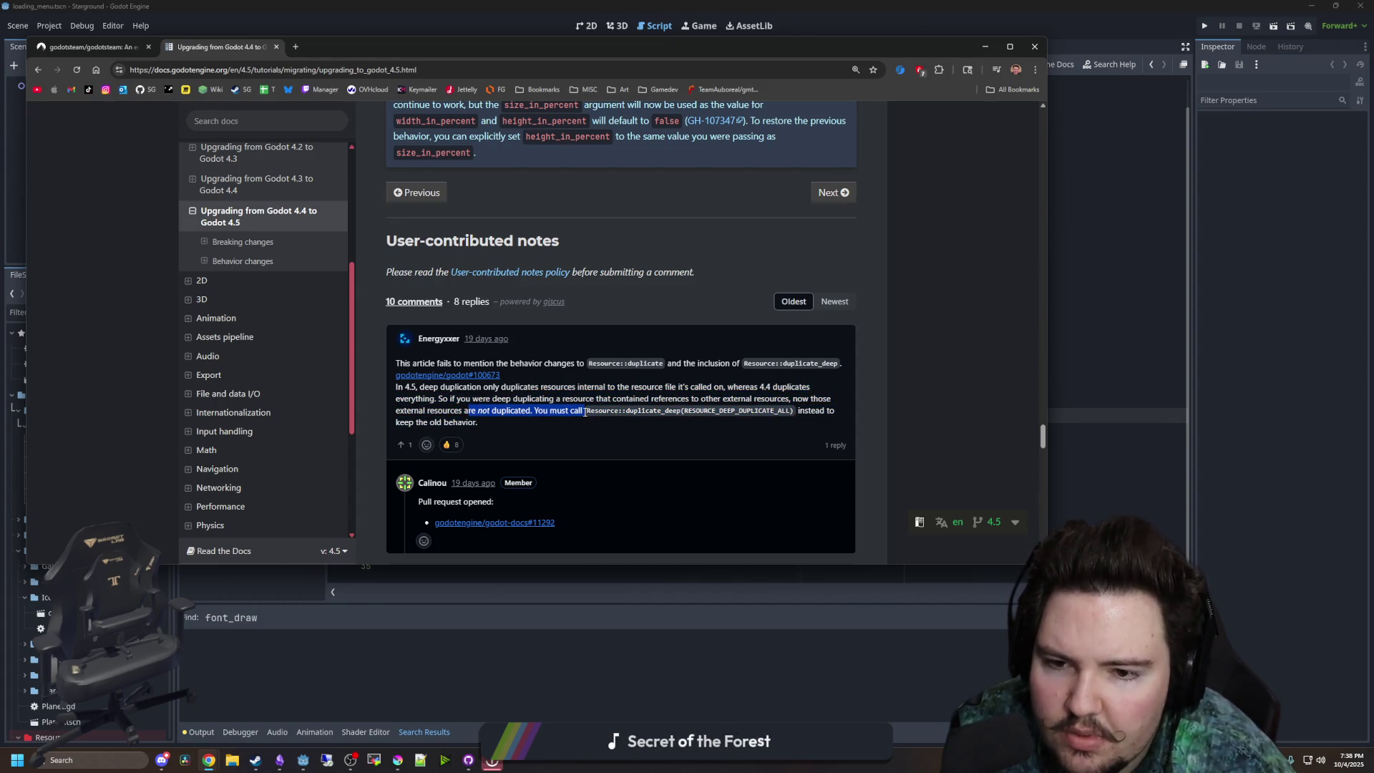
pyautogui.click(585, 413)
pyautogui.scroll(-3, 520, 435)
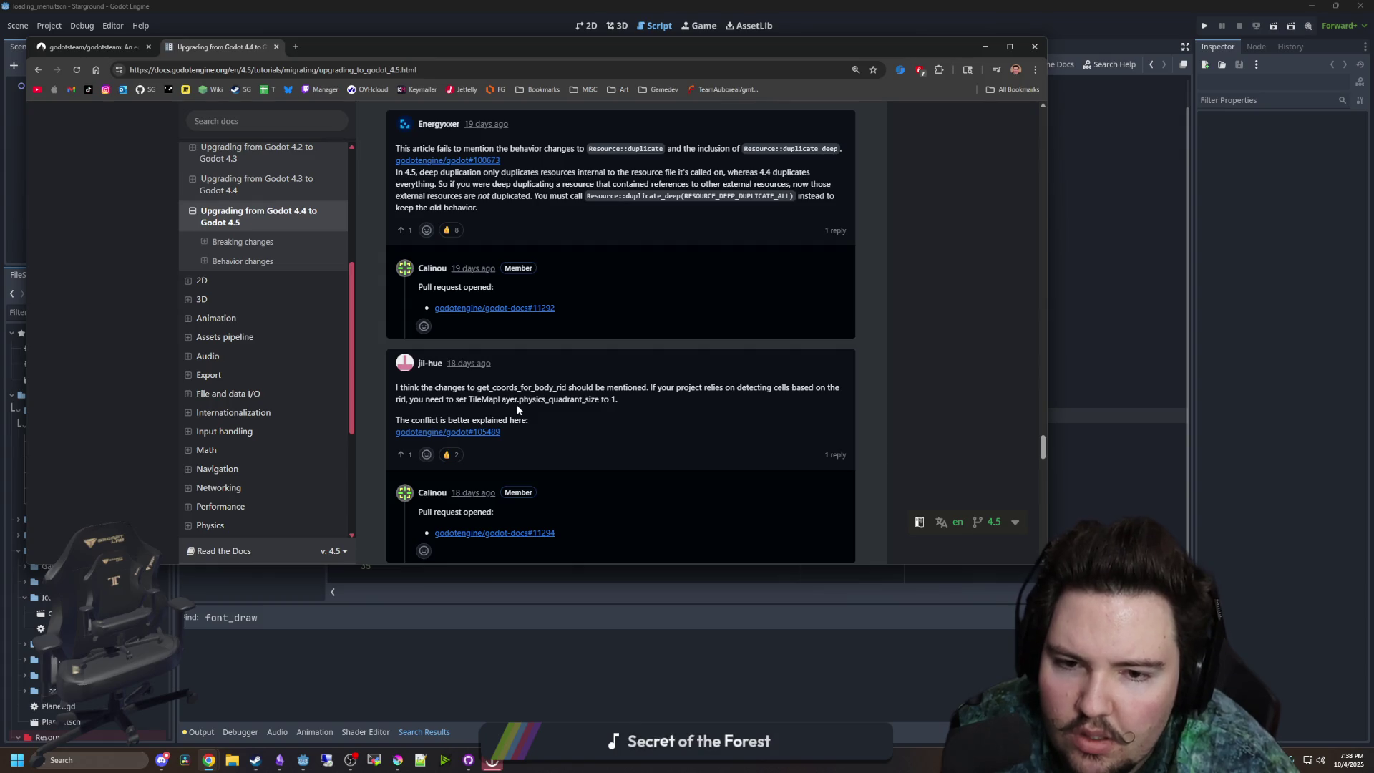
pyautogui.scroll(-3, 517, 405)
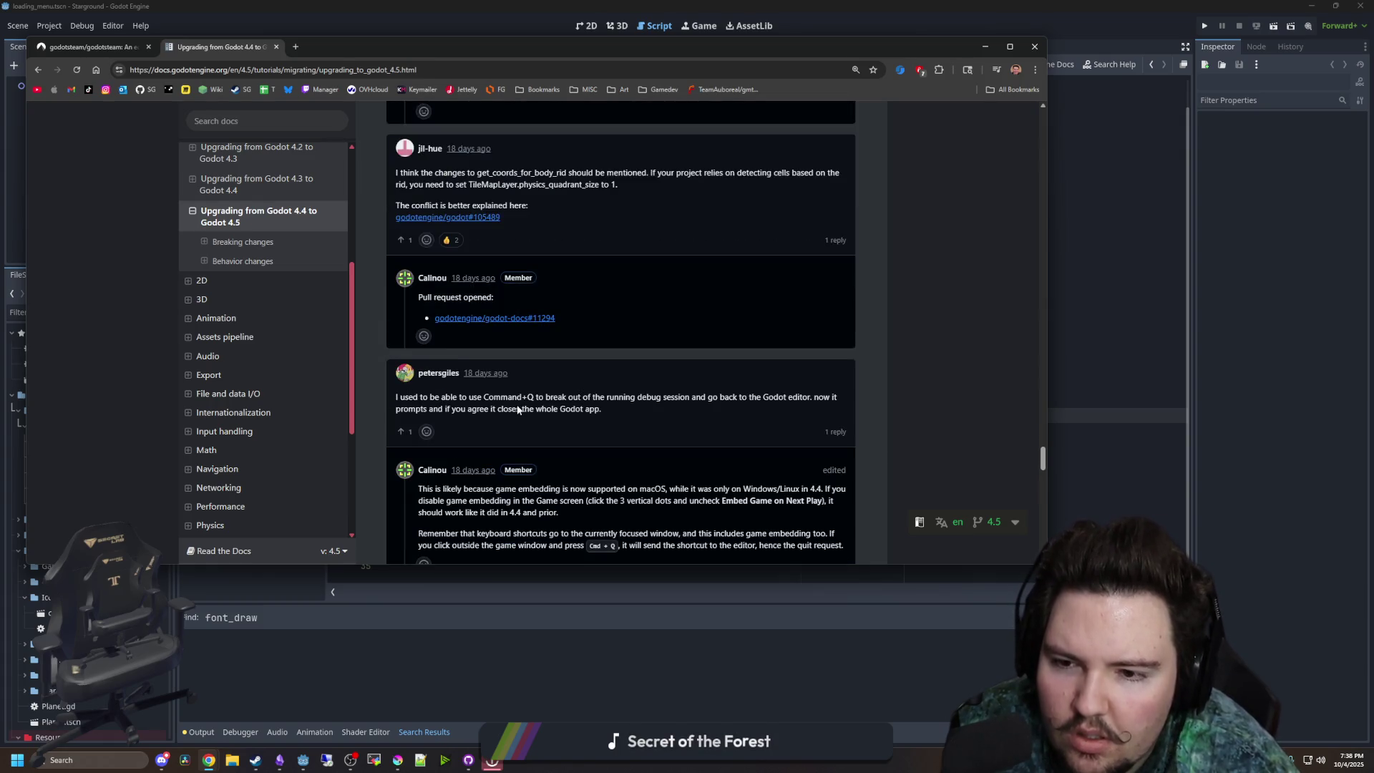
pyautogui.scroll(-4, 517, 408)
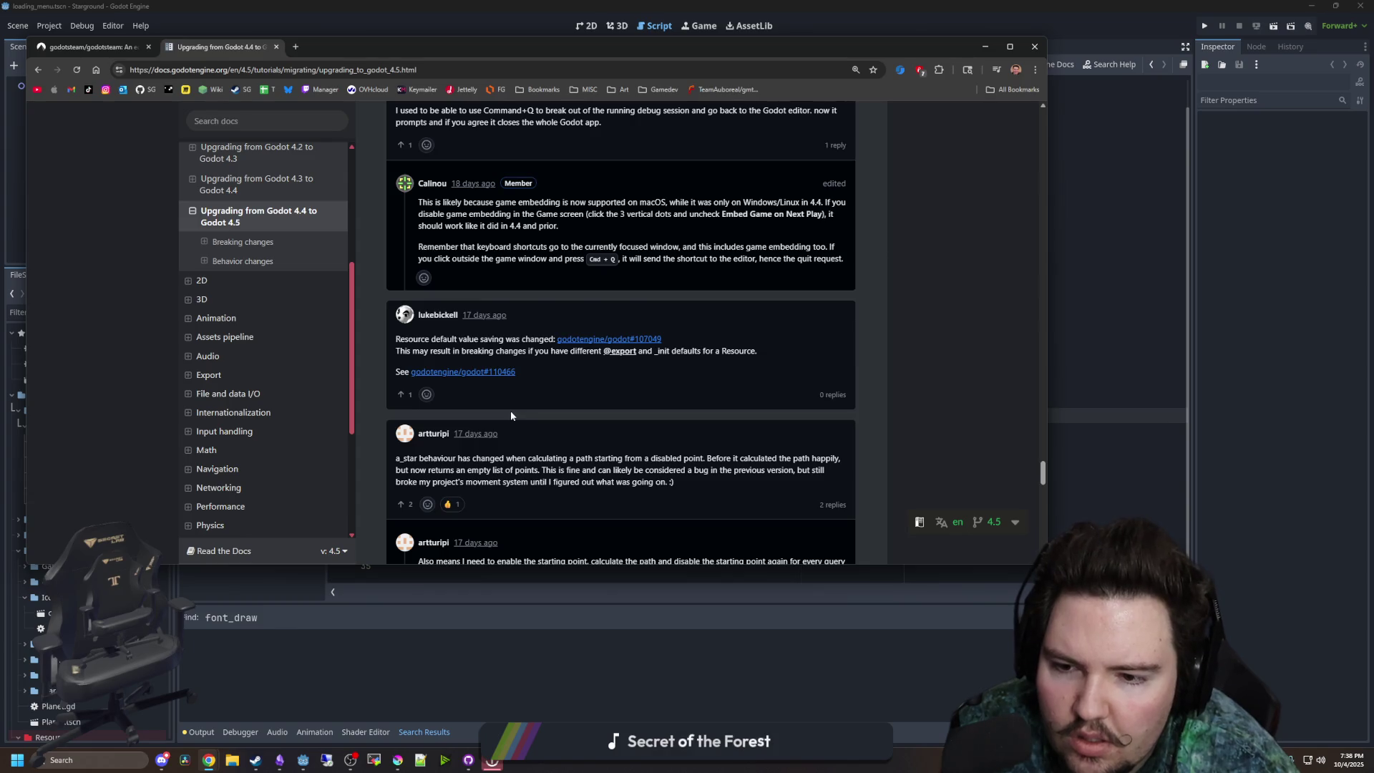
pyautogui.scroll(-4, 511, 415)
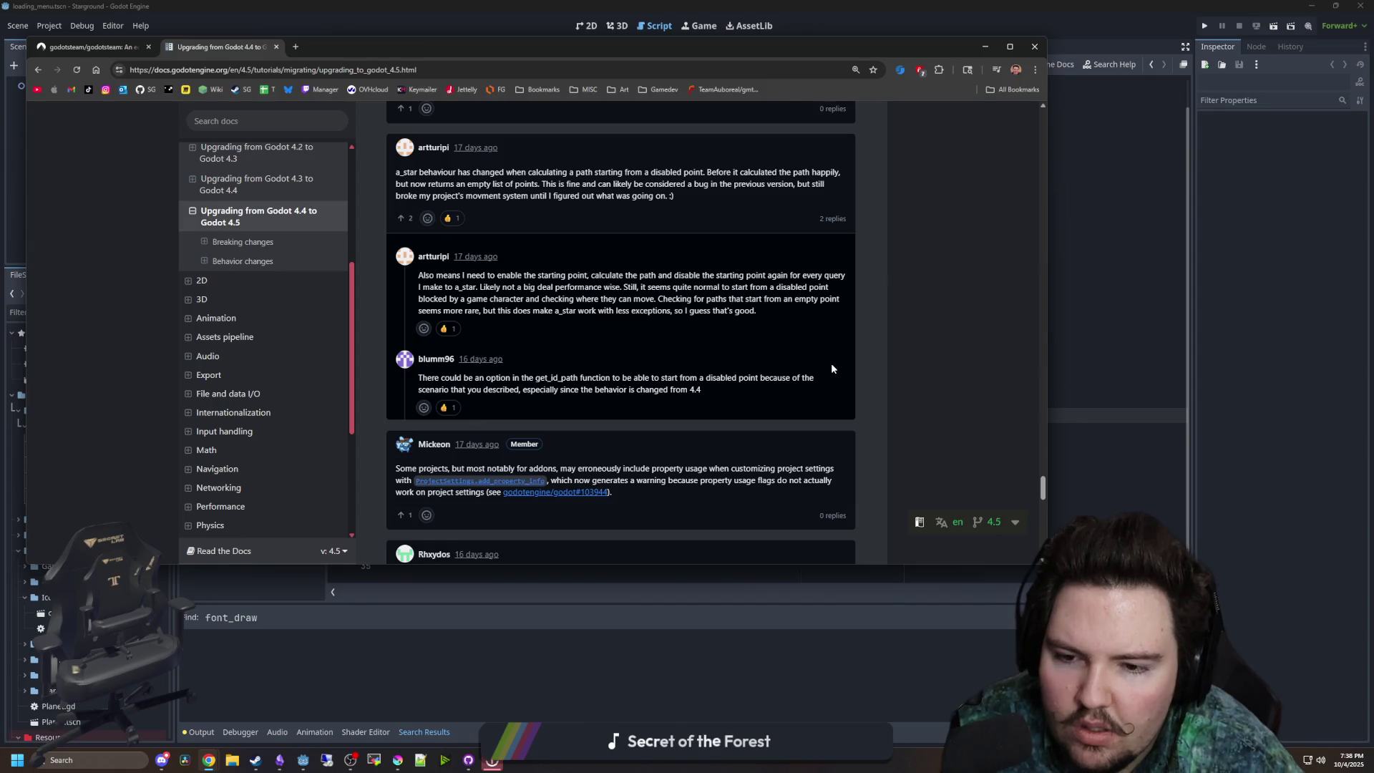
pyautogui.scroll(-4, 515, 306)
pyautogui.scroll(-4, 504, 318)
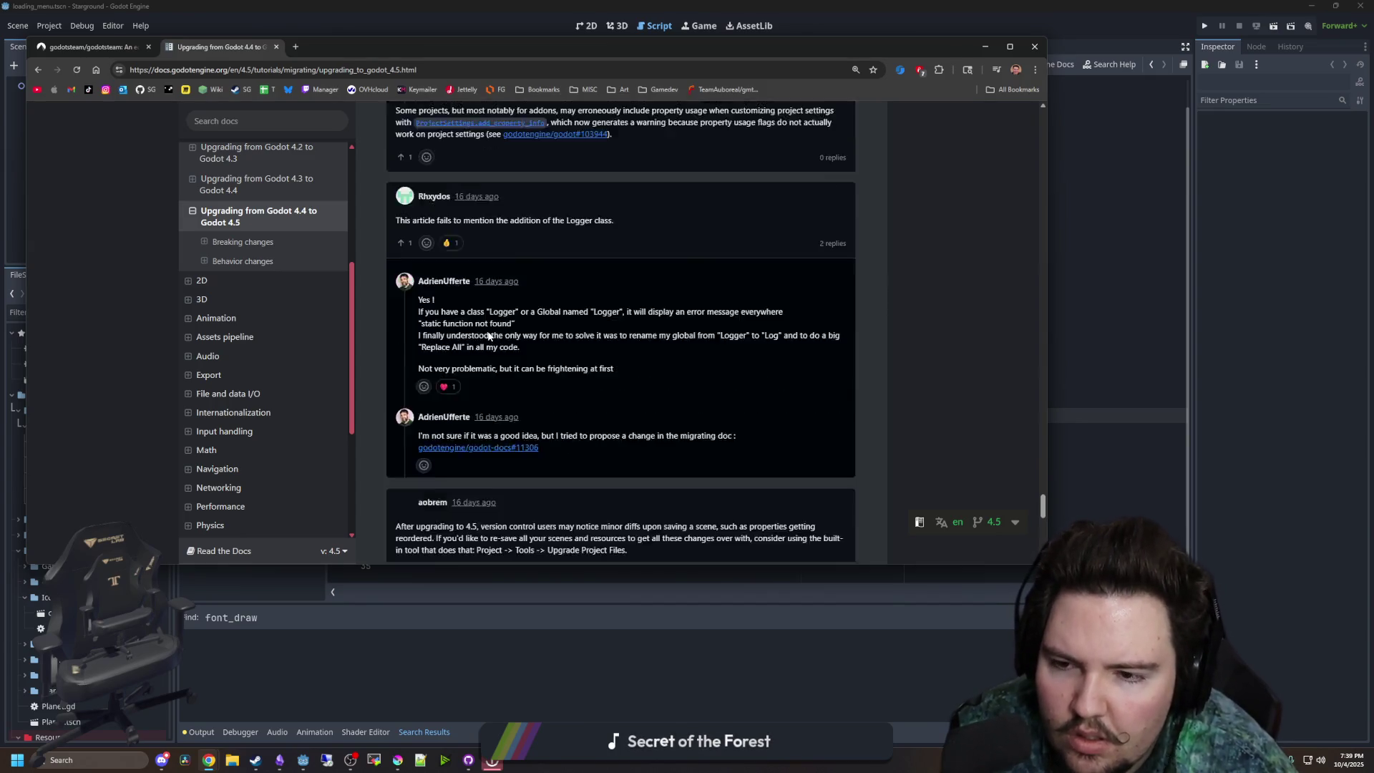
pyautogui.scroll(-4, 493, 330)
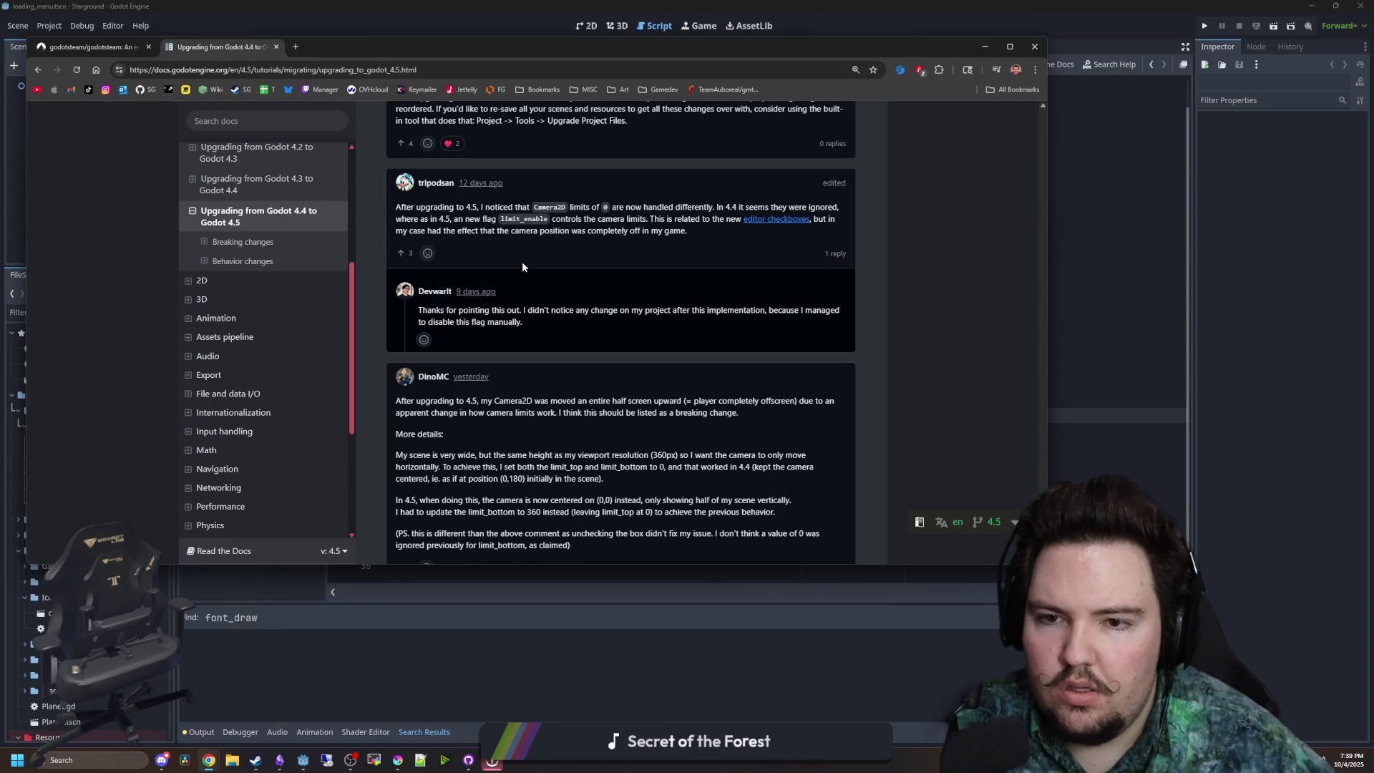
pyautogui.scroll(1, 522, 259)
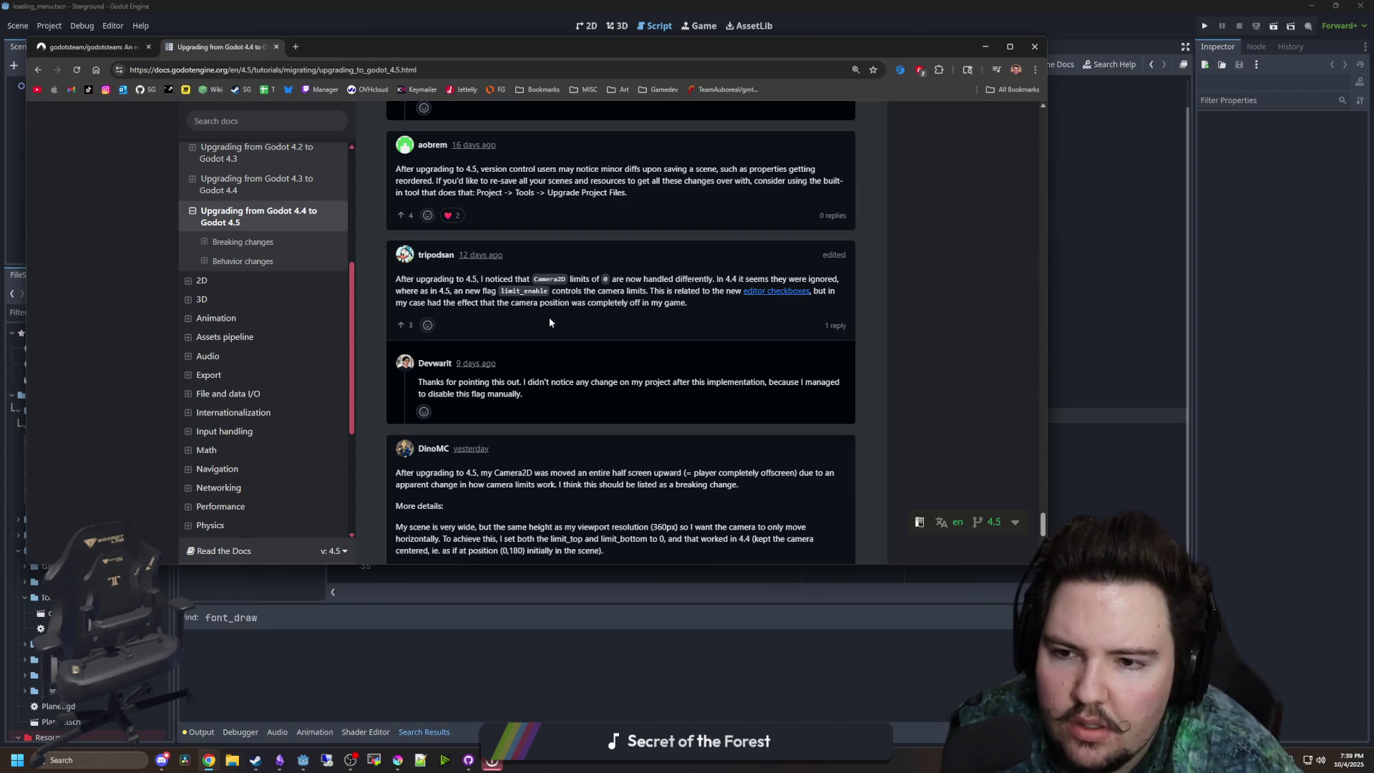
pyautogui.scroll(-2, 550, 322)
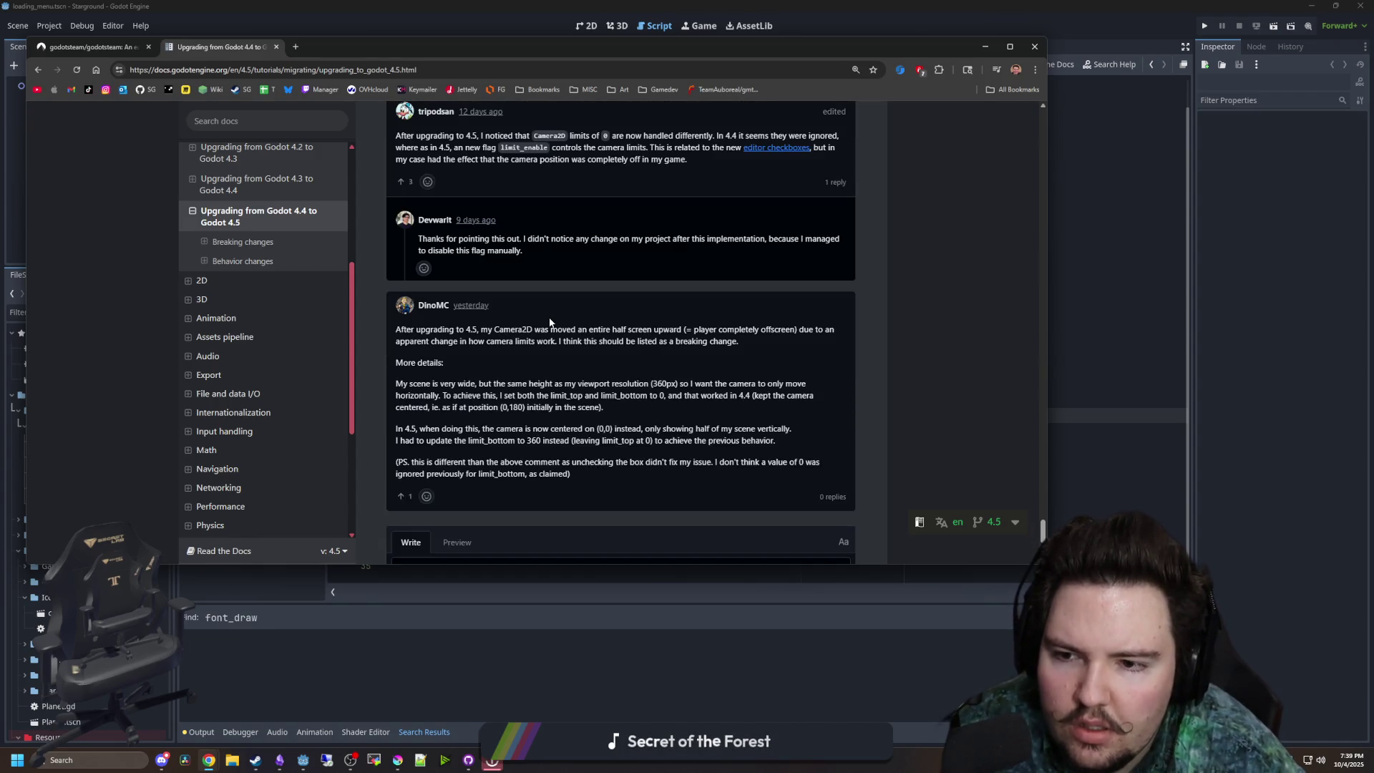
pyautogui.moveTo(656, 330)
pyautogui.mouseDown()
pyautogui.moveTo(843, 333)
pyautogui.moveTo(474, 360)
pyautogui.moveTo(471, 408)
pyautogui.mouseUp()
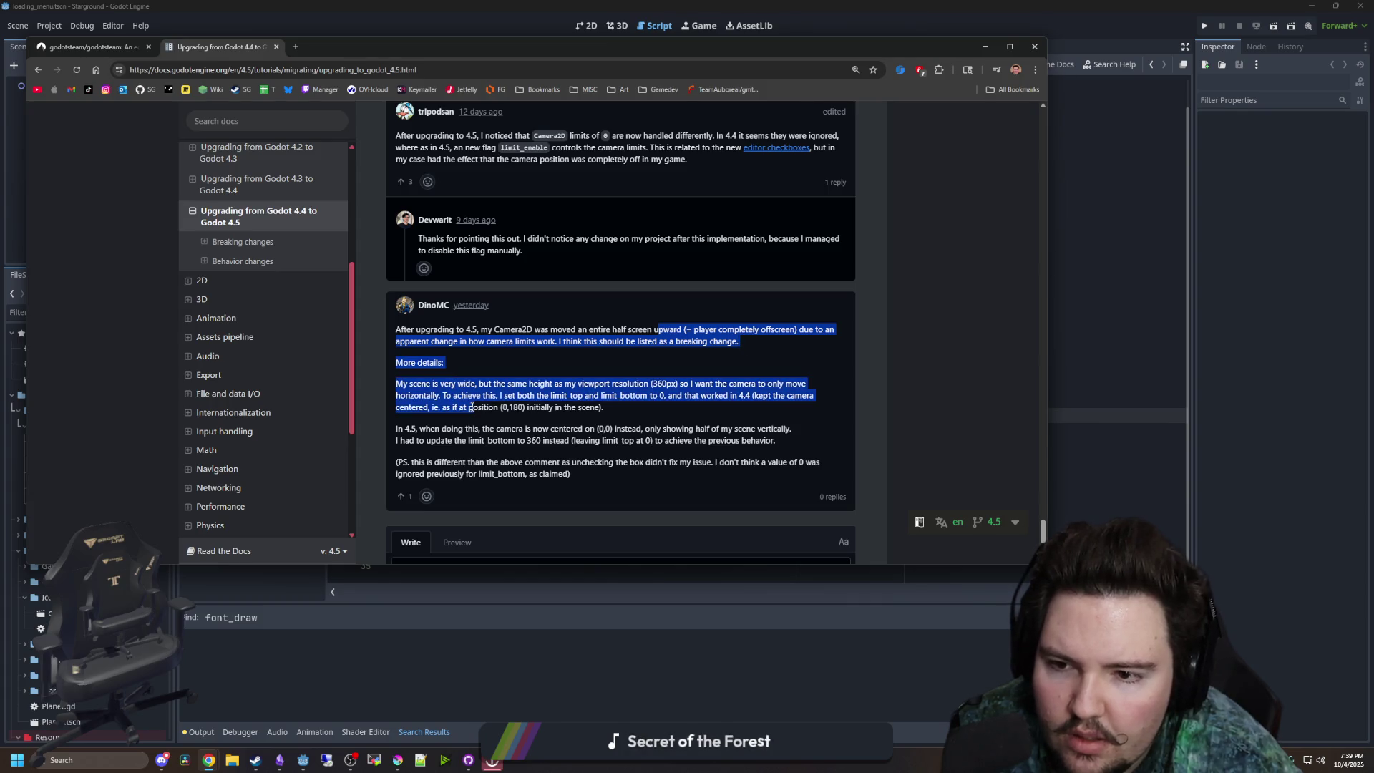
pyautogui.scroll(-1, 511, 332)
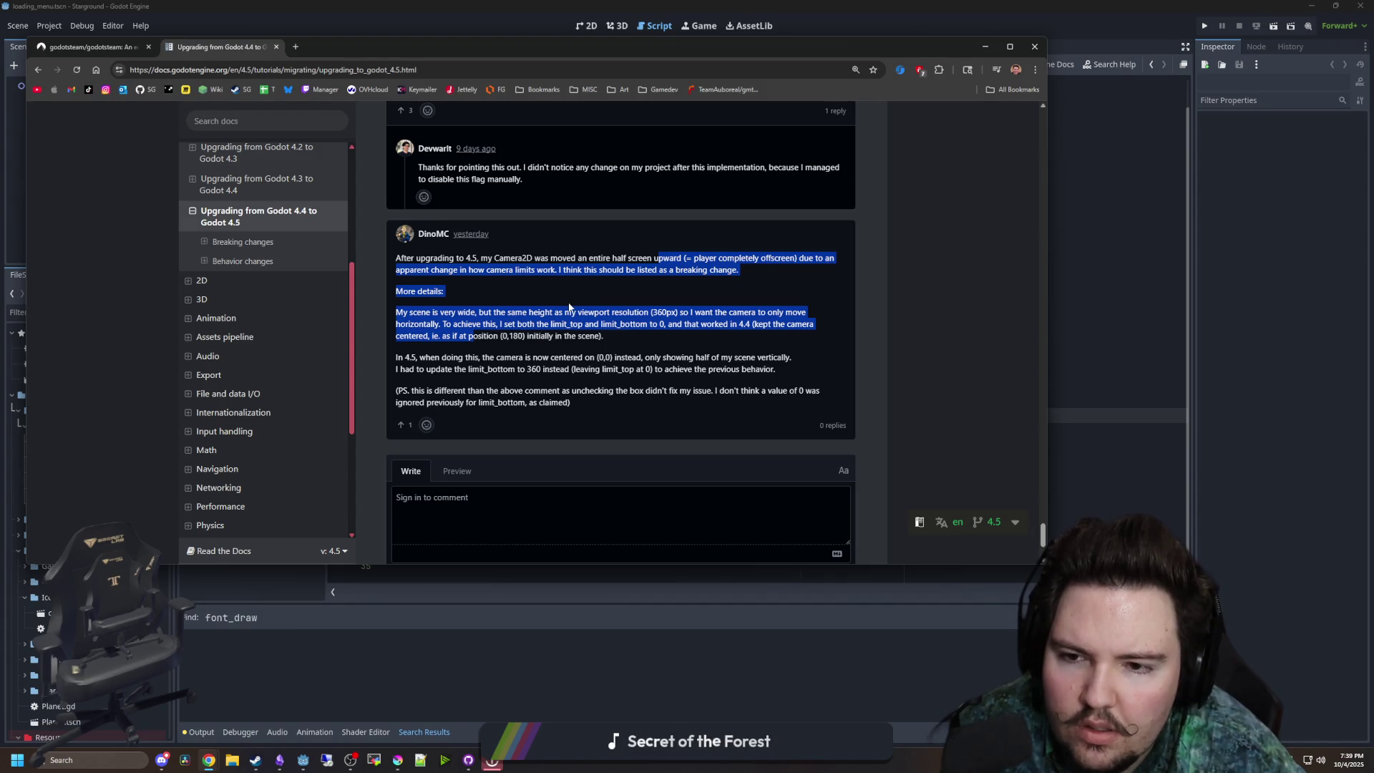
pyautogui.click(589, 303)
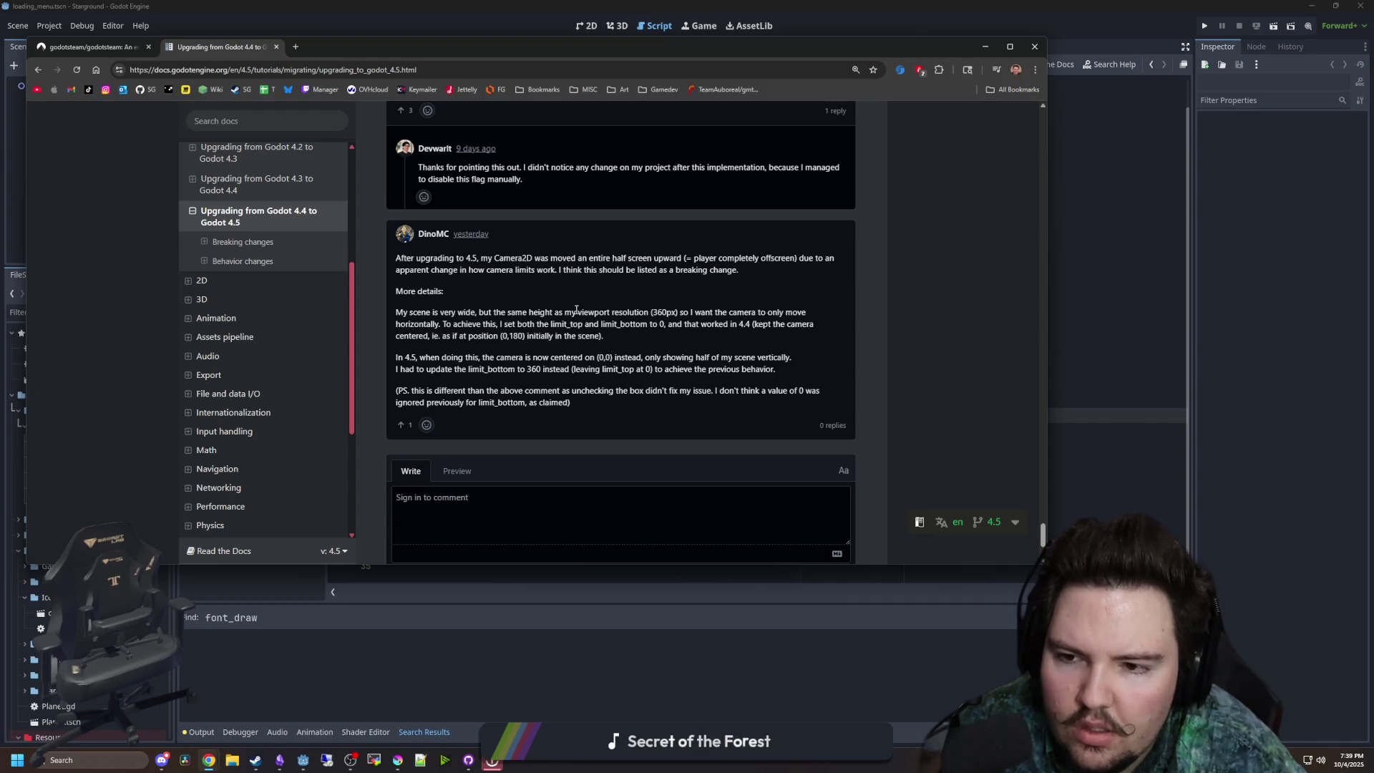
pyautogui.scroll(-2, 577, 310)
pyautogui.scroll(15, 578, 337)
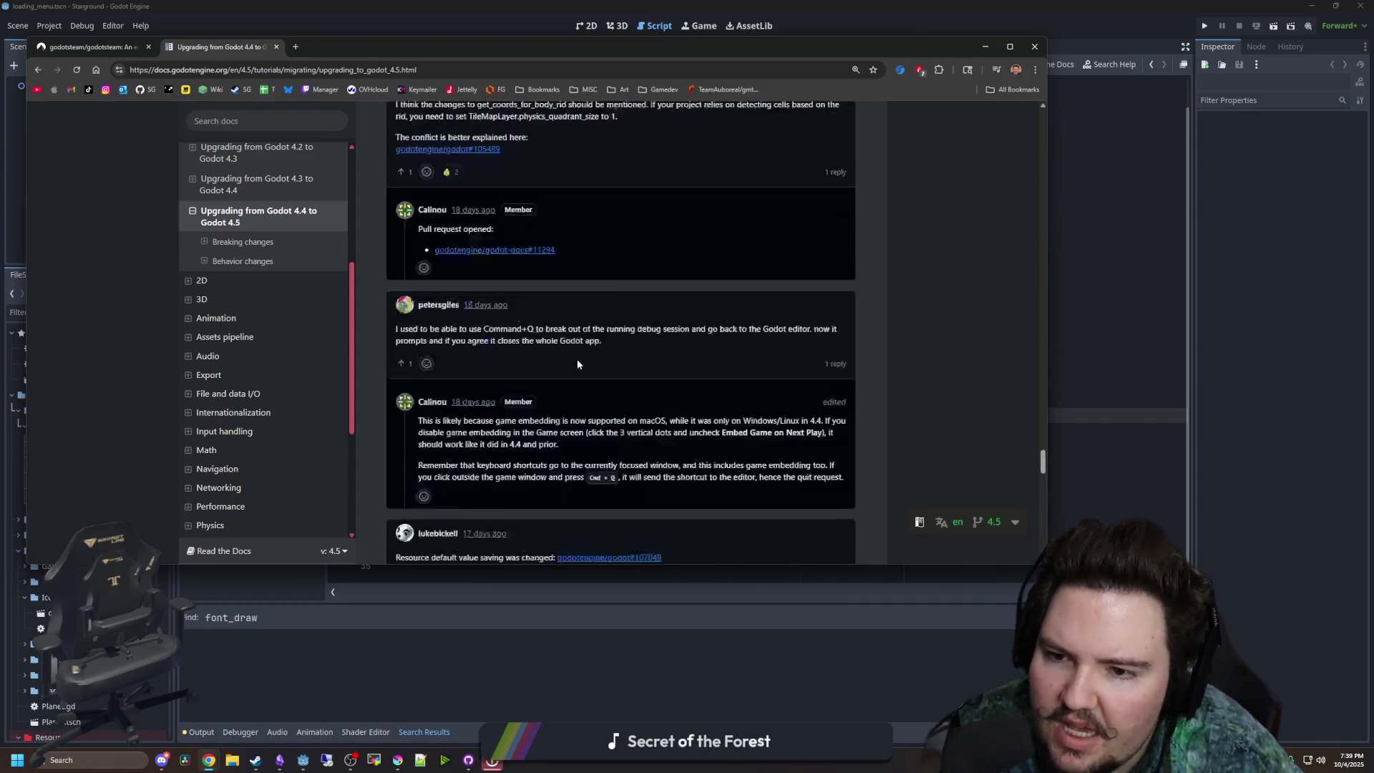
pyautogui.scroll(15, 580, 356)
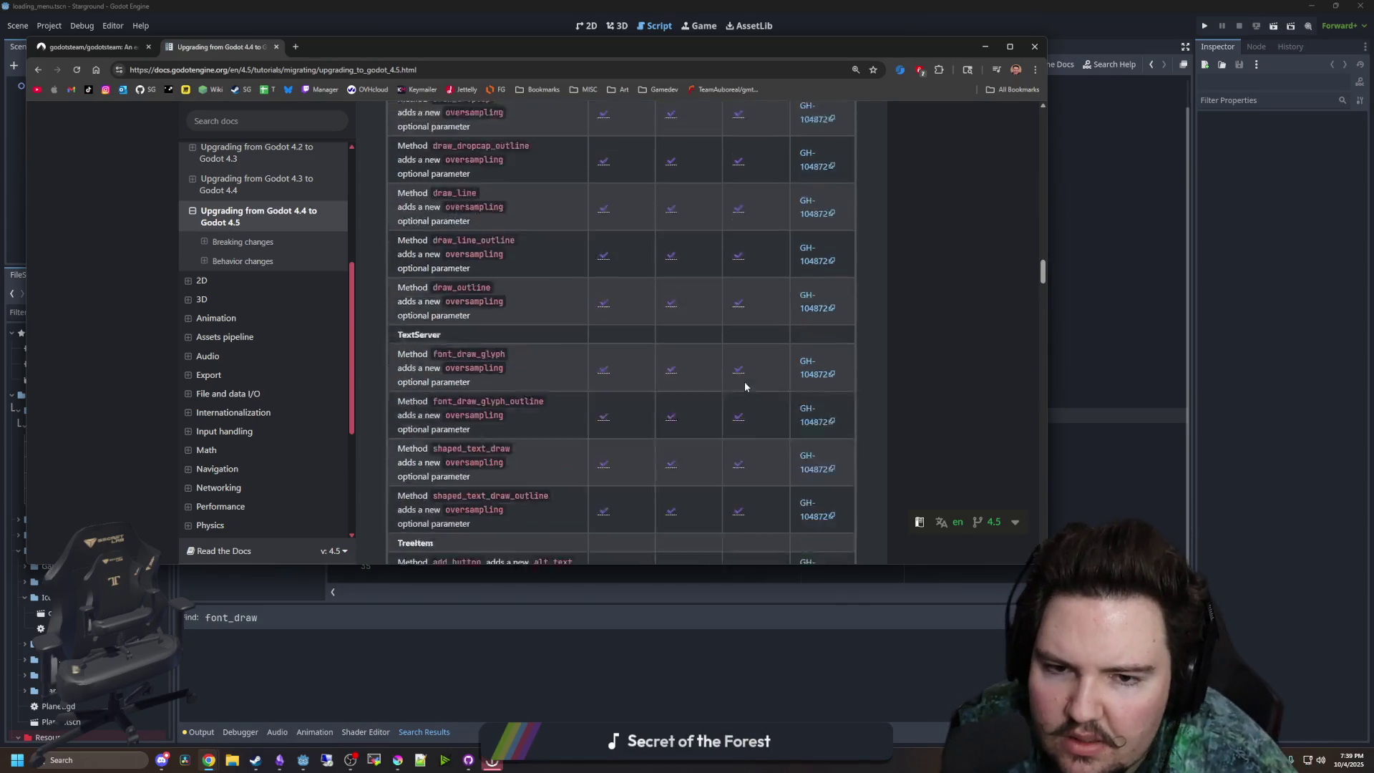
pyautogui.hotkey('alt', 'Tab')
pyautogui.click(528, 348)
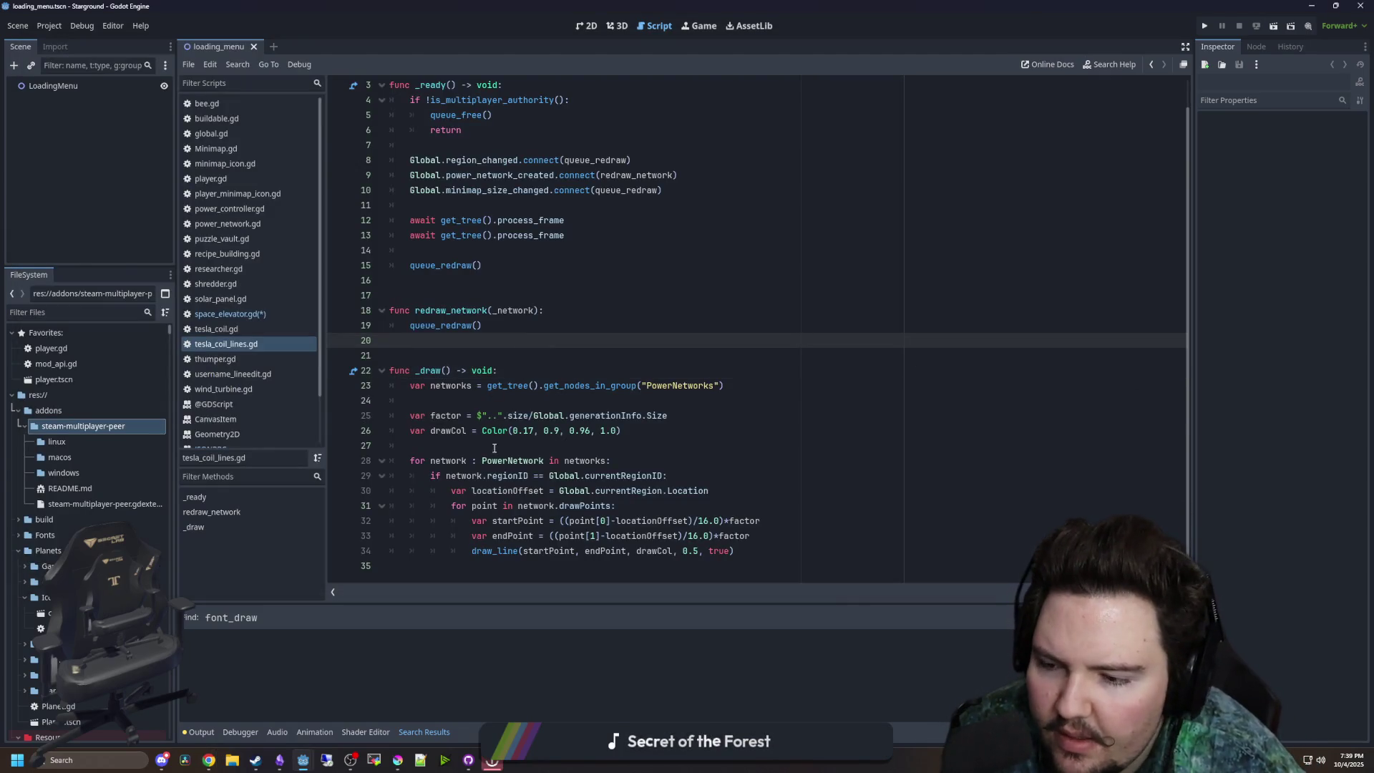
pyautogui.moveTo(209, 760)
pyautogui.moveTo(431, 725)
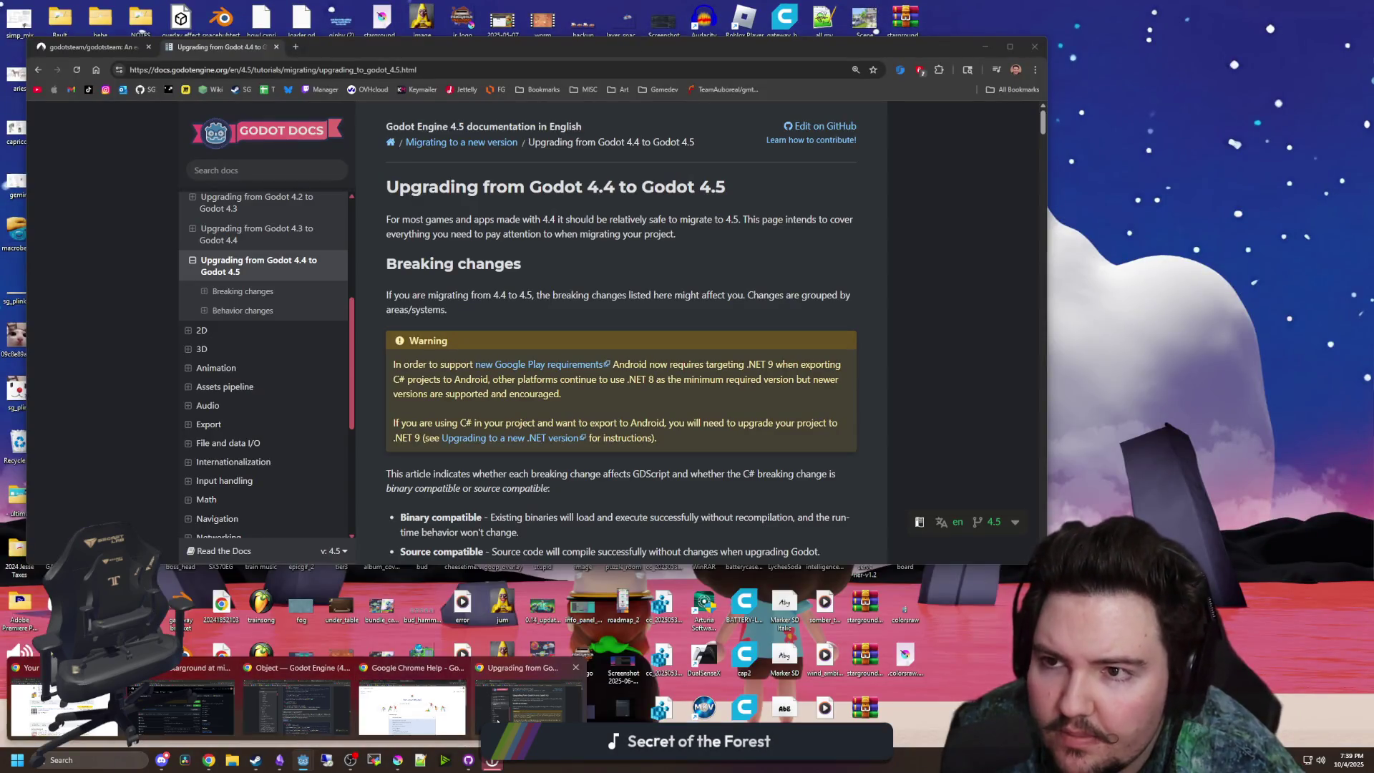
pyautogui.click(530, 709)
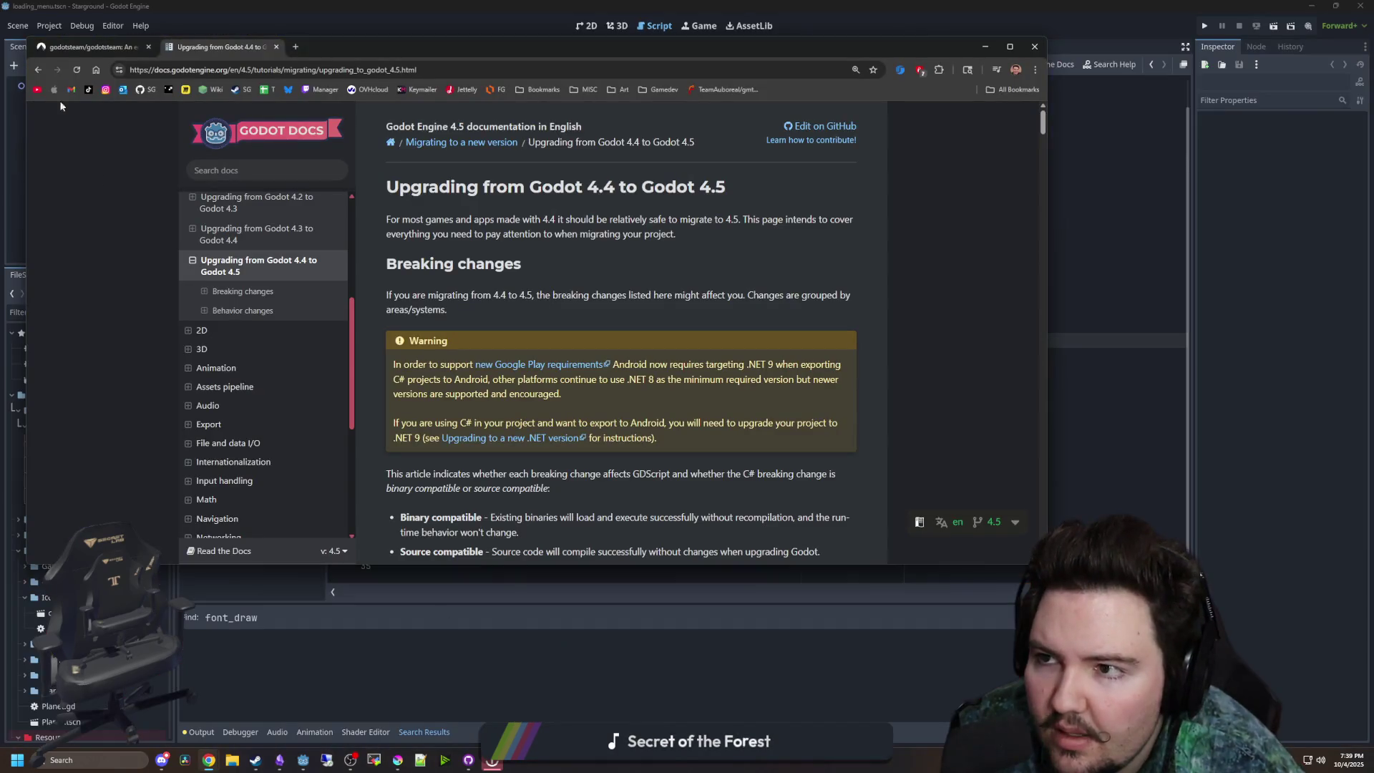
pyautogui.click(90, 47)
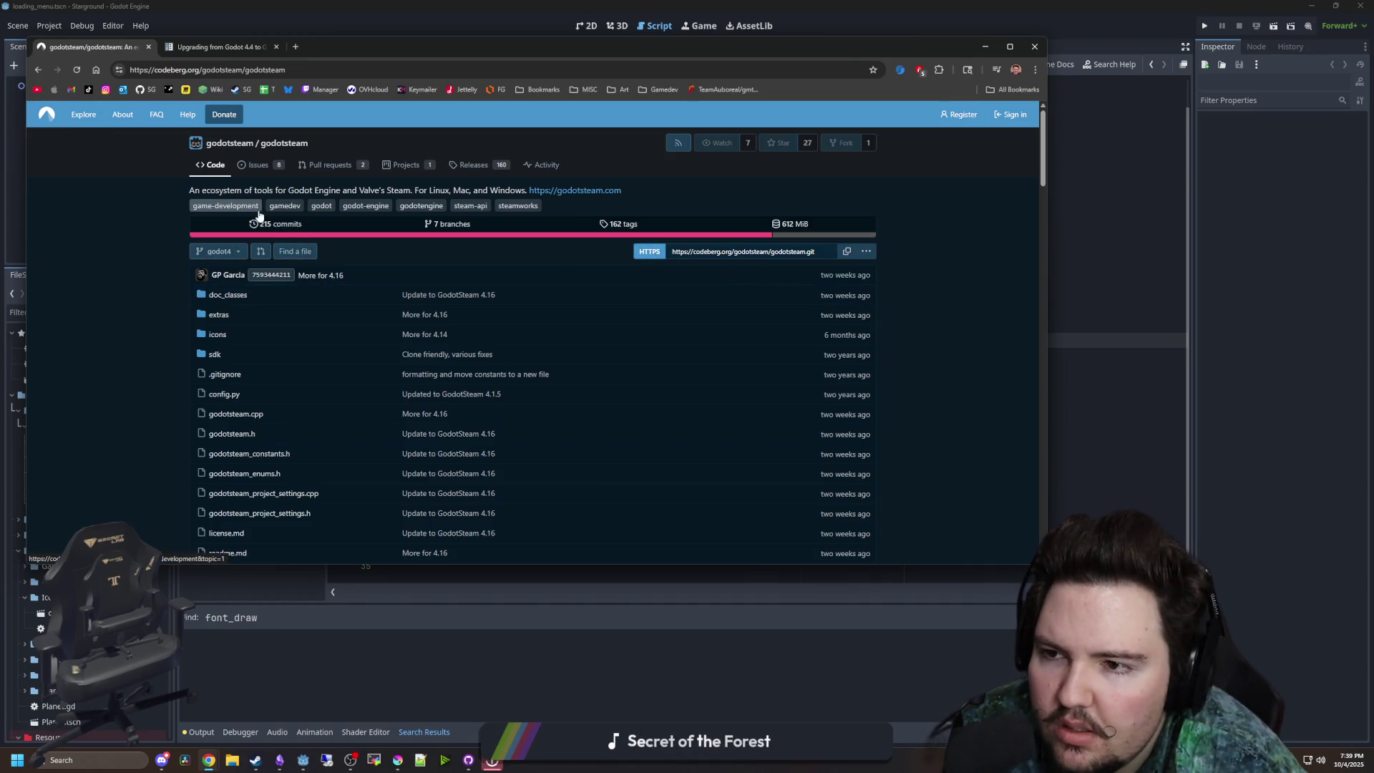
# - Open the godotsteam repository's Releases page on Codeberg
pyautogui.scroll(-20, 304, 322)
pyautogui.scroll(20, 310, 347)
pyautogui.click(464, 165)
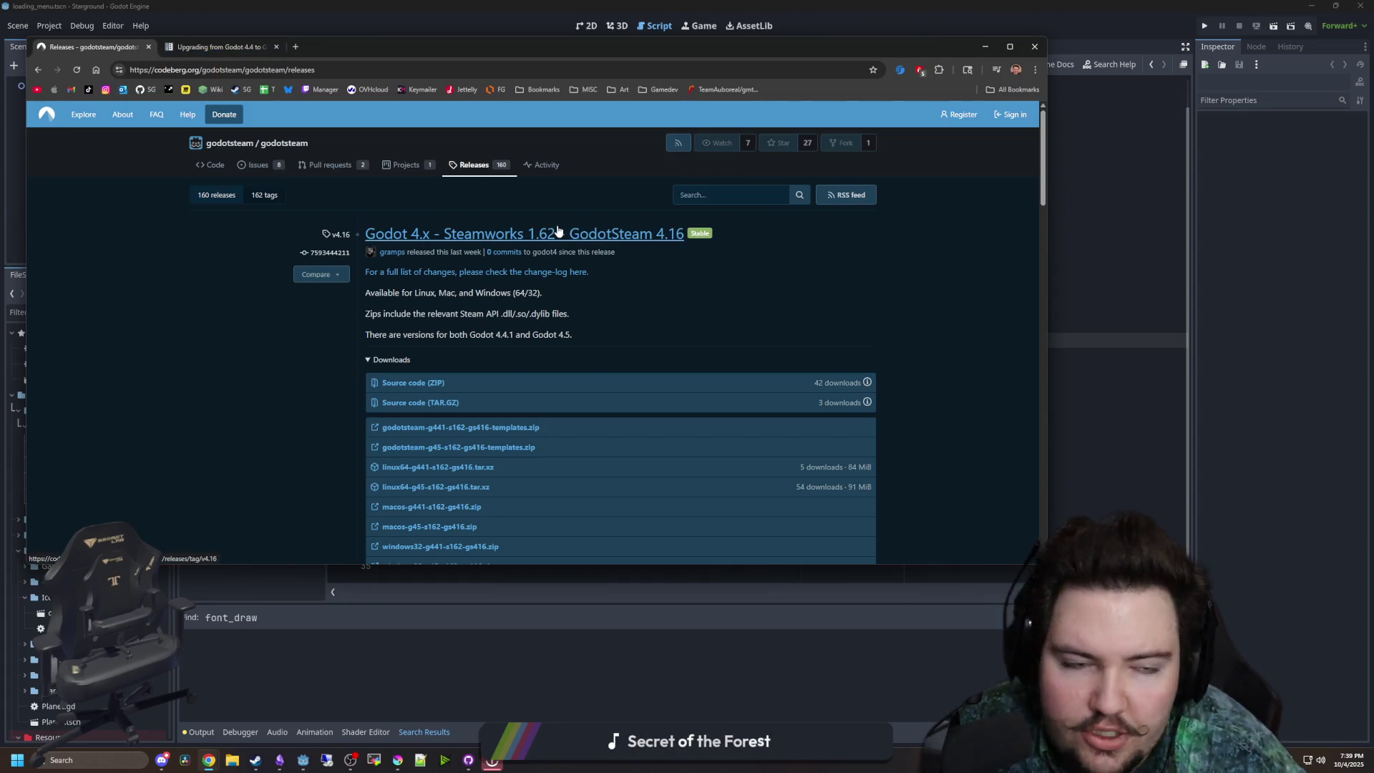
# - Search Google for godotsteam in a new browser tab
pyautogui.moveTo(578, 41); pyautogui.dragTo(801, 102)
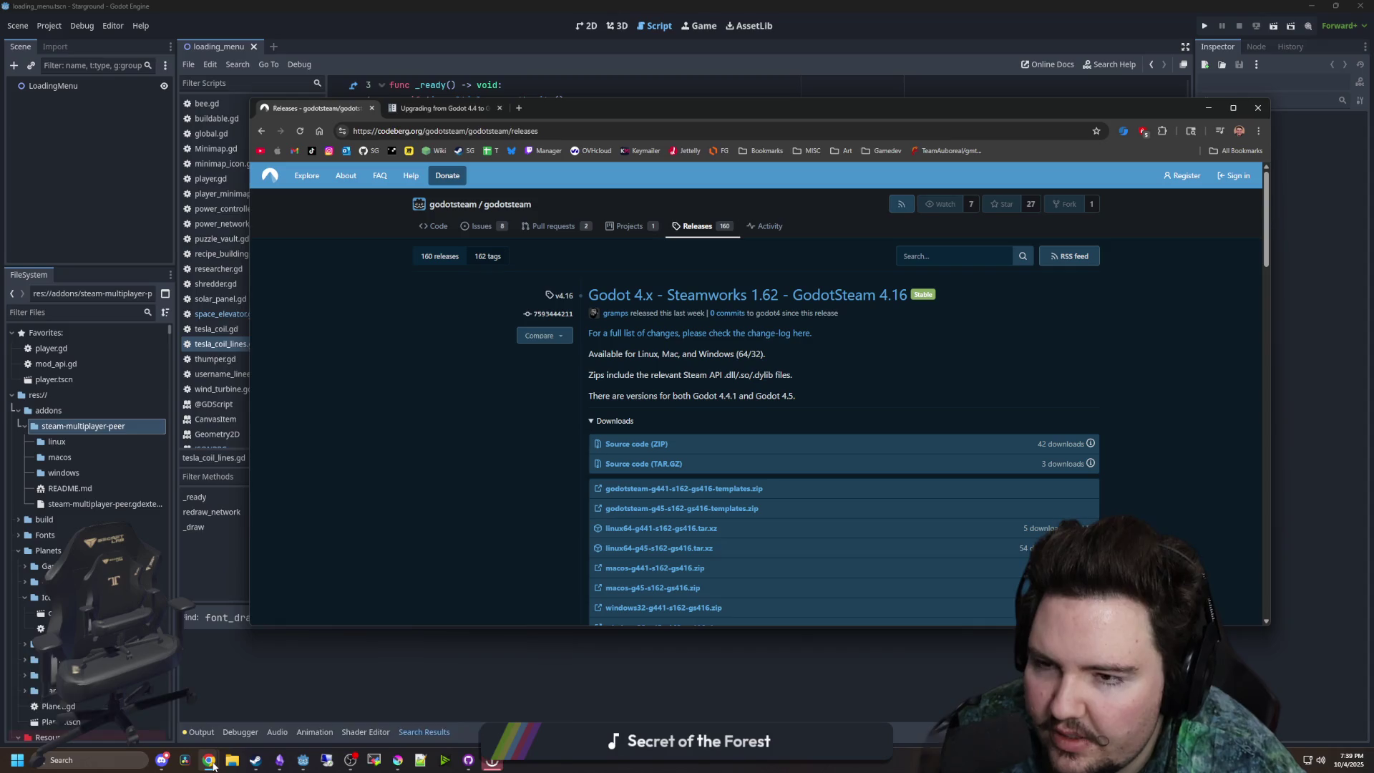
pyautogui.moveTo(210, 761)
pyautogui.moveTo(421, 716)
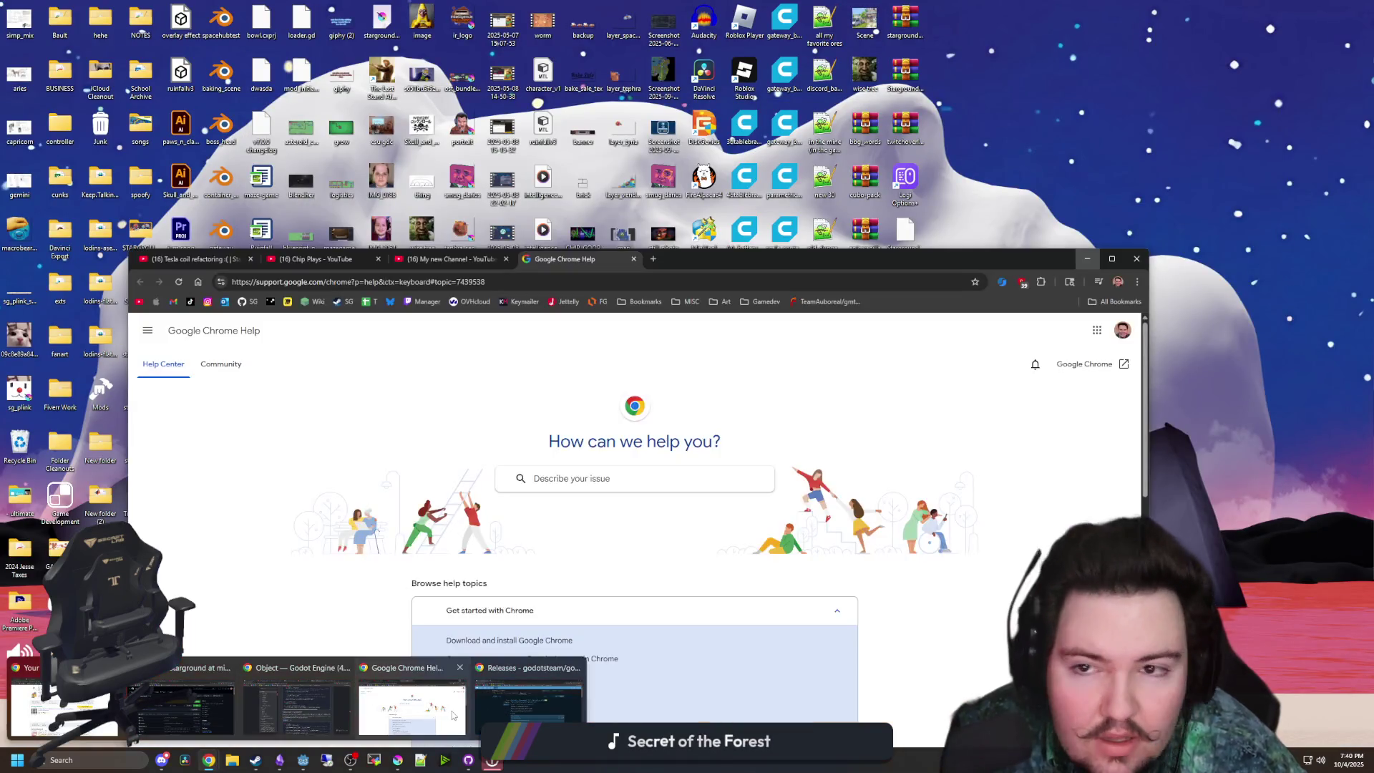
pyautogui.click(415, 712)
pyautogui.click(519, 108)
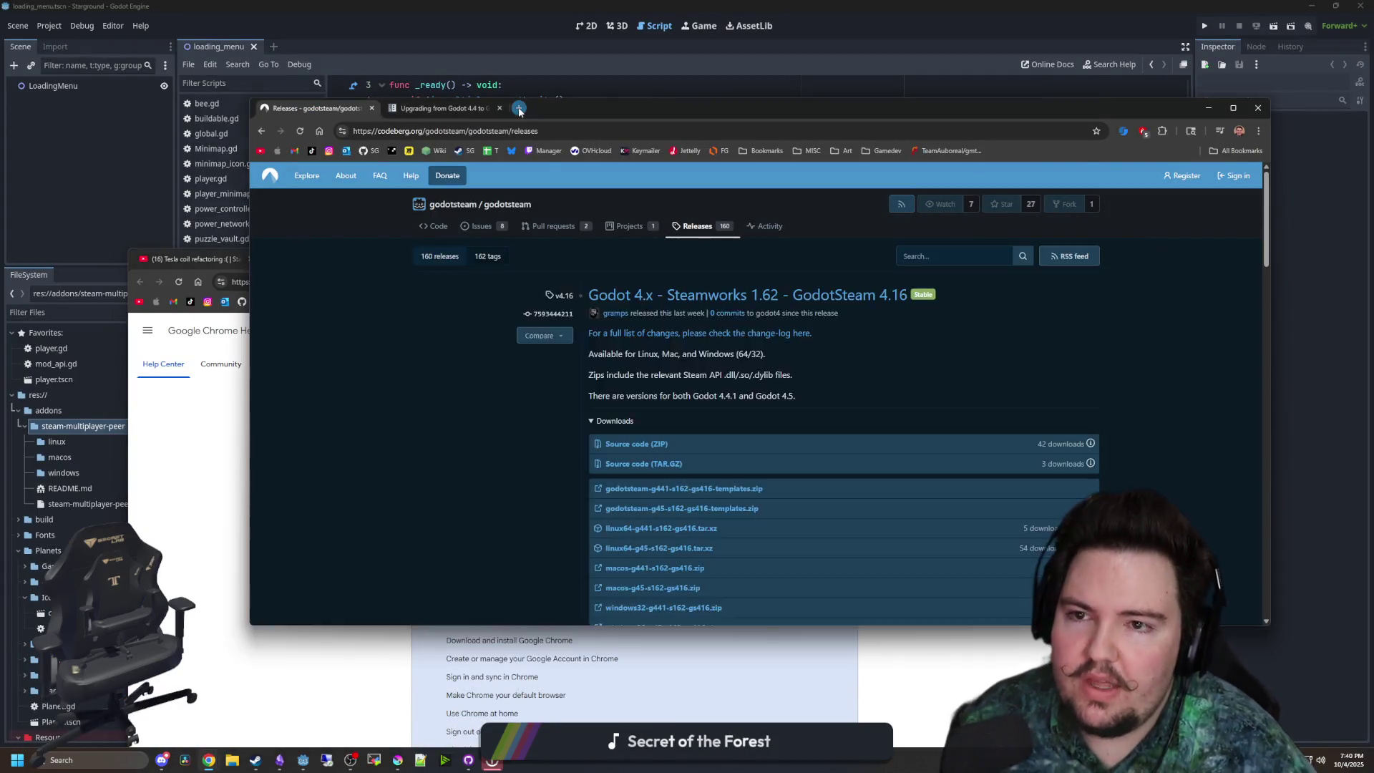
pyautogui.write('godotsteam')
pyautogui.press('Return')
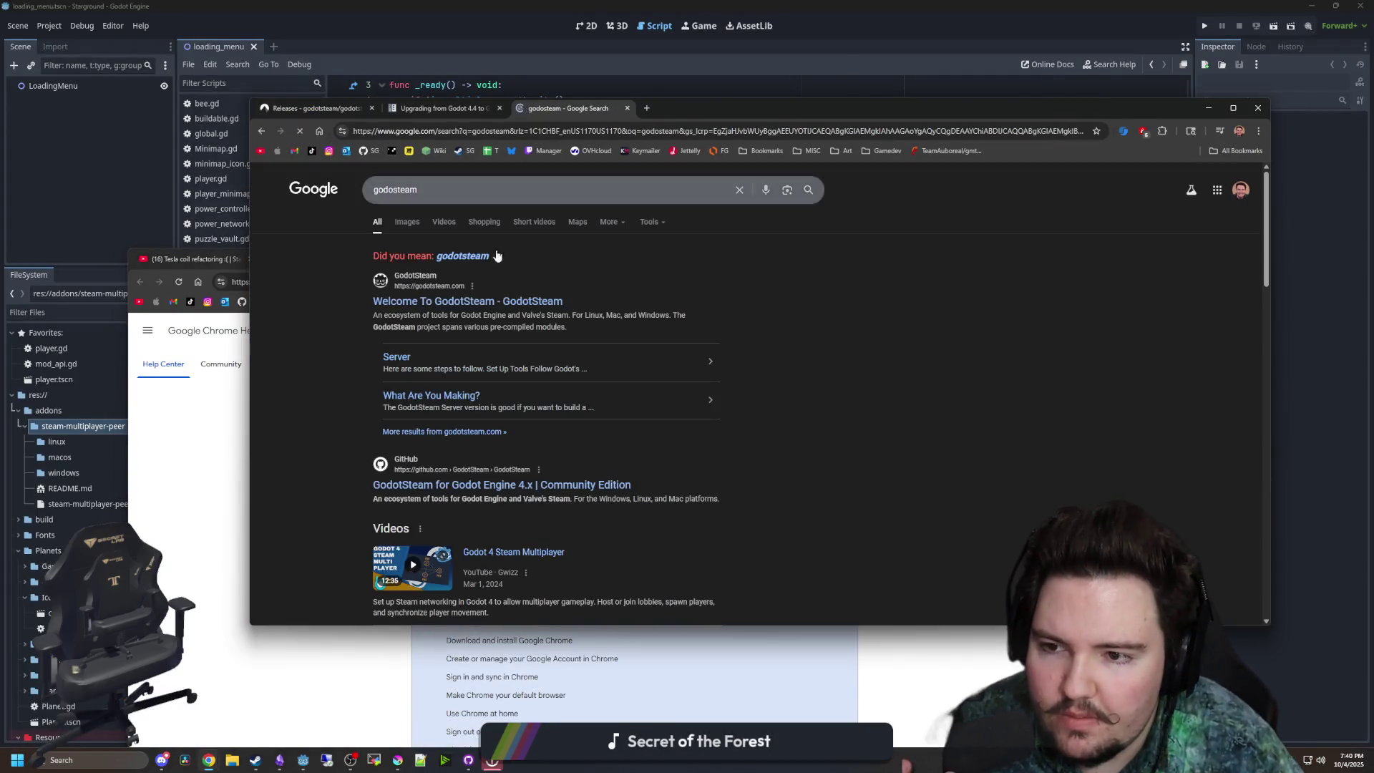
# - Open the Welcome To GodotSteam site and browse its documentation and Standard version info
pyautogui.click(442, 306)
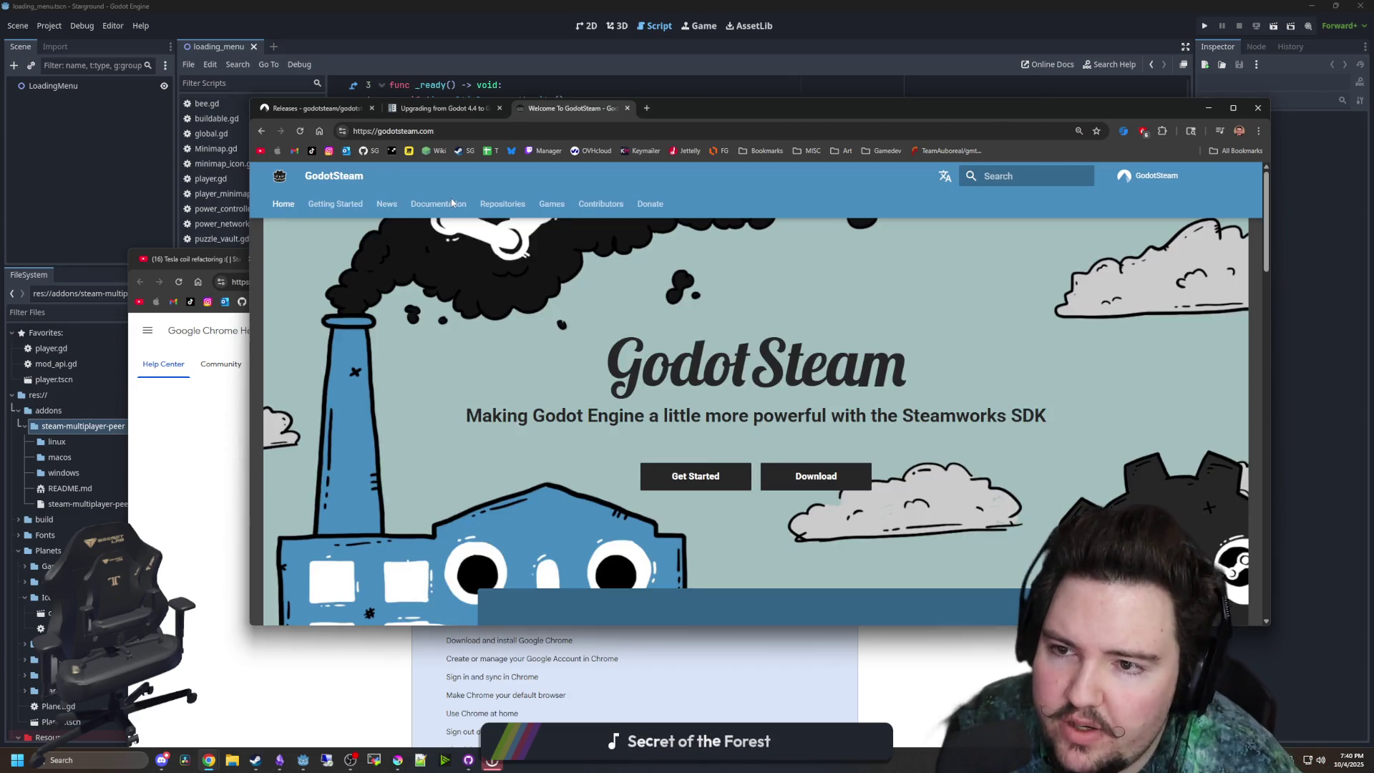
pyautogui.click(453, 203)
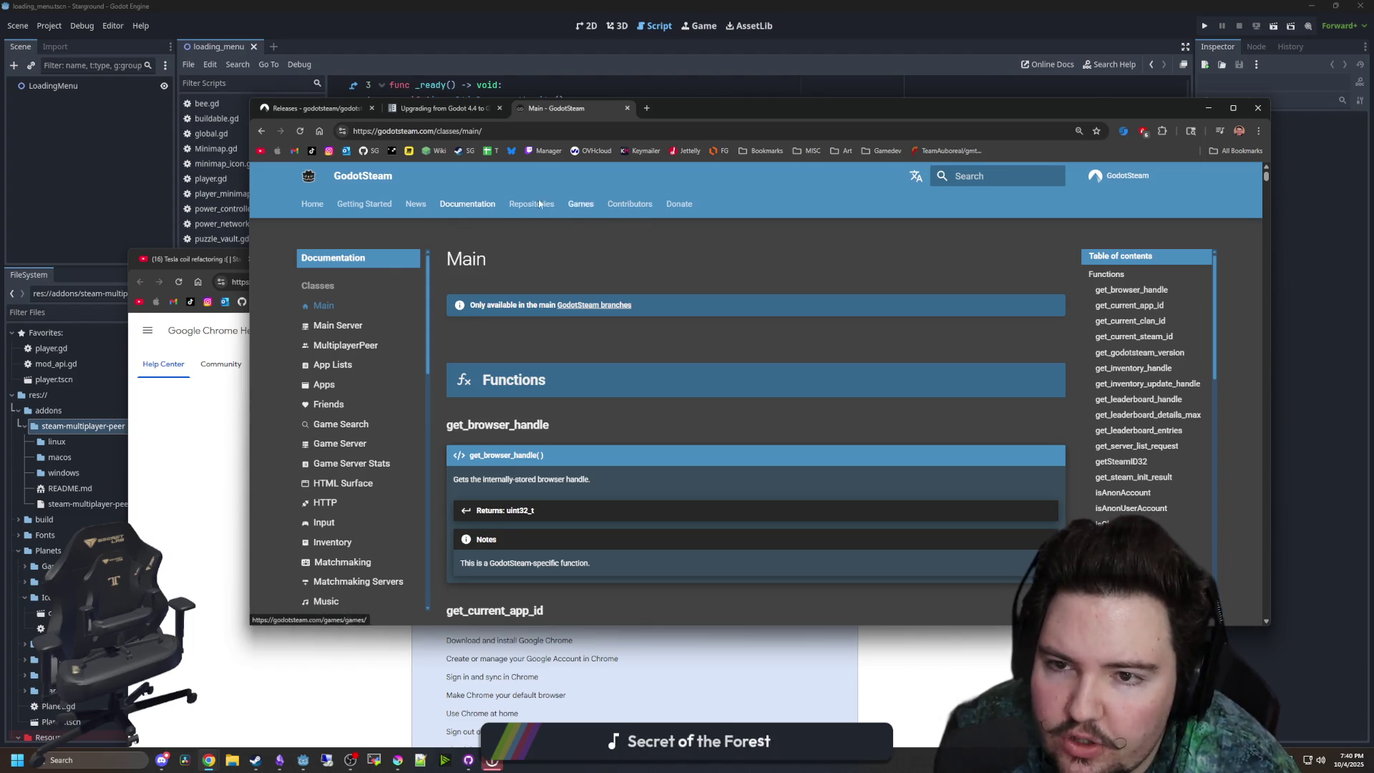
pyautogui.click(312, 203)
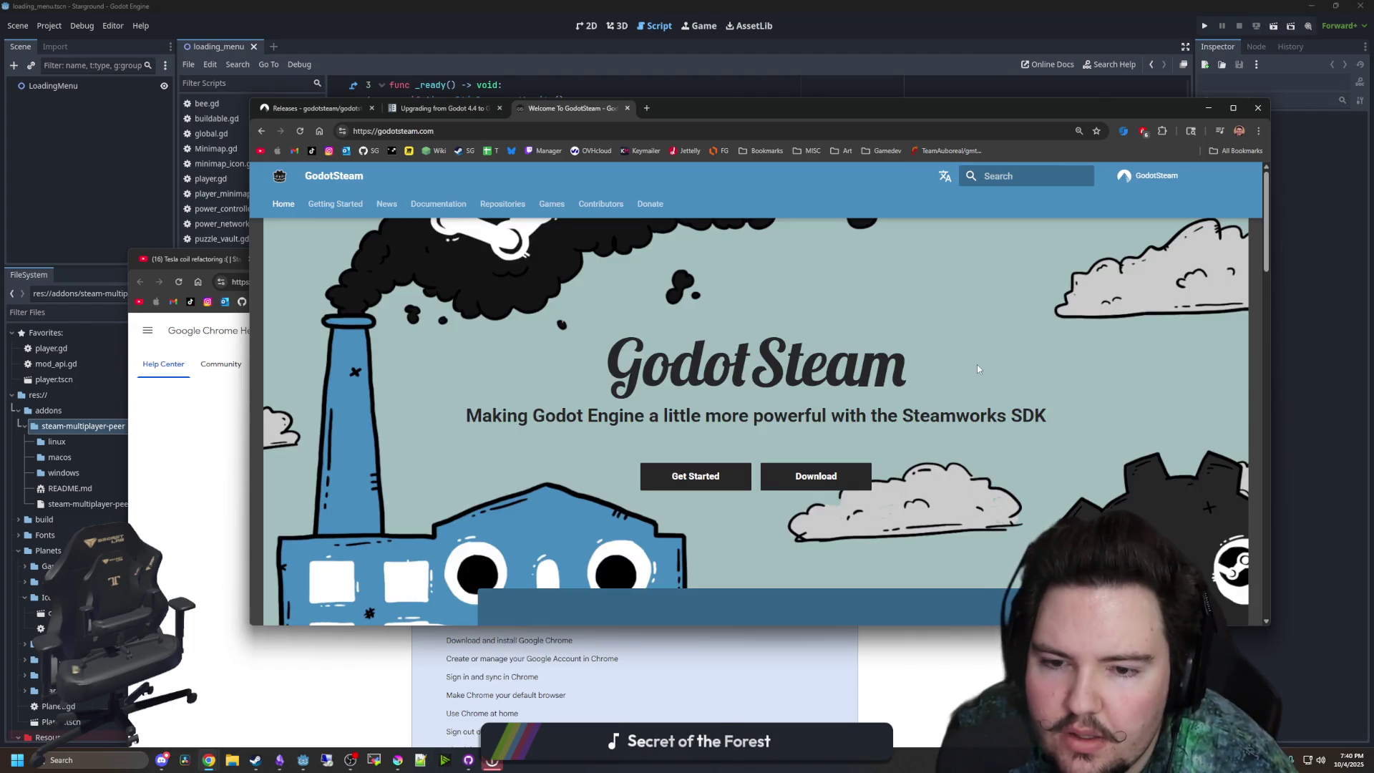
pyautogui.scroll(-5, 535, 298)
pyautogui.click(633, 295)
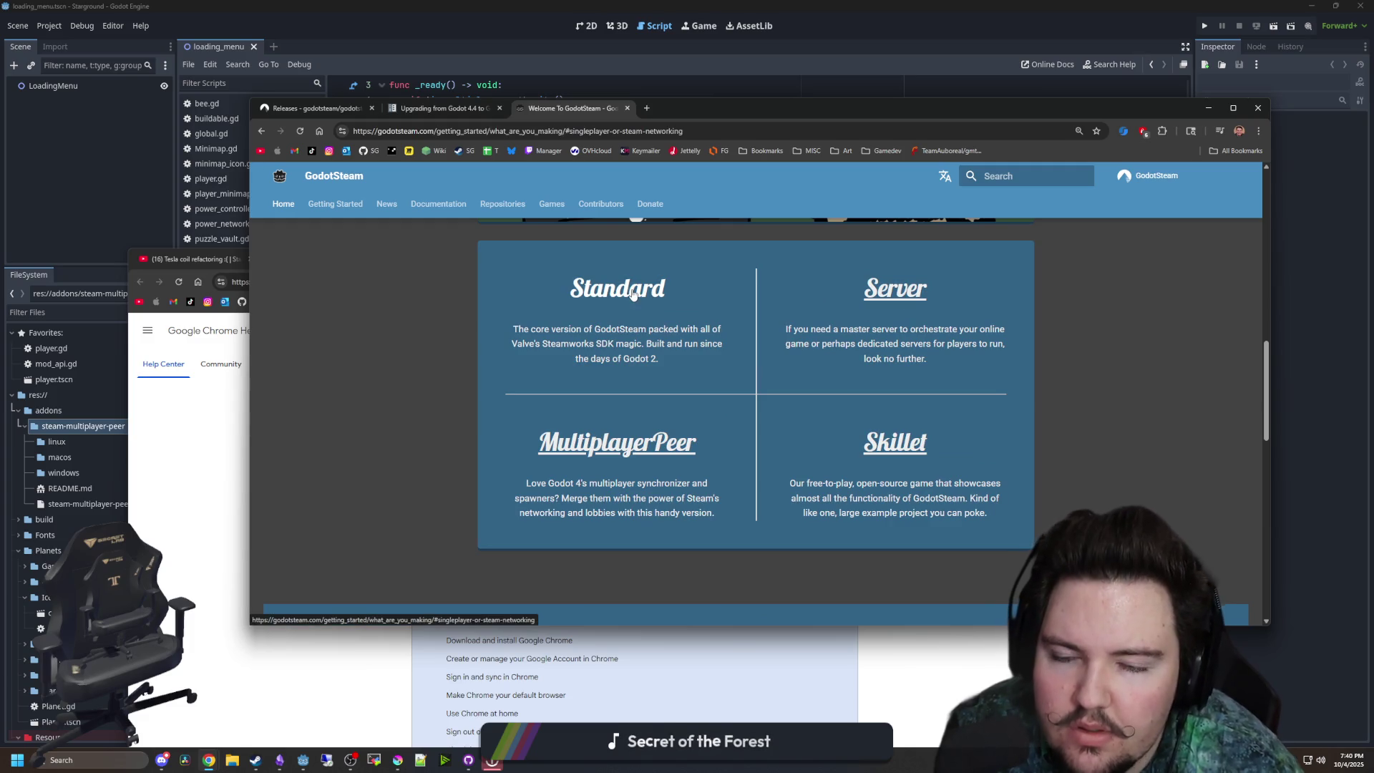
pyautogui.scroll(-5, 659, 369)
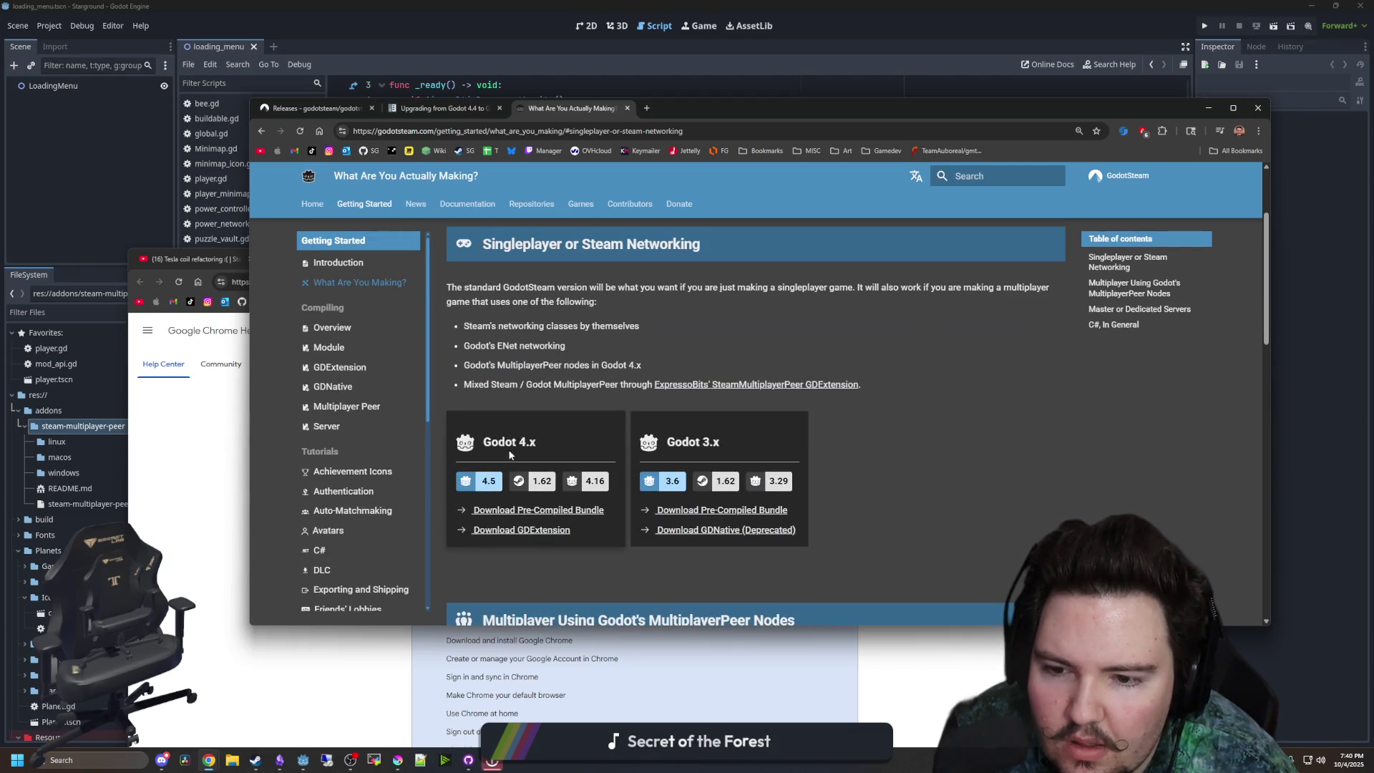
pyautogui.scroll(2, 484, 457)
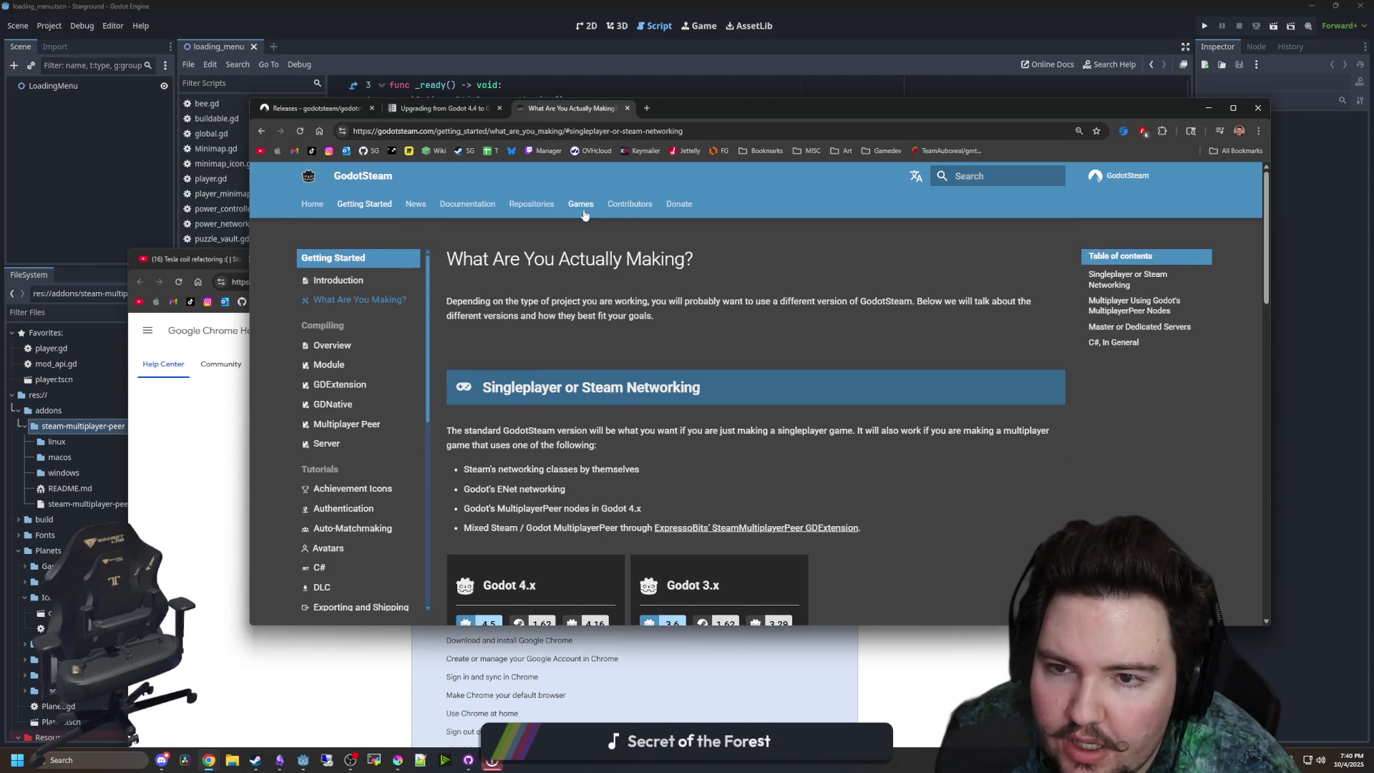
# - Go to the GodotSteam news page and follow the 4.16 post's changelog link
pyautogui.click(468, 204)
pyautogui.click(422, 206)
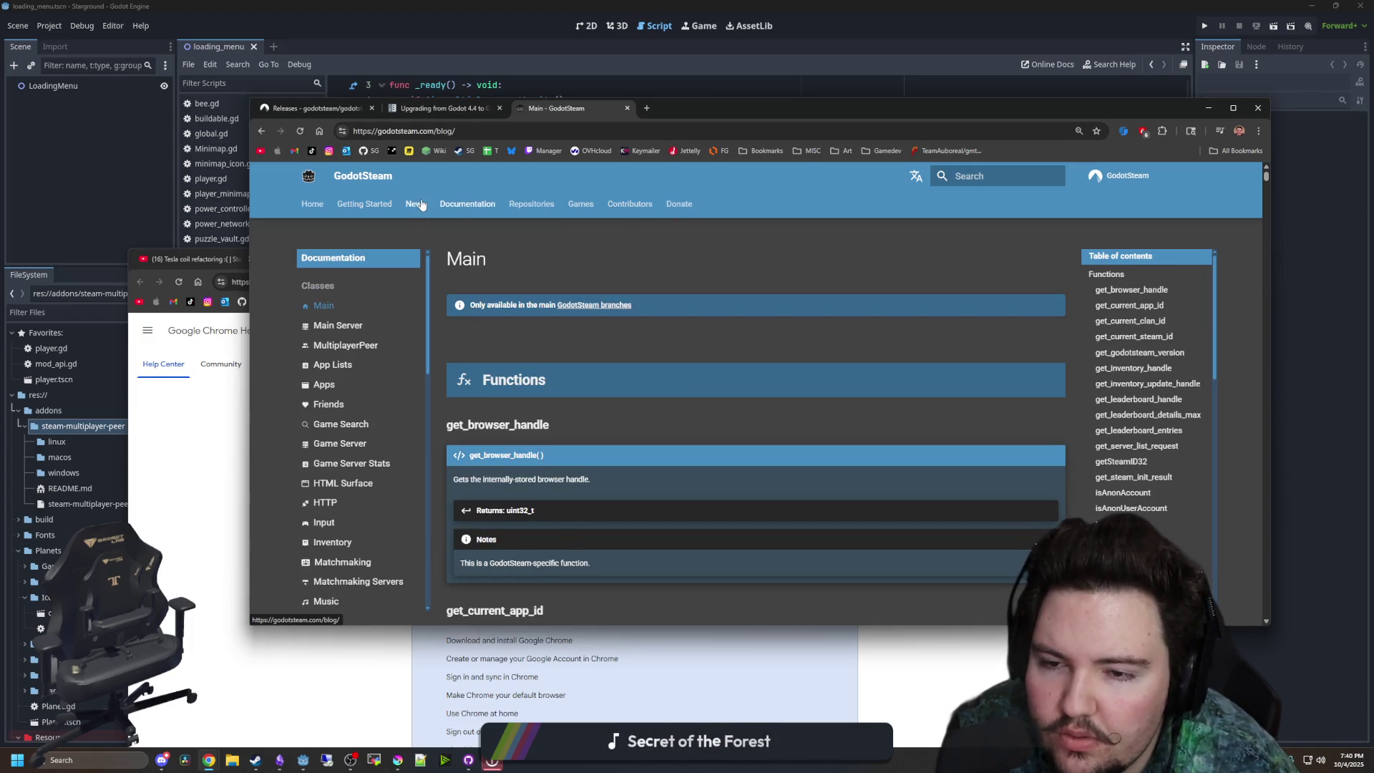
pyautogui.scroll(-5, 544, 398)
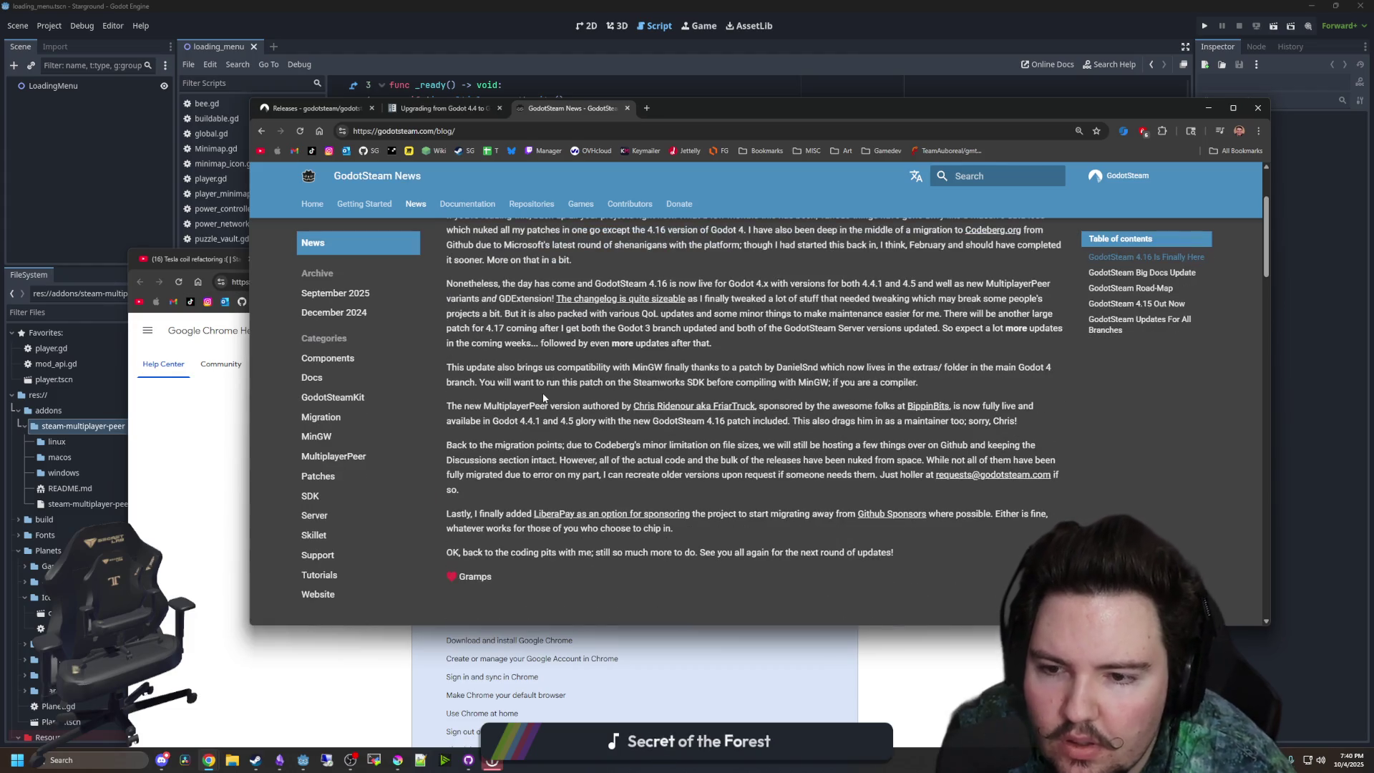
pyautogui.scroll(5, 544, 398)
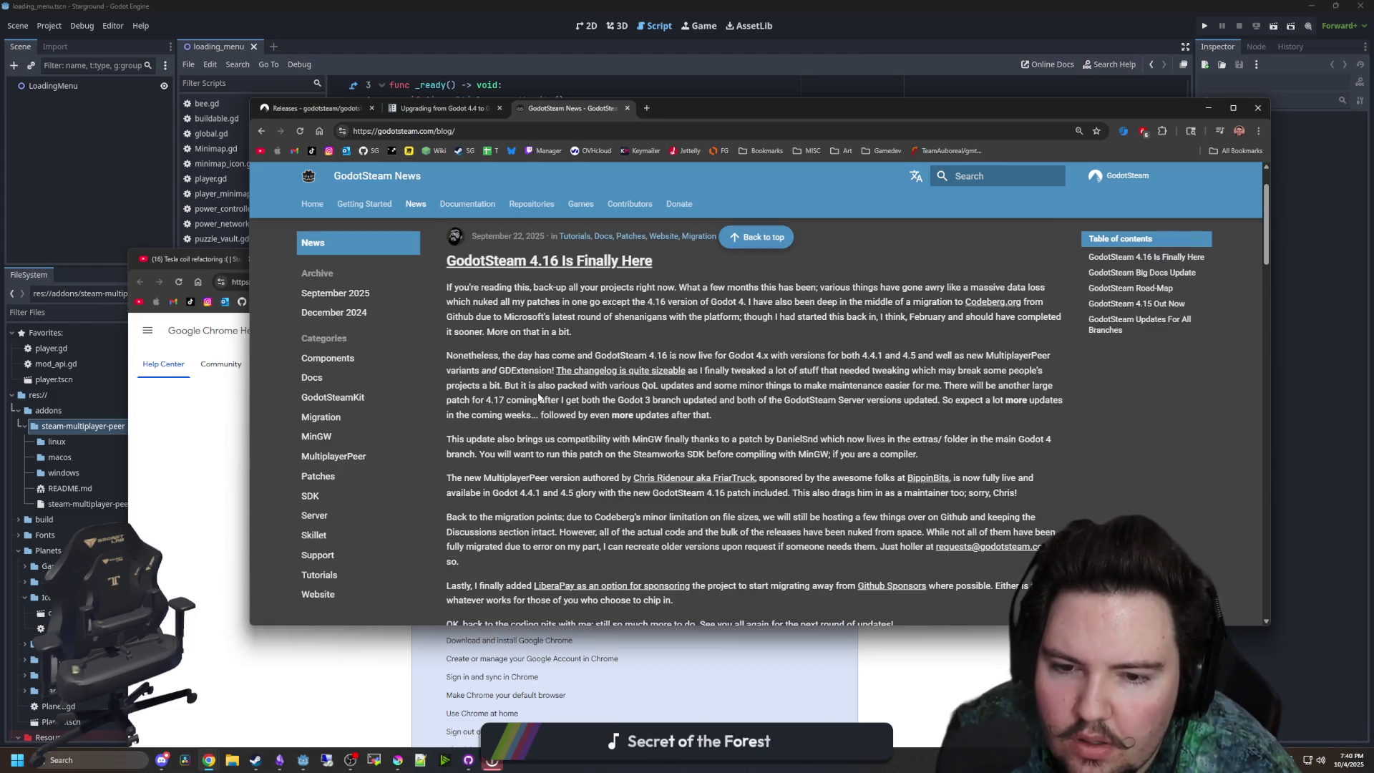
pyautogui.scroll(2, 544, 398)
pyautogui.click(655, 444)
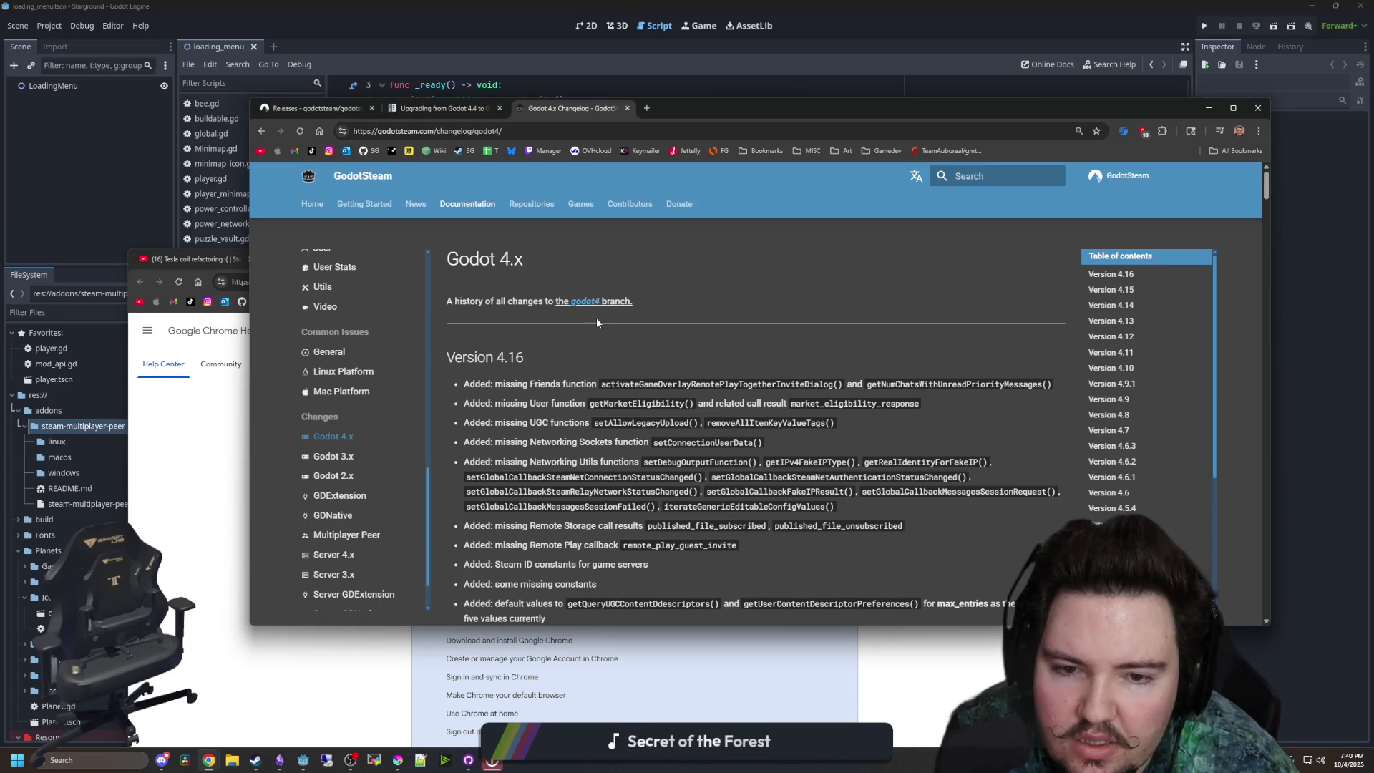
# - Read the Version 4.16 changelog, highlighting the item_updated through steam_server_disconnected entries
pyautogui.scroll(-15, 597, 323)
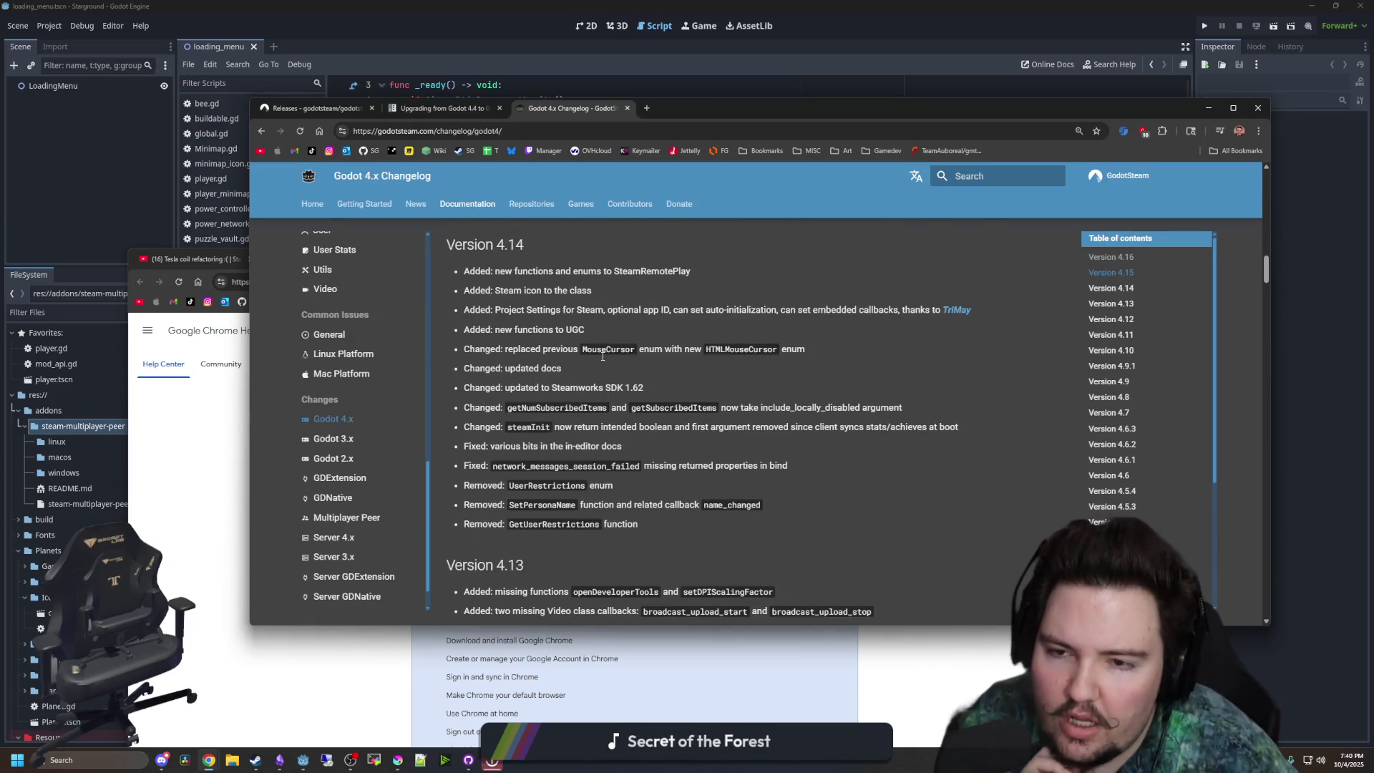
pyautogui.scroll(4, 603, 356)
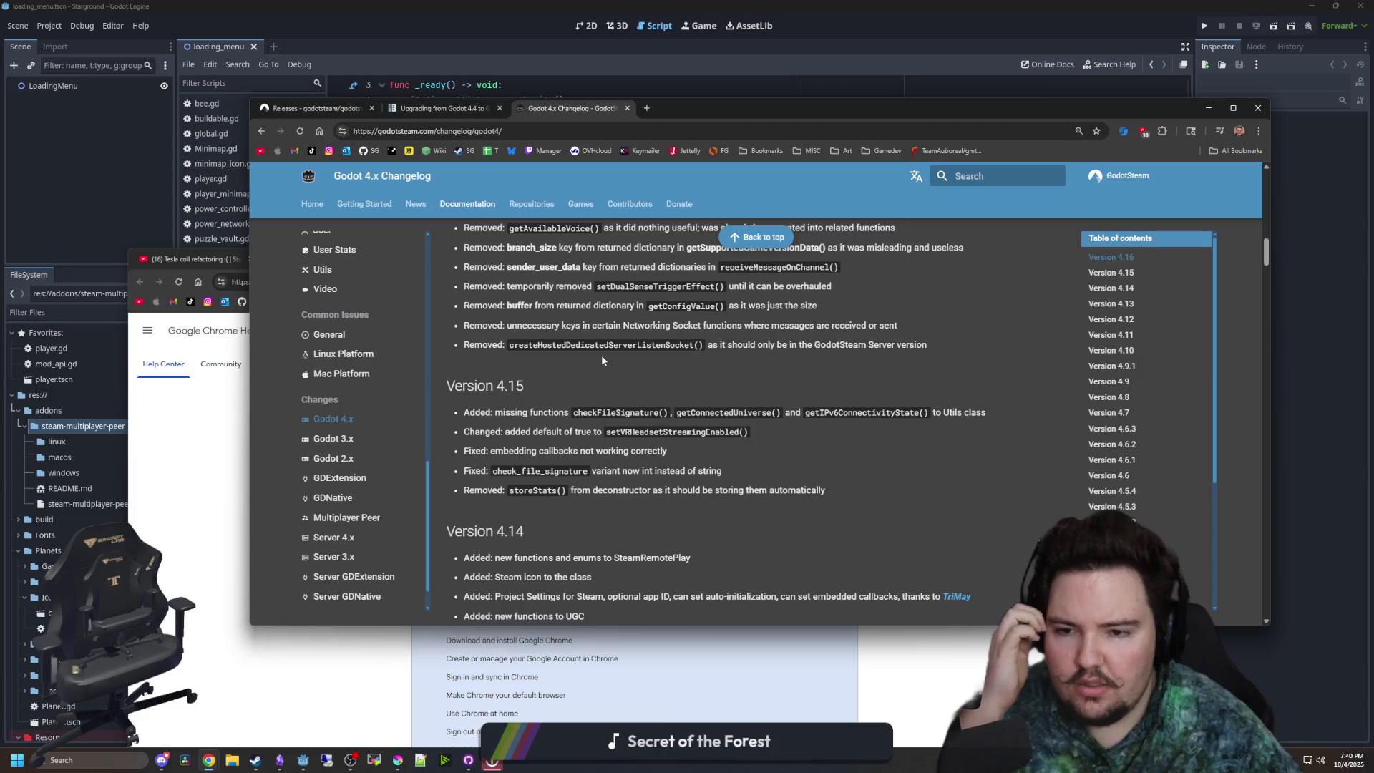
pyautogui.scroll(10, 601, 355)
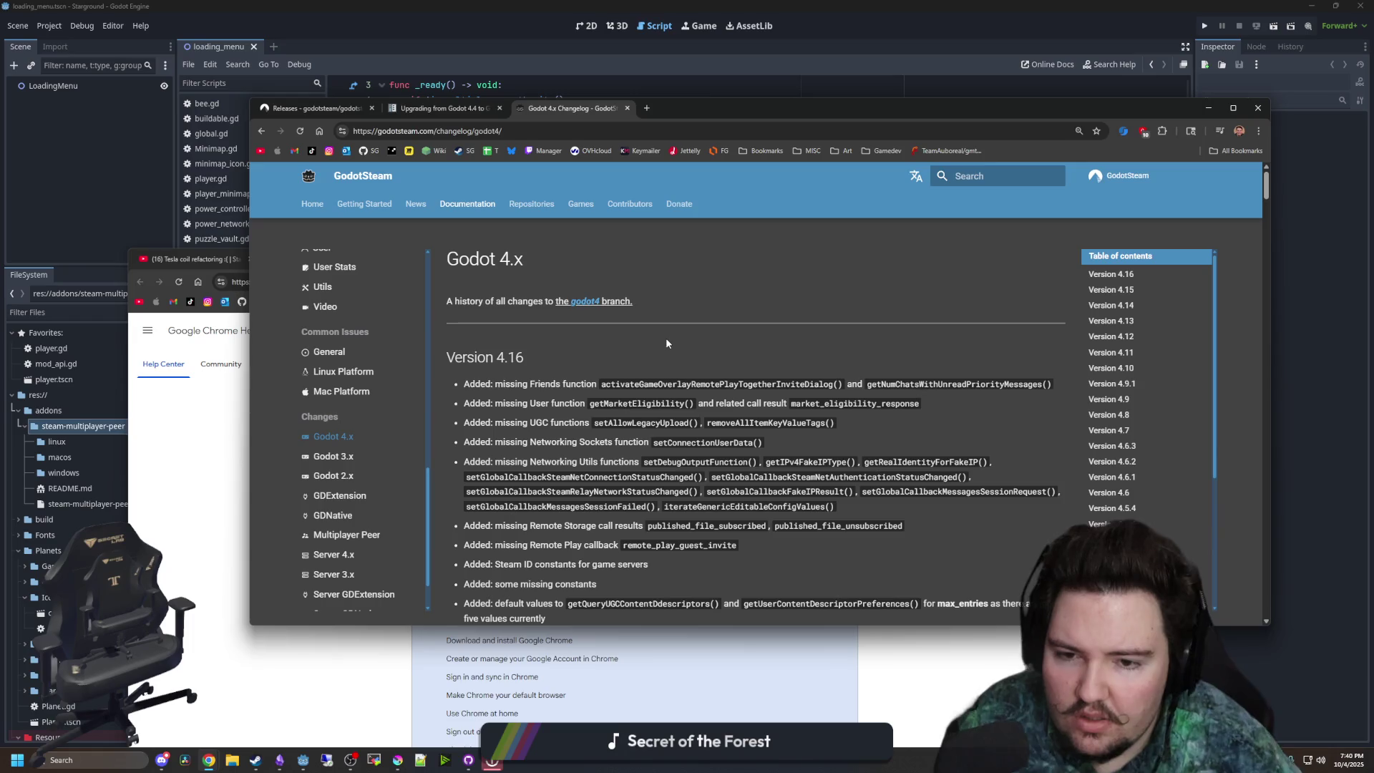
pyautogui.scroll(-1, 660, 308)
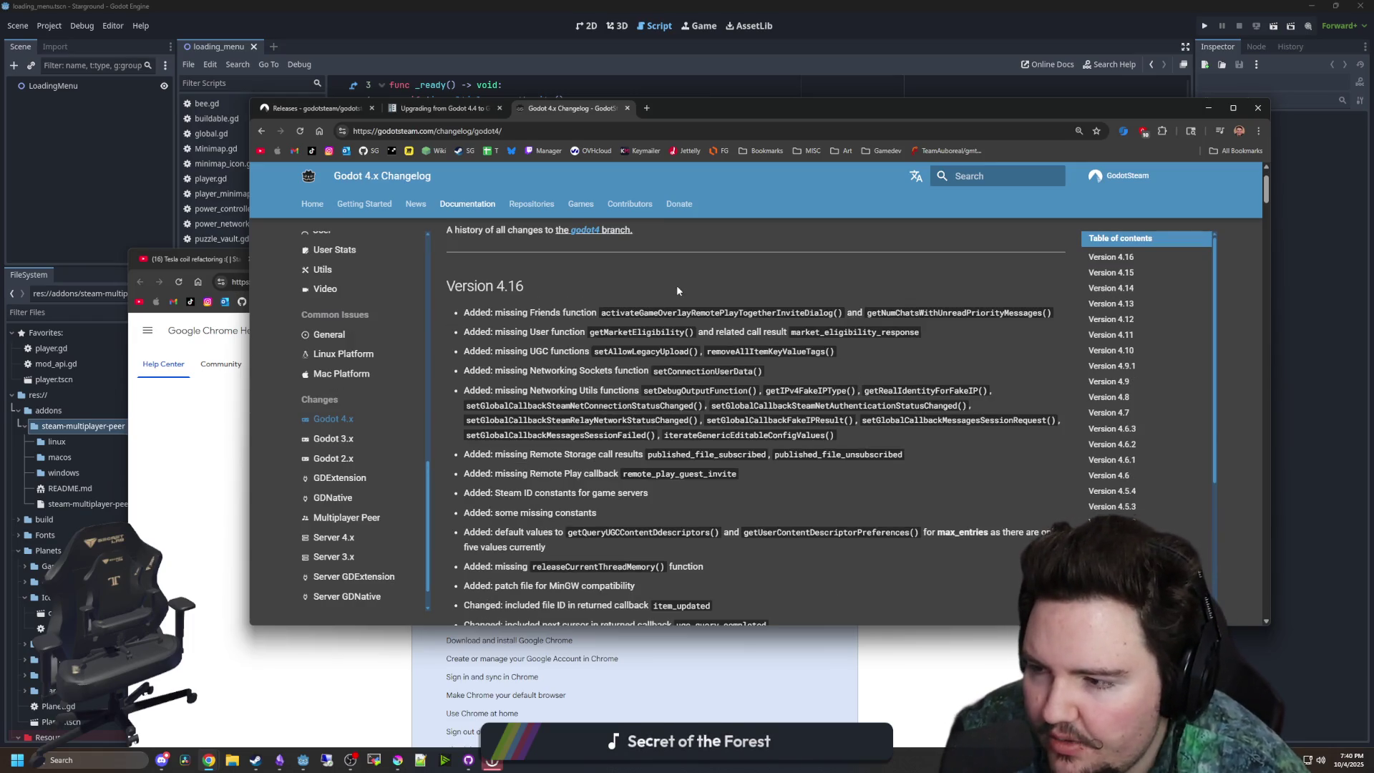
pyautogui.scroll(-1, 725, 277)
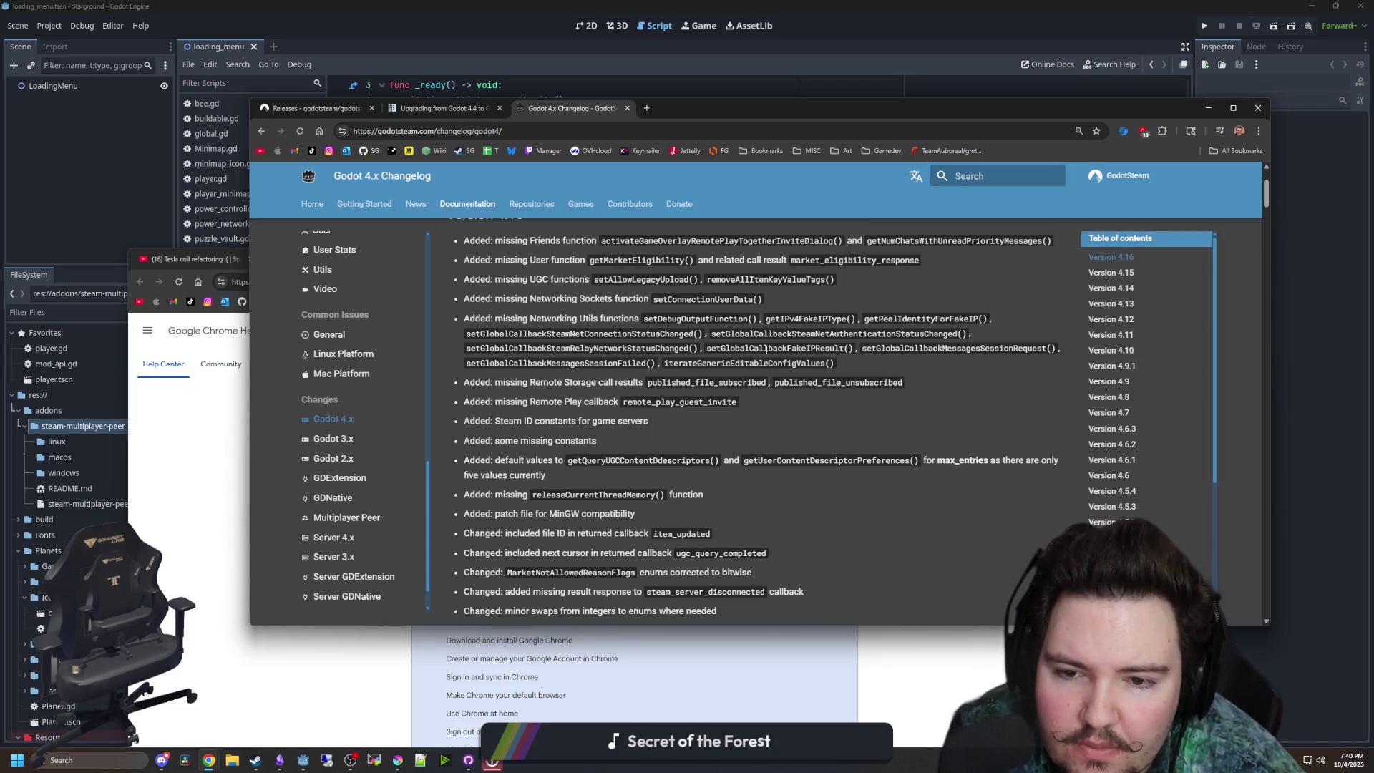
pyautogui.scroll(-1, 708, 362)
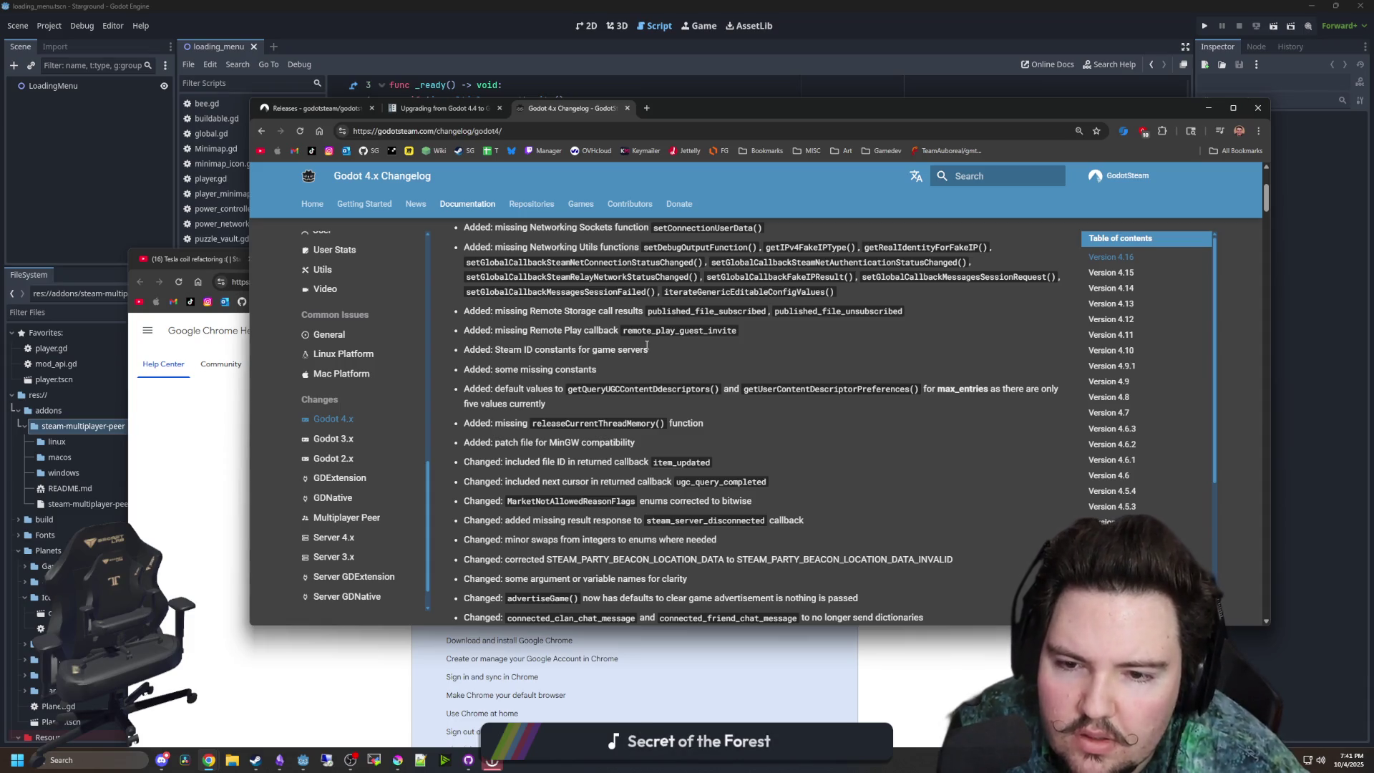
pyautogui.scroll(-1, 635, 384)
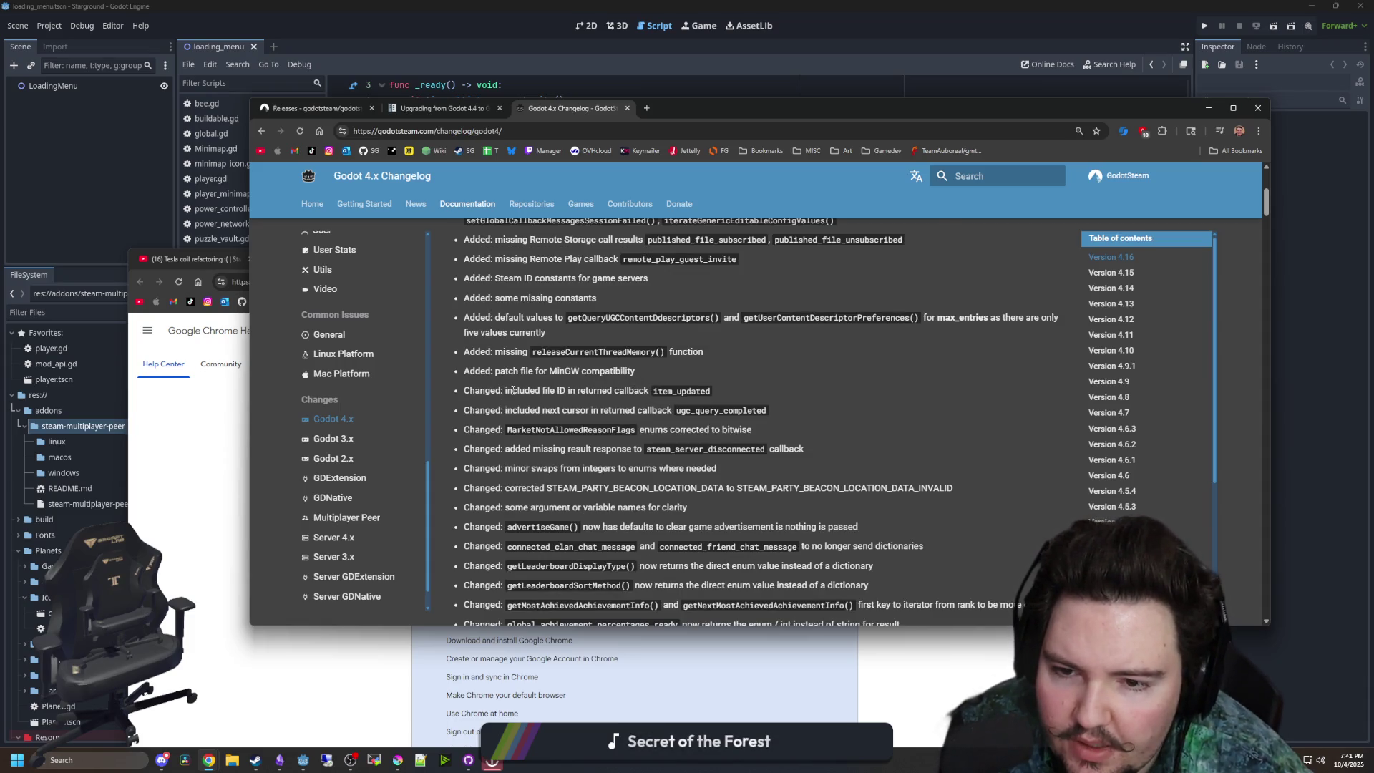
pyautogui.moveTo(512, 391)
pyautogui.mouseDown()
pyautogui.moveTo(793, 415)
pyautogui.moveTo(774, 450)
pyautogui.mouseUp()
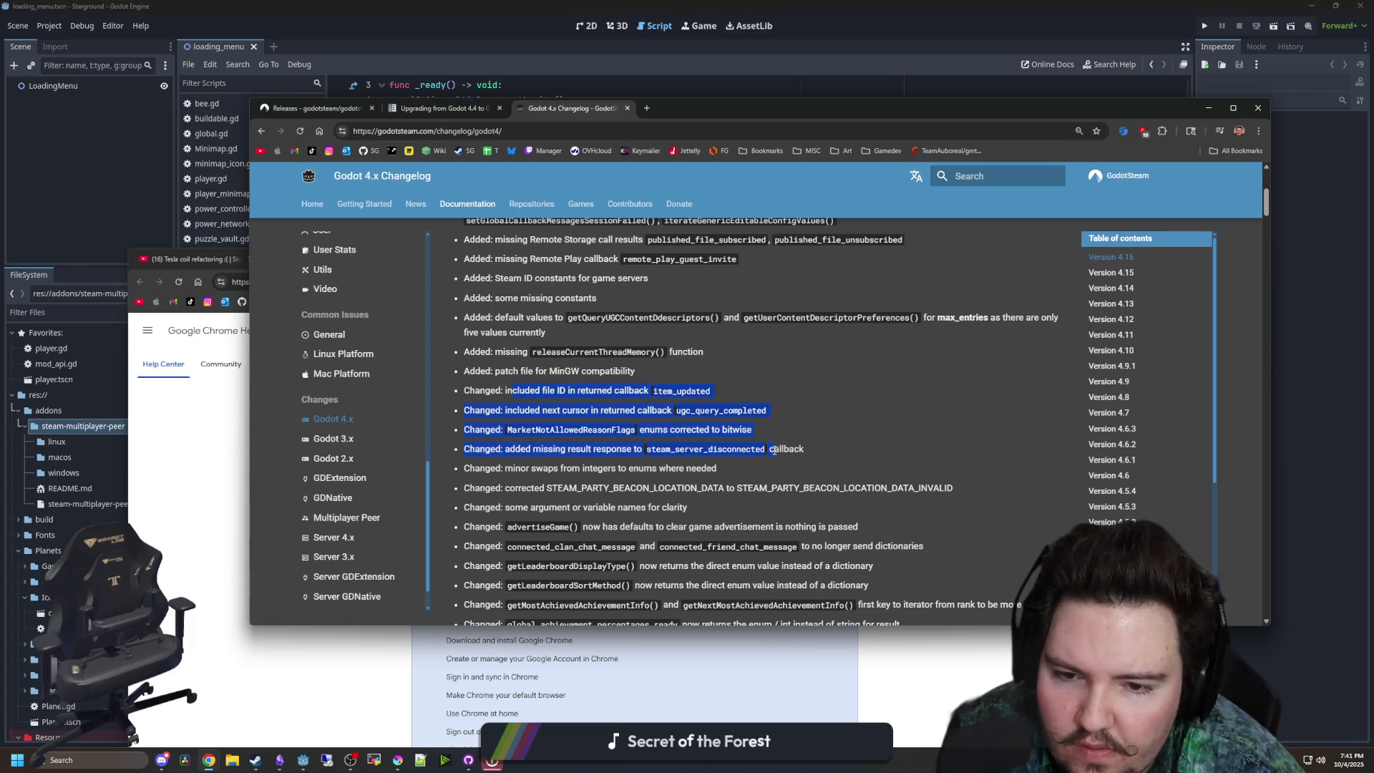
pyautogui.click(763, 471)
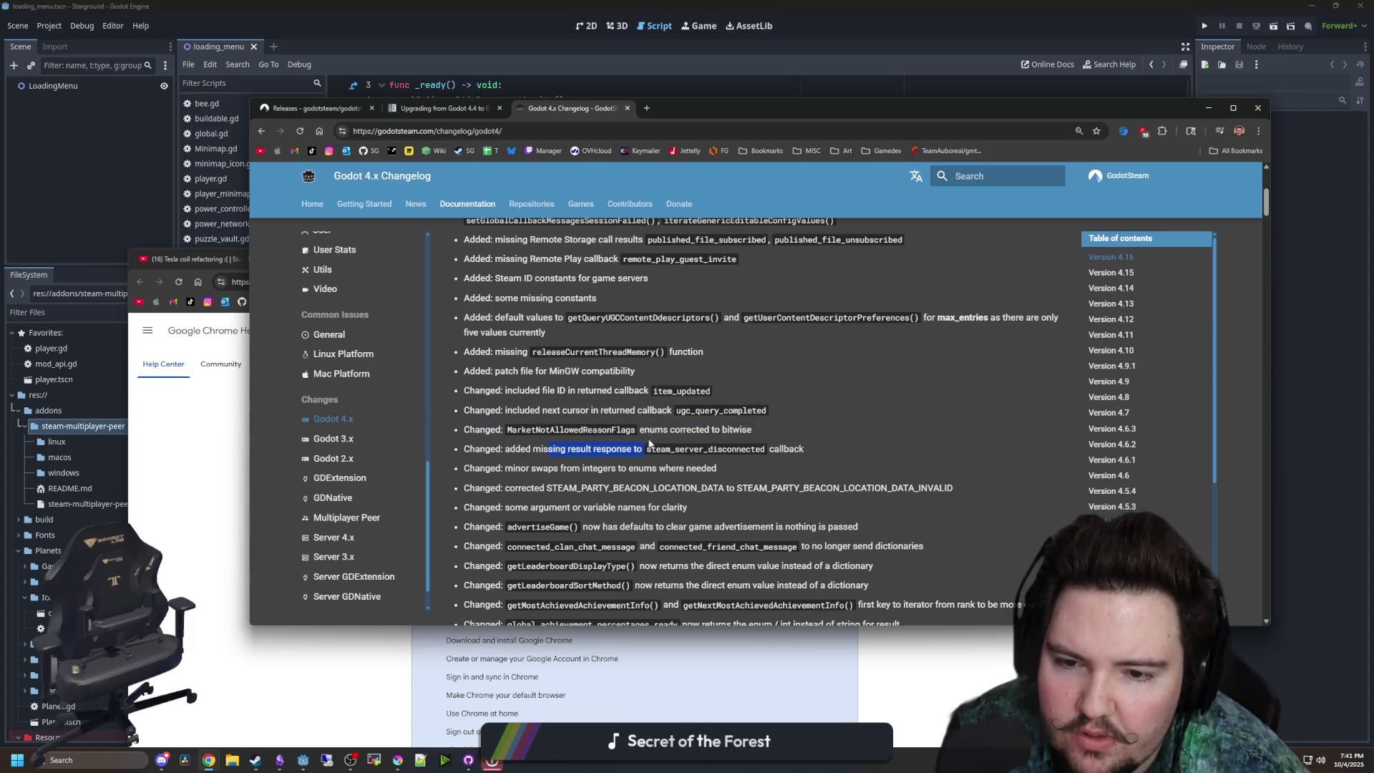
pyautogui.moveTo(649, 444); pyautogui.dragTo(827, 437)
pyautogui.click(827, 440)
# - Finish reading the 4.16 entries, then return to the Codeberg GodotSteam 4.16 releases tab
pyautogui.scroll(-1, 673, 375)
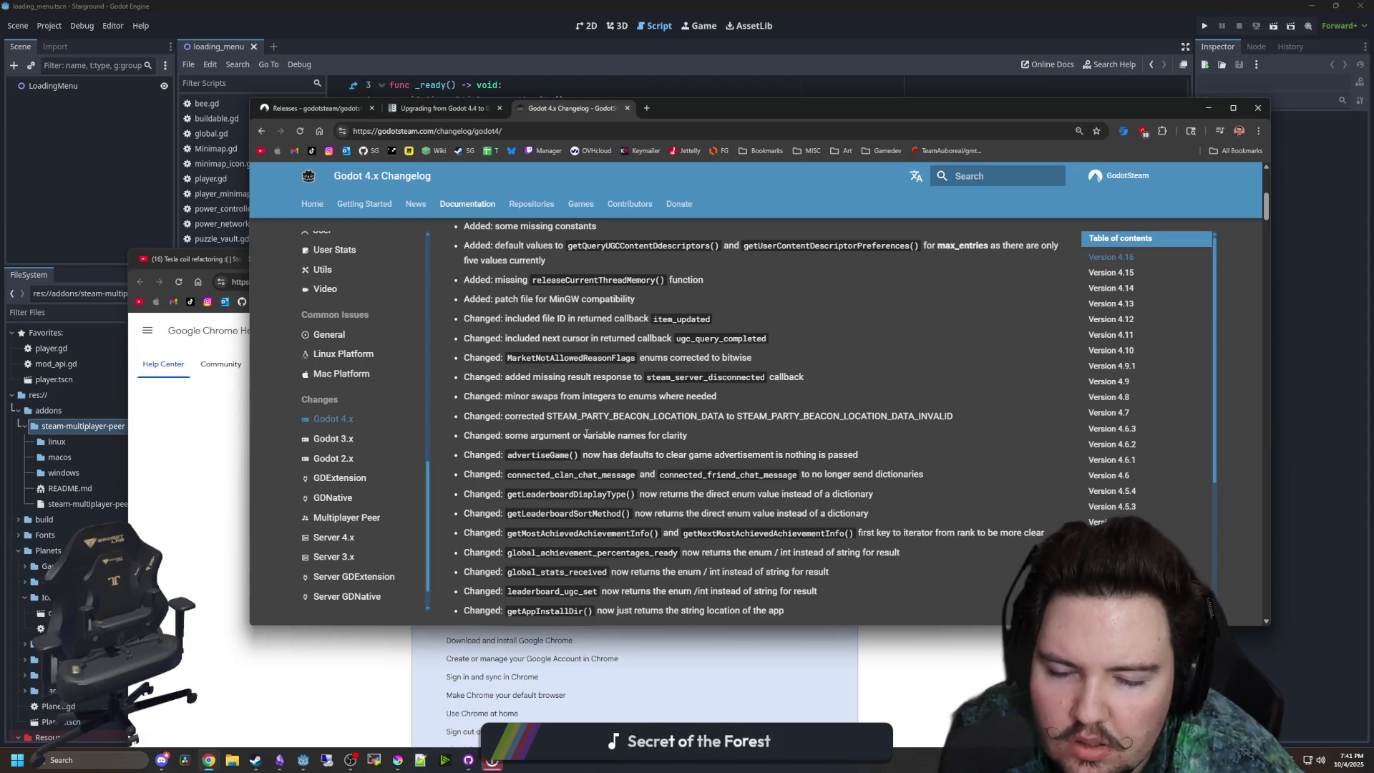
pyautogui.scroll(-1, 583, 448)
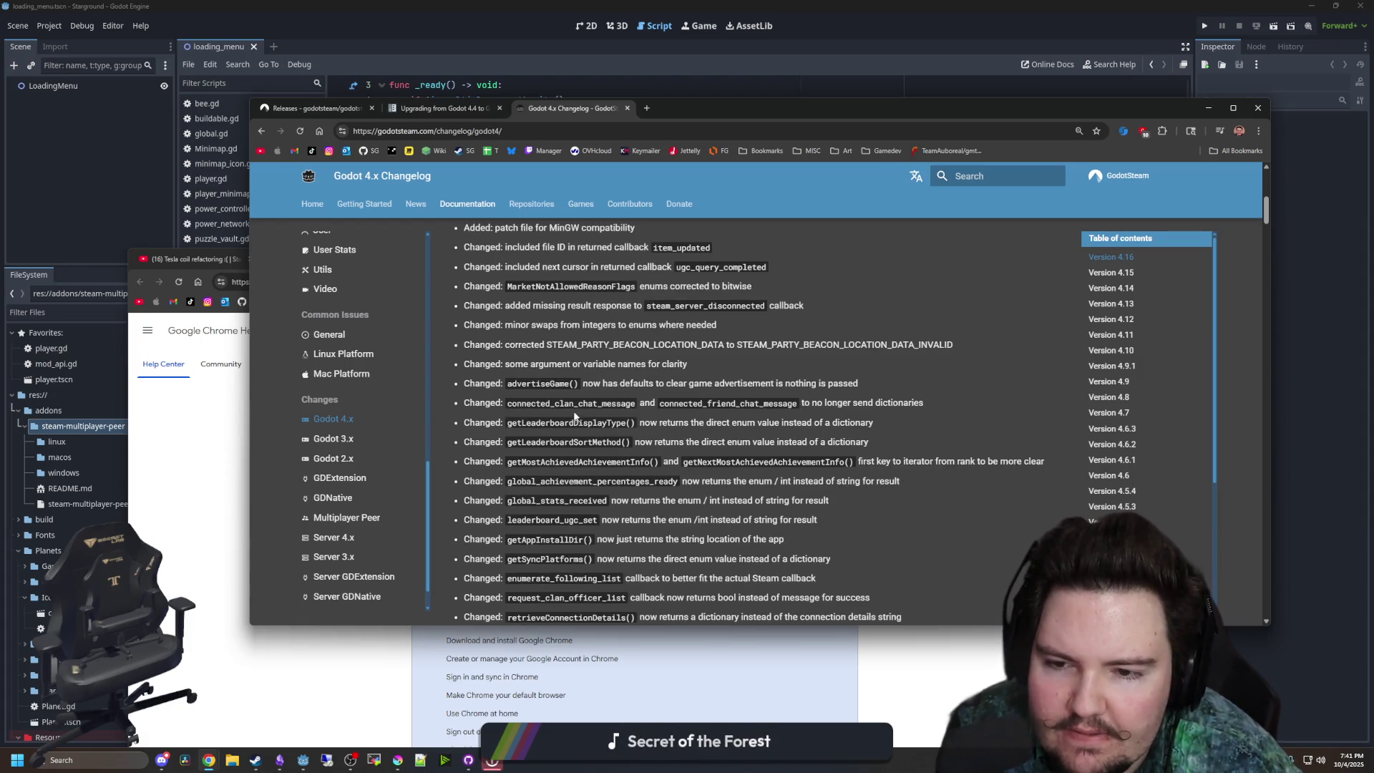
pyautogui.scroll(-1, 577, 417)
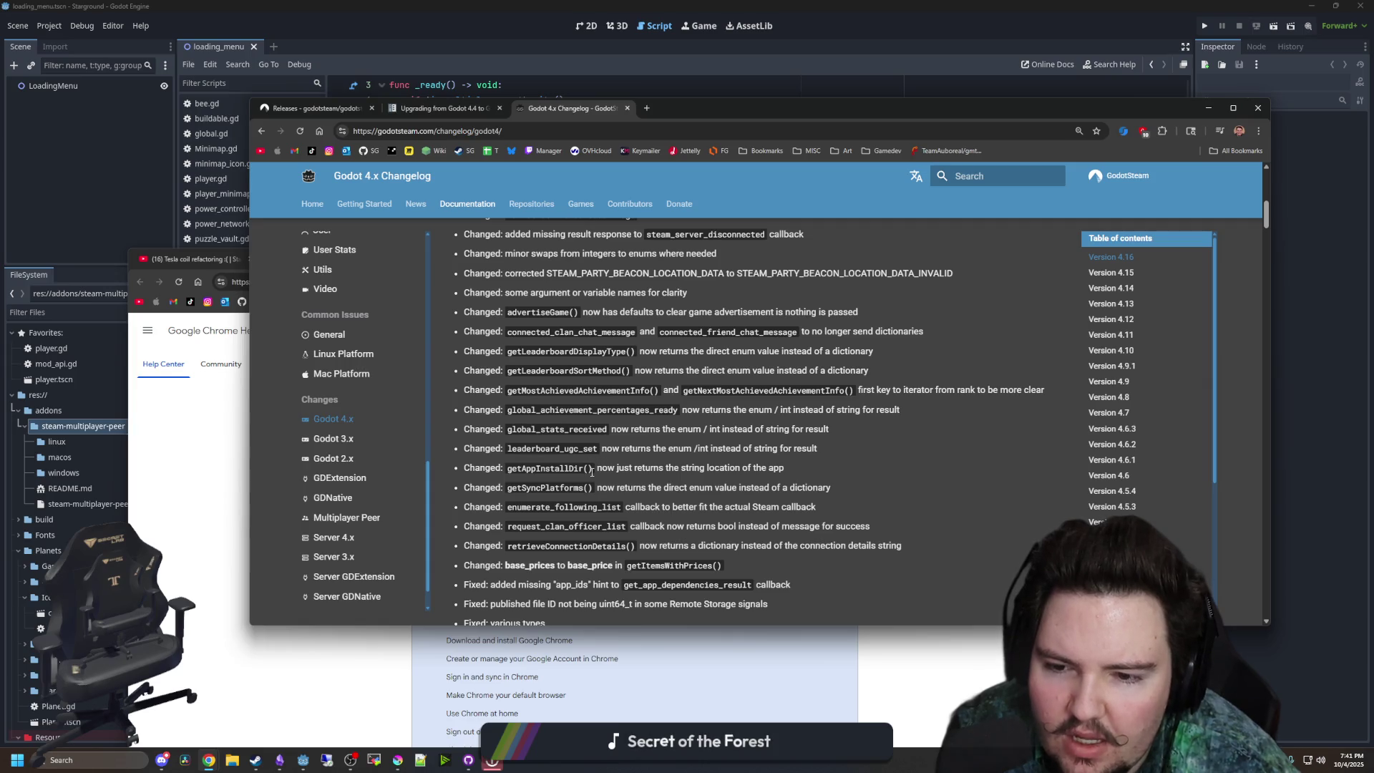
pyautogui.scroll(-3, 590, 471)
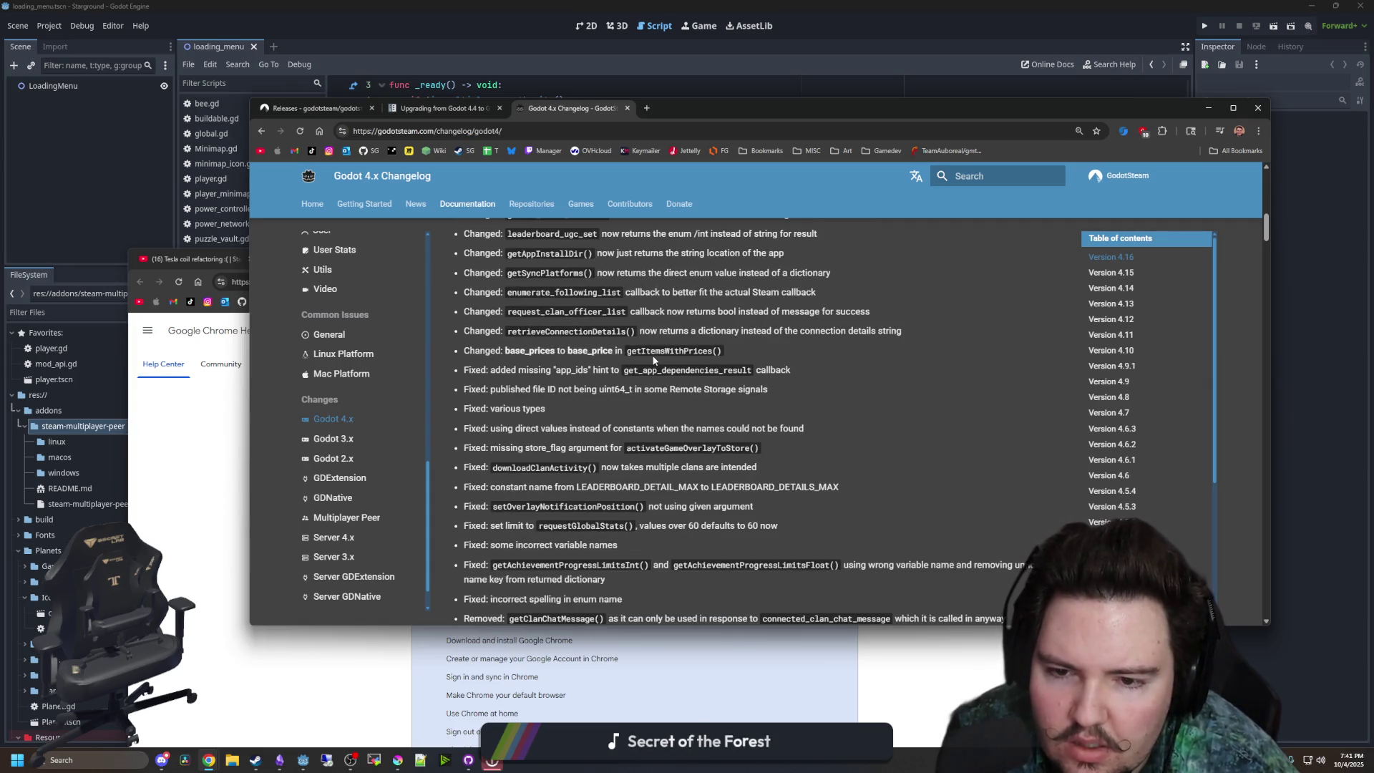
pyautogui.scroll(-1, 658, 378)
pyautogui.scroll(-1, 660, 381)
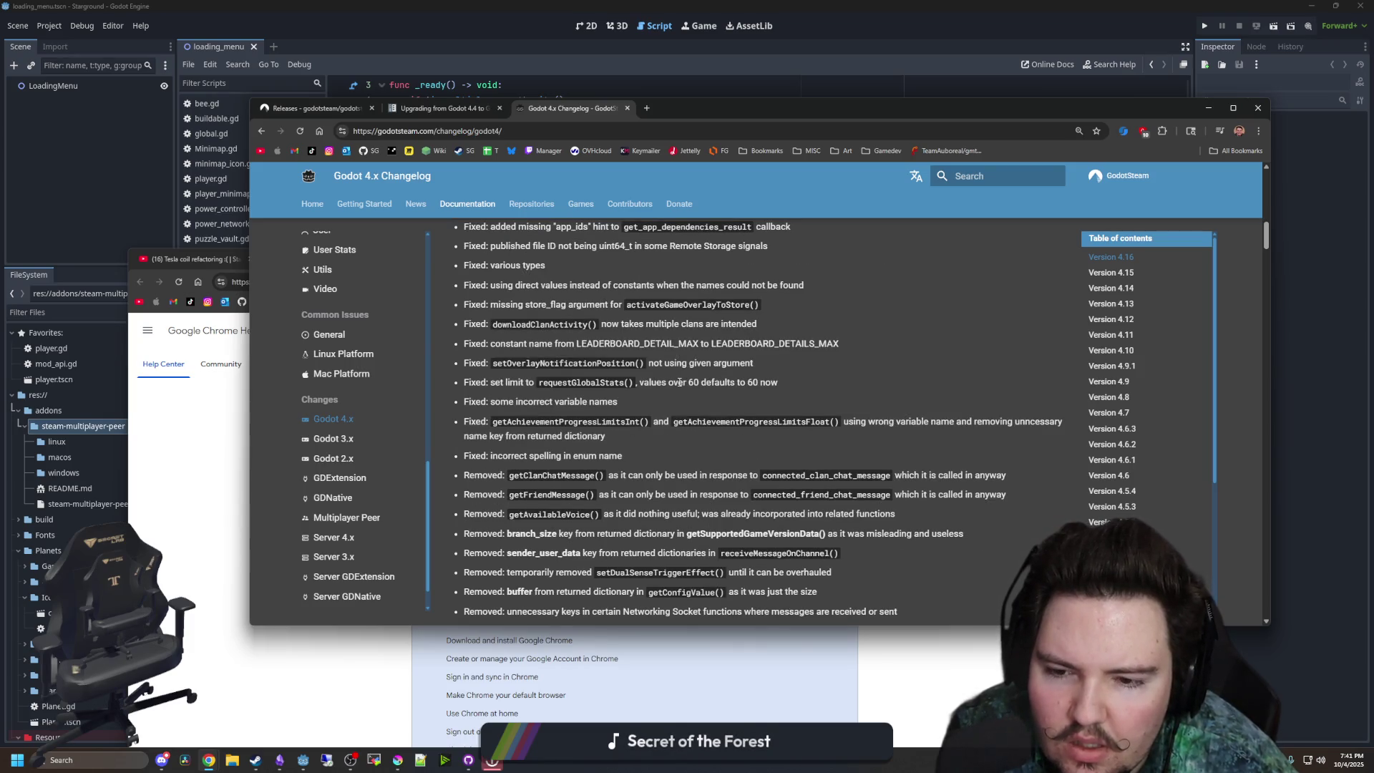
pyautogui.scroll(-2, 680, 384)
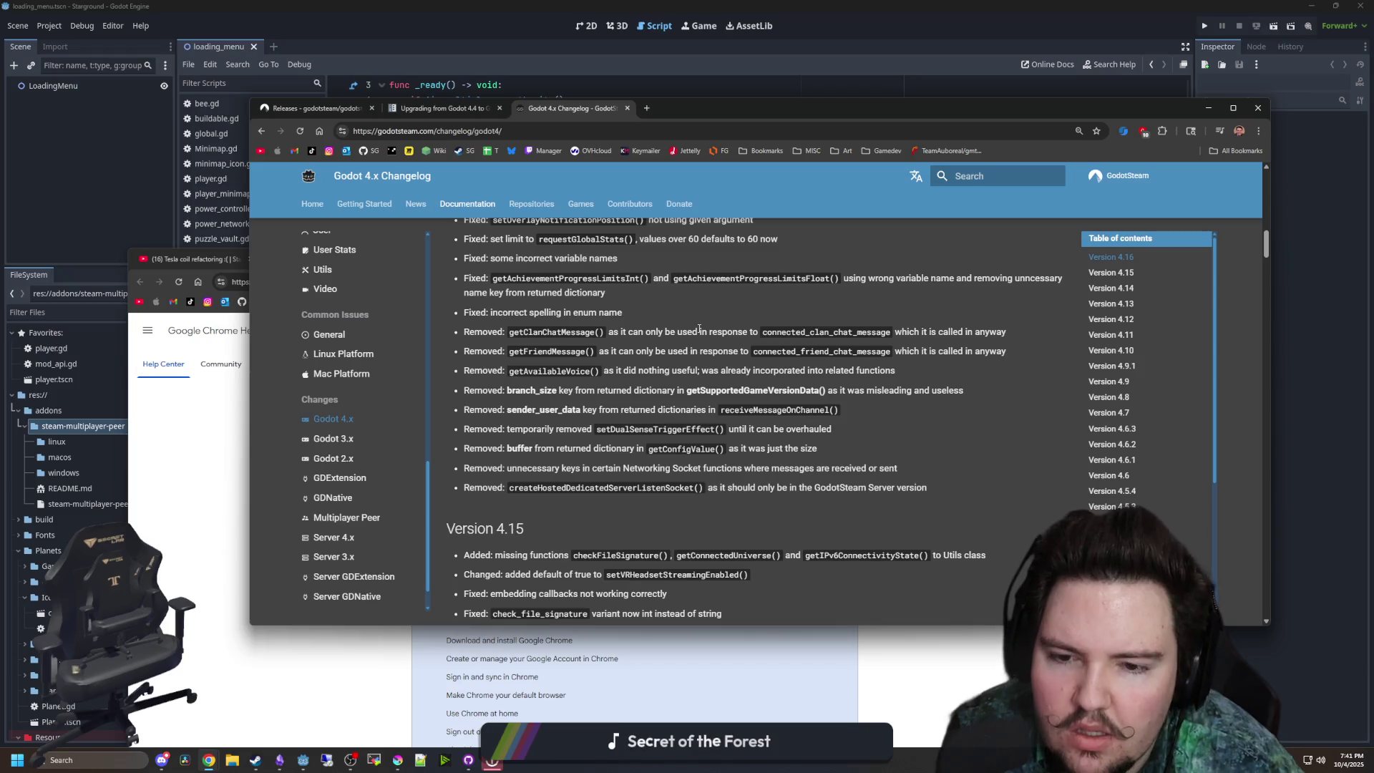
pyautogui.scroll(-1, 699, 329)
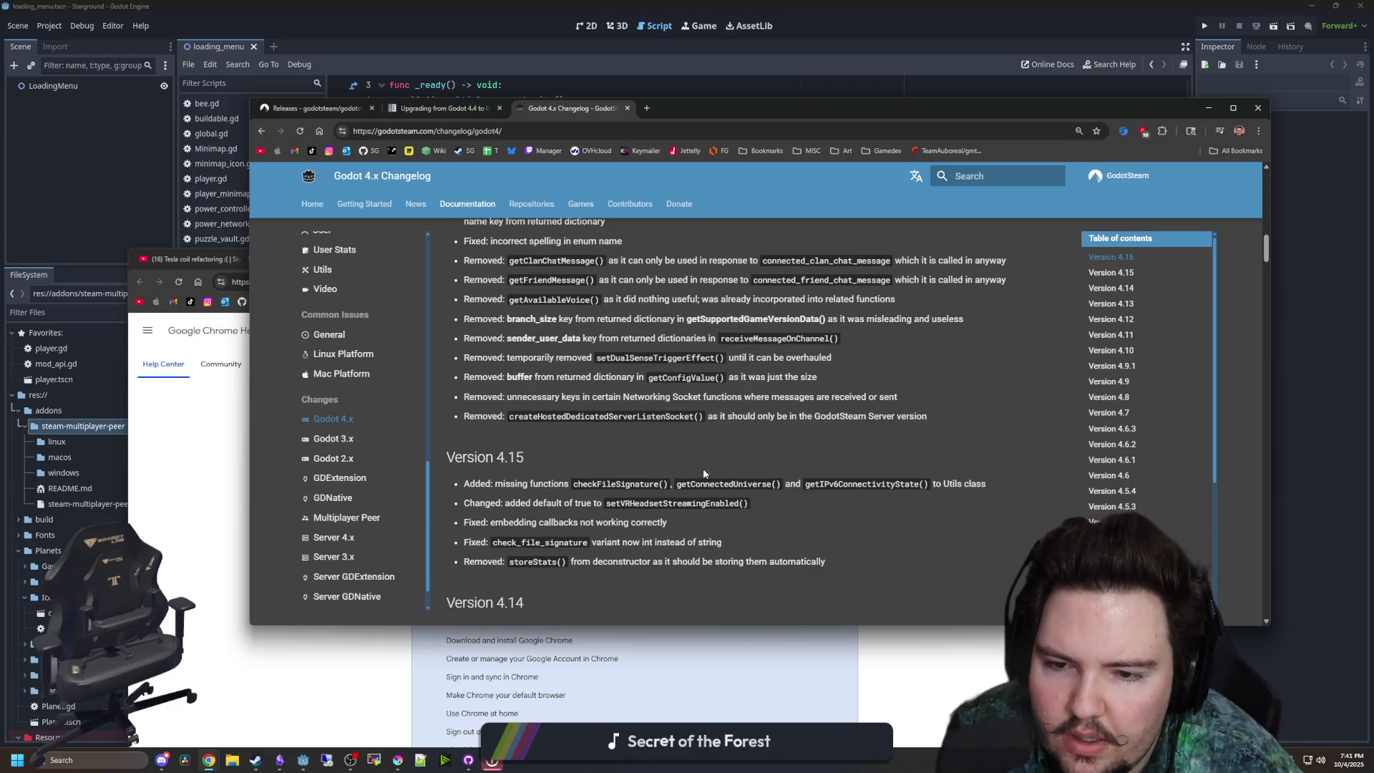
pyautogui.press('Home')
pyautogui.click(444, 108)
pyautogui.click(342, 109)
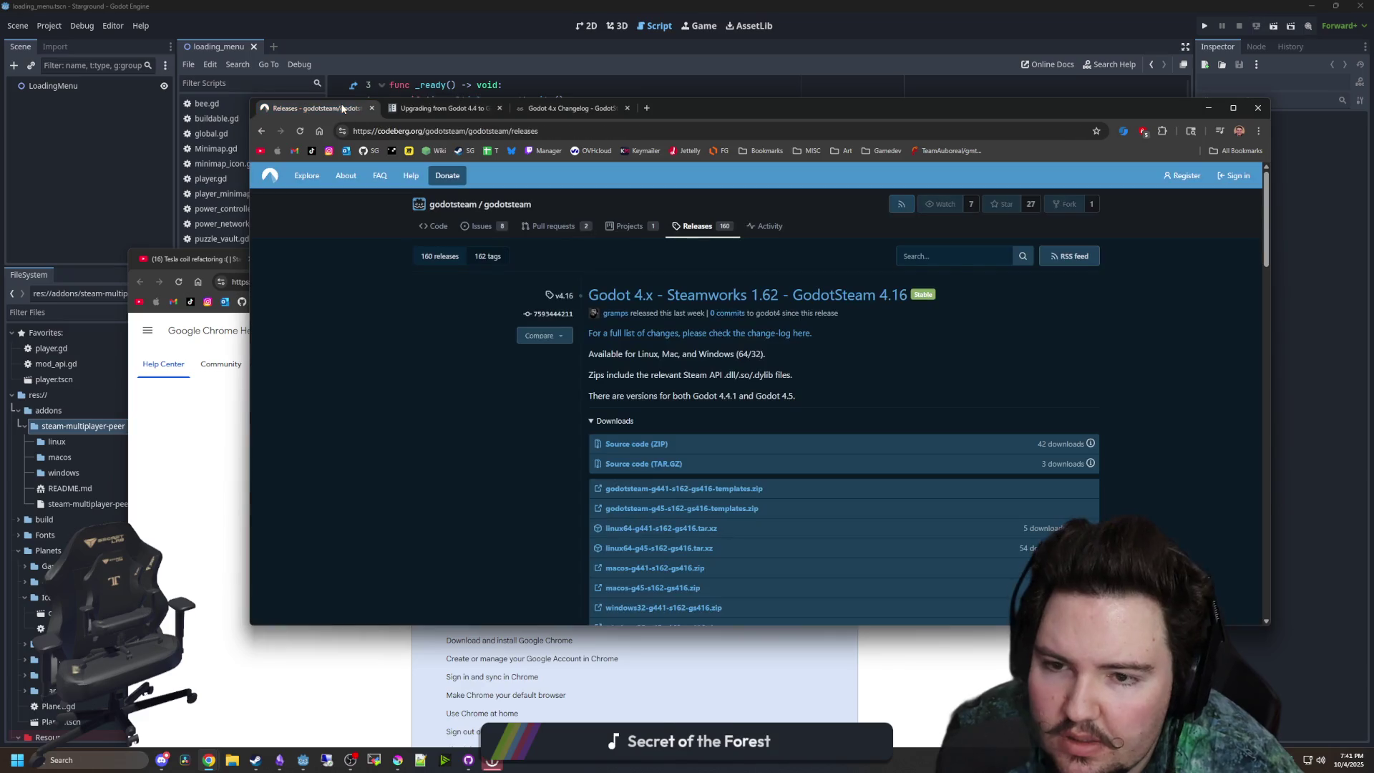
# - Download windows64-g45-s162-gs416.zip from the release's Downloads list
pyautogui.scroll(-1, 555, 442)
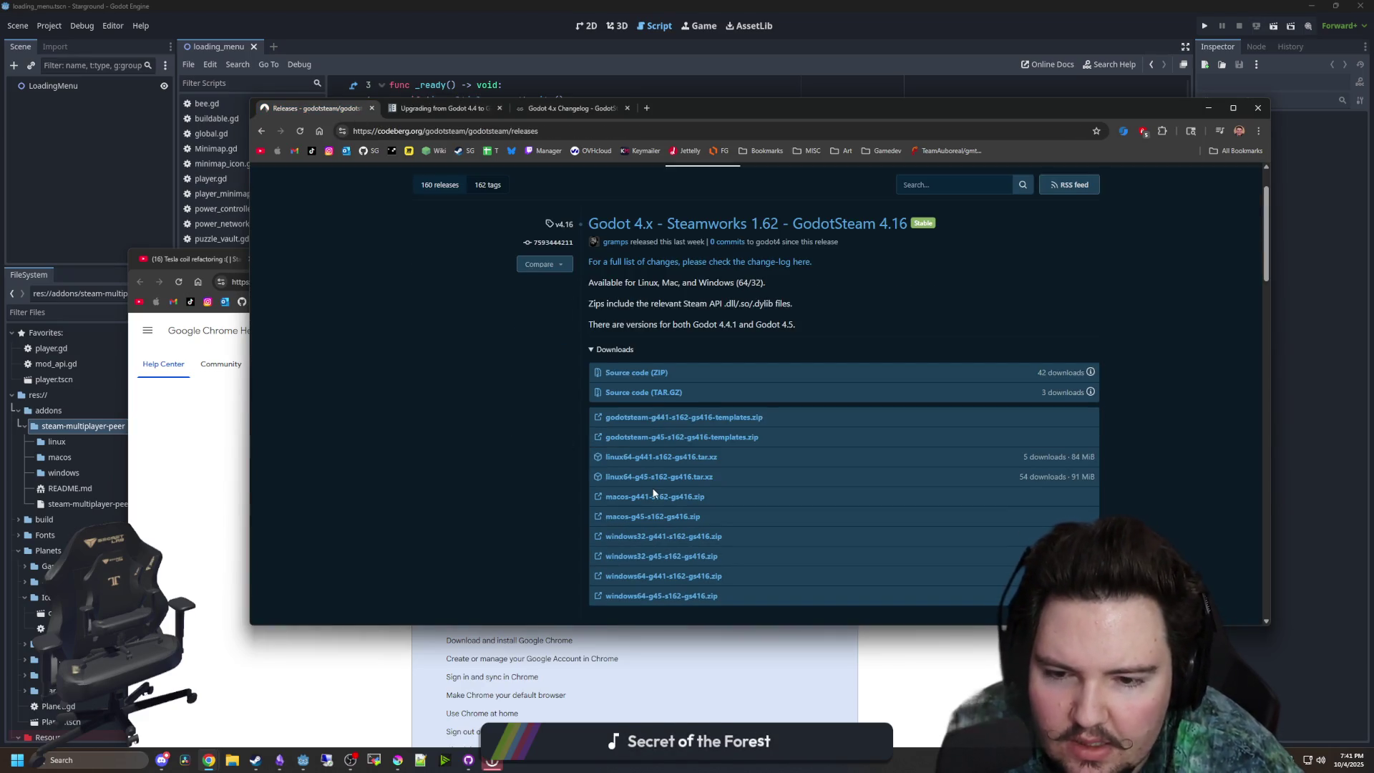
pyautogui.scroll(-1, 653, 493)
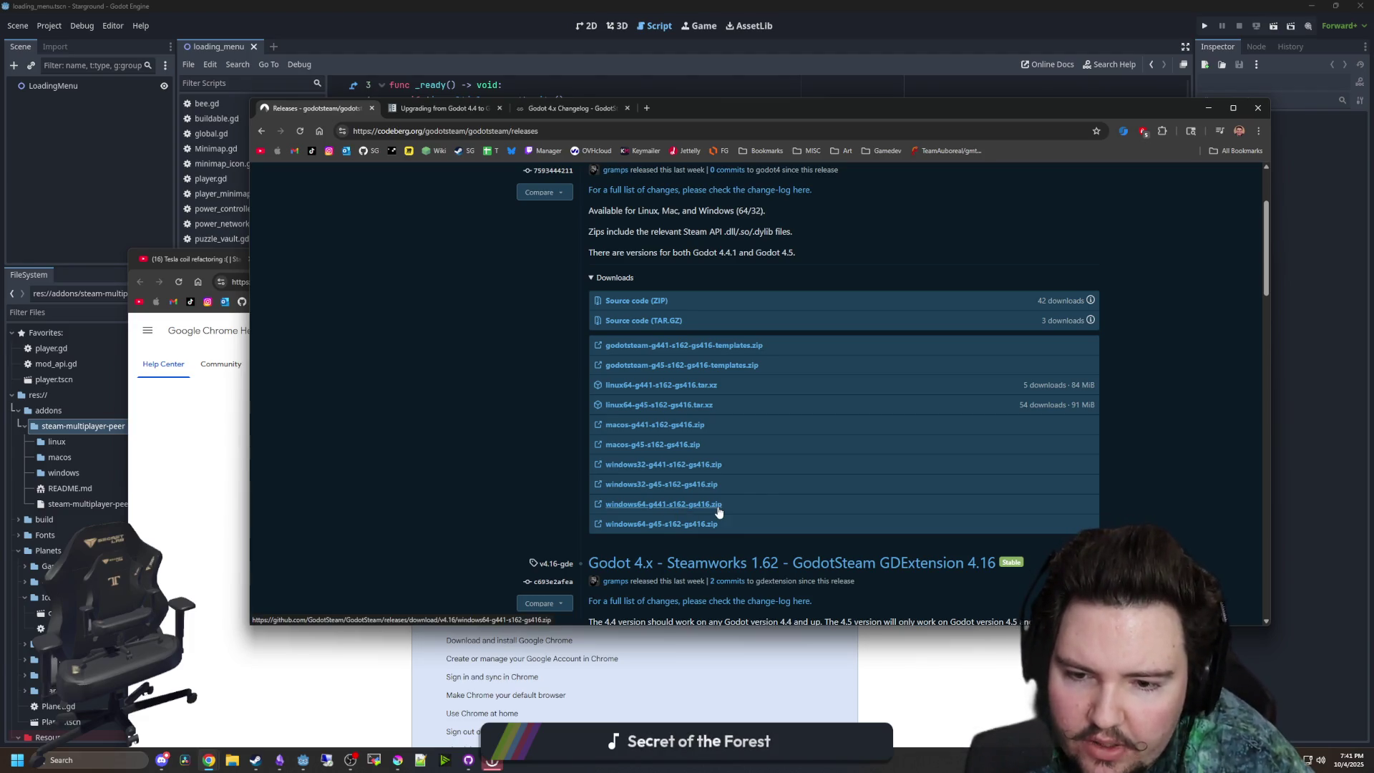
pyautogui.click(658, 525)
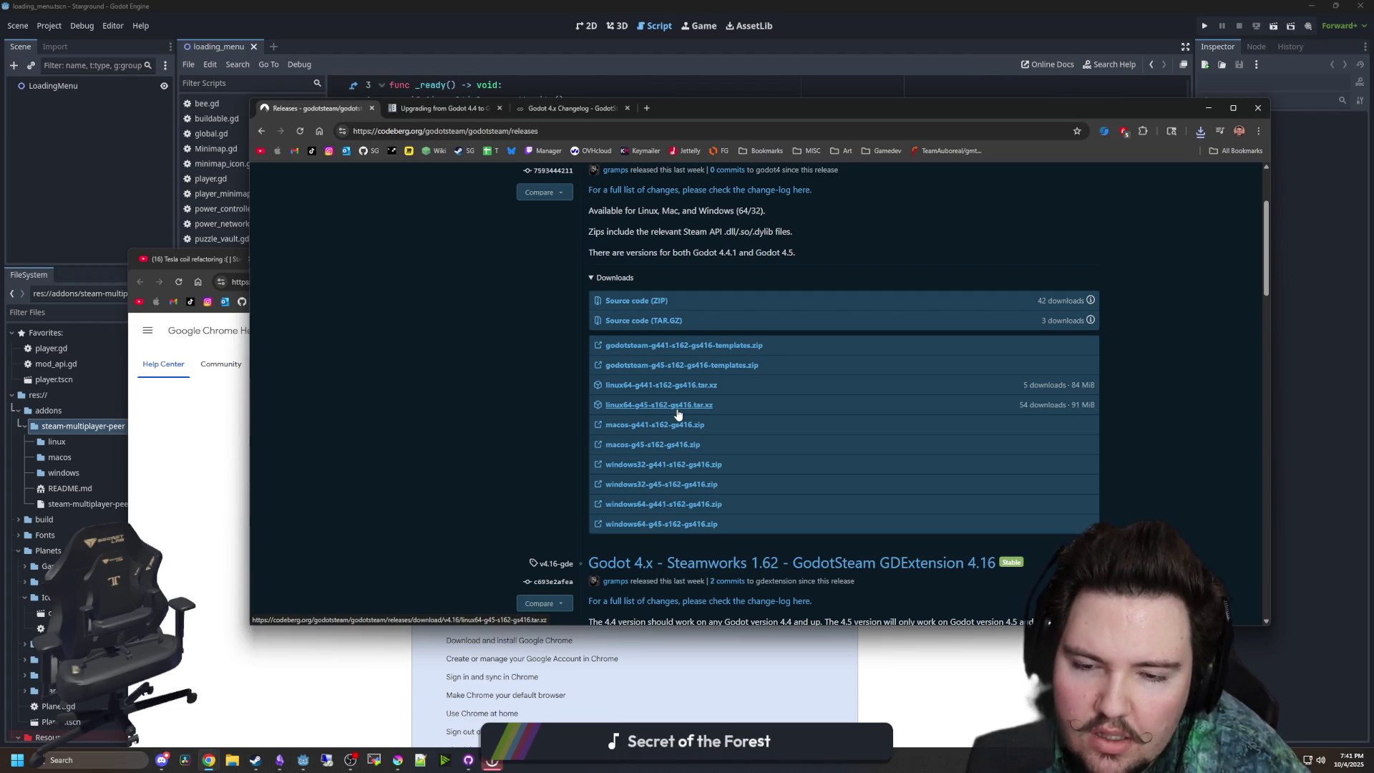
pyautogui.click(678, 410)
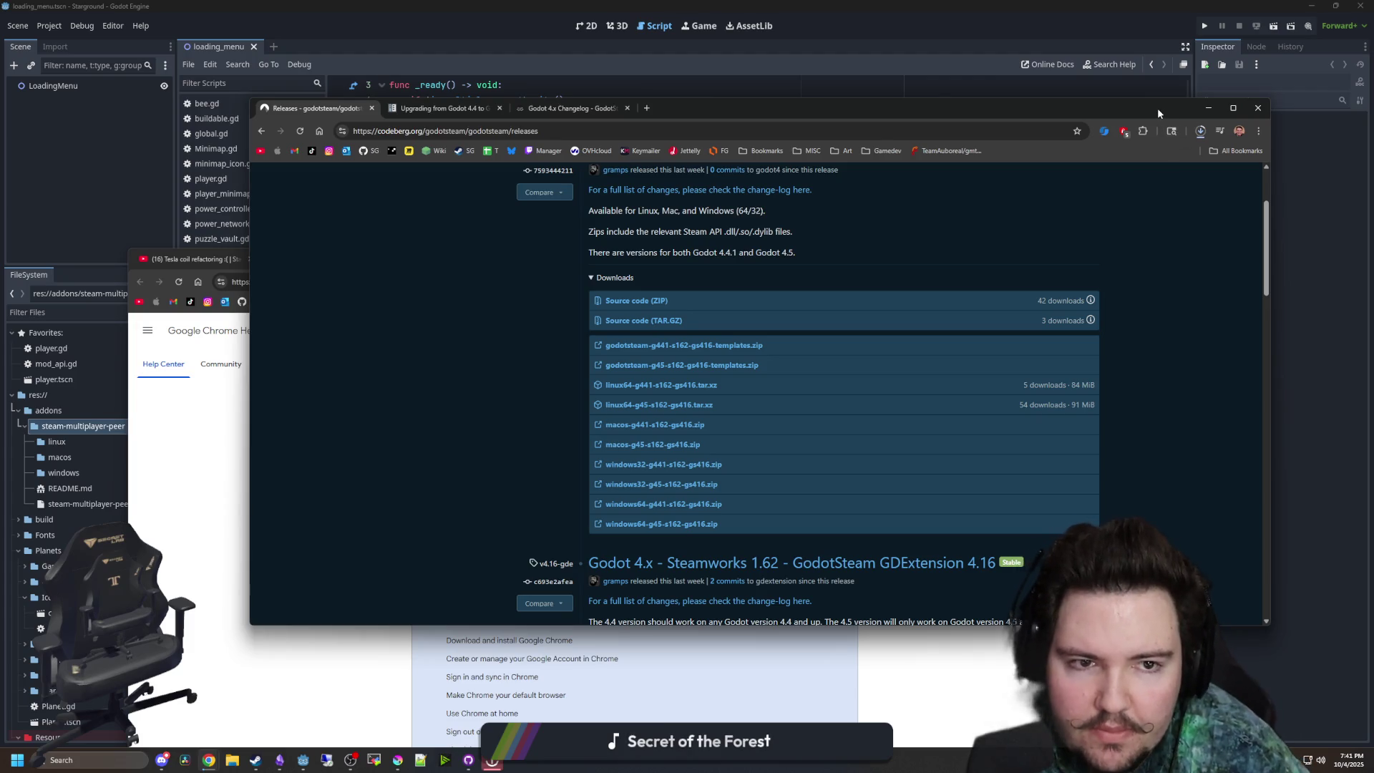
# - Move the browser windows aside and bring the Chrome Help window forward
pyautogui.moveTo(1157, 109); pyautogui.dragTo(1094, 475)
pyautogui.moveTo(511, 7)
pyautogui.mouseDown()
pyautogui.moveTo(358, 43)
pyautogui.moveTo(339, 335)
pyautogui.mouseUp()
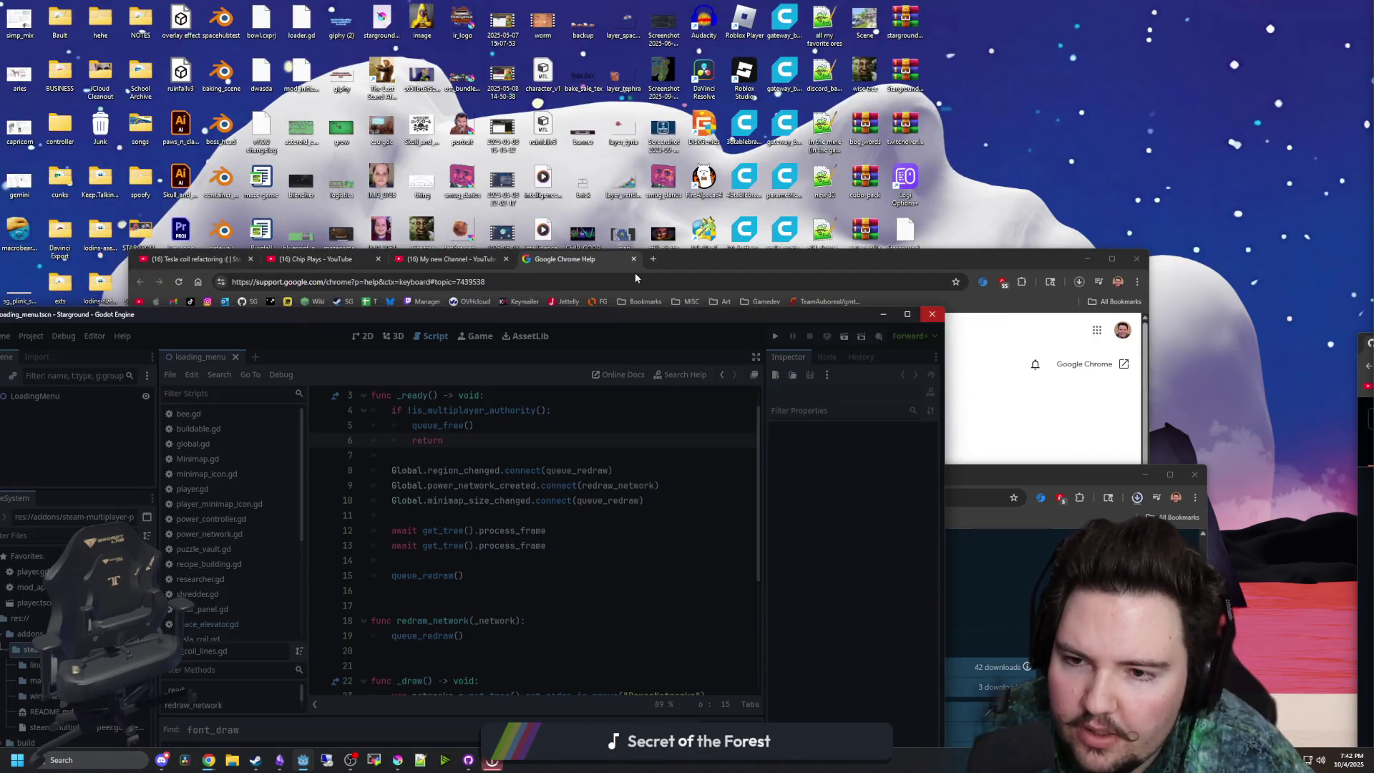
pyautogui.click(685, 260)
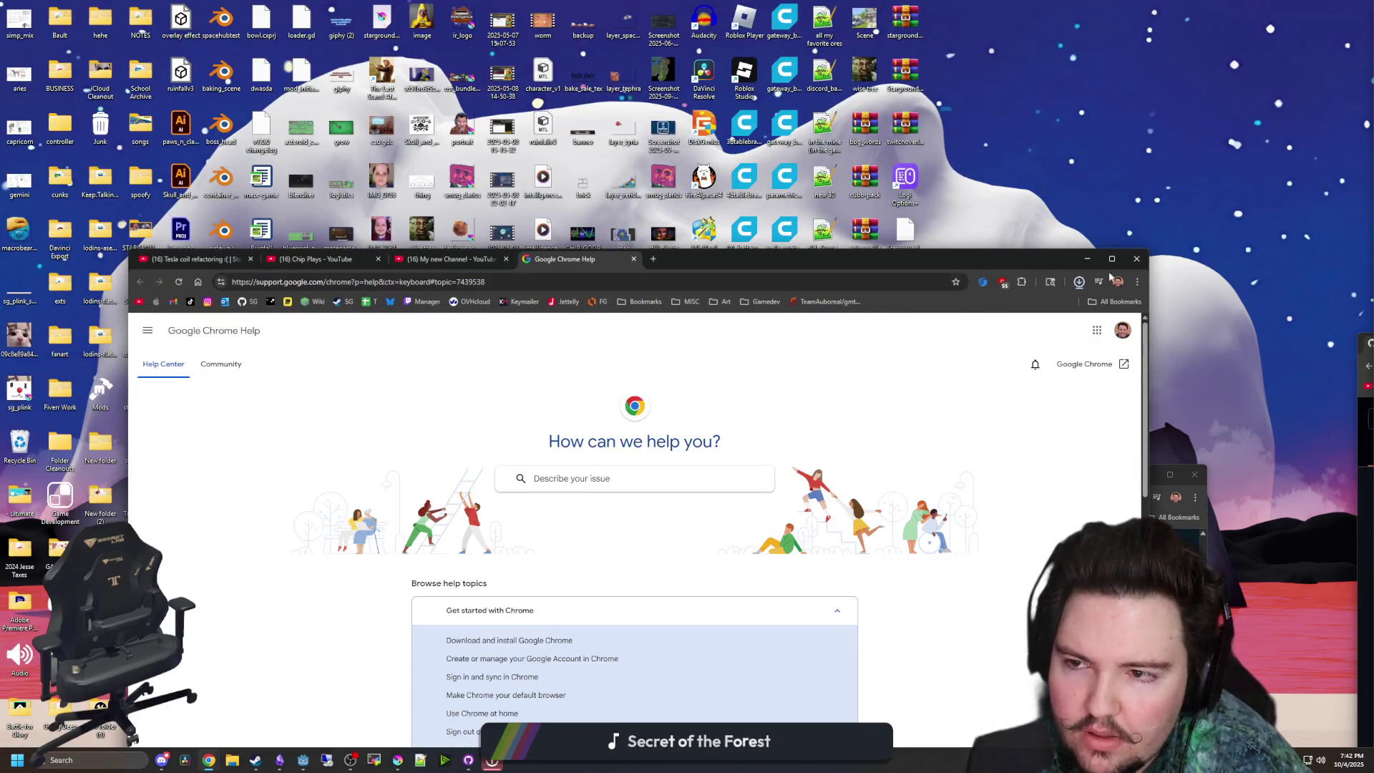
# - Close Chrome Help and minimize the releases browser and GodotSteam Discord windows
pyautogui.click(1137, 258)
pyautogui.moveTo(601, 475); pyautogui.dragTo(609, 160)
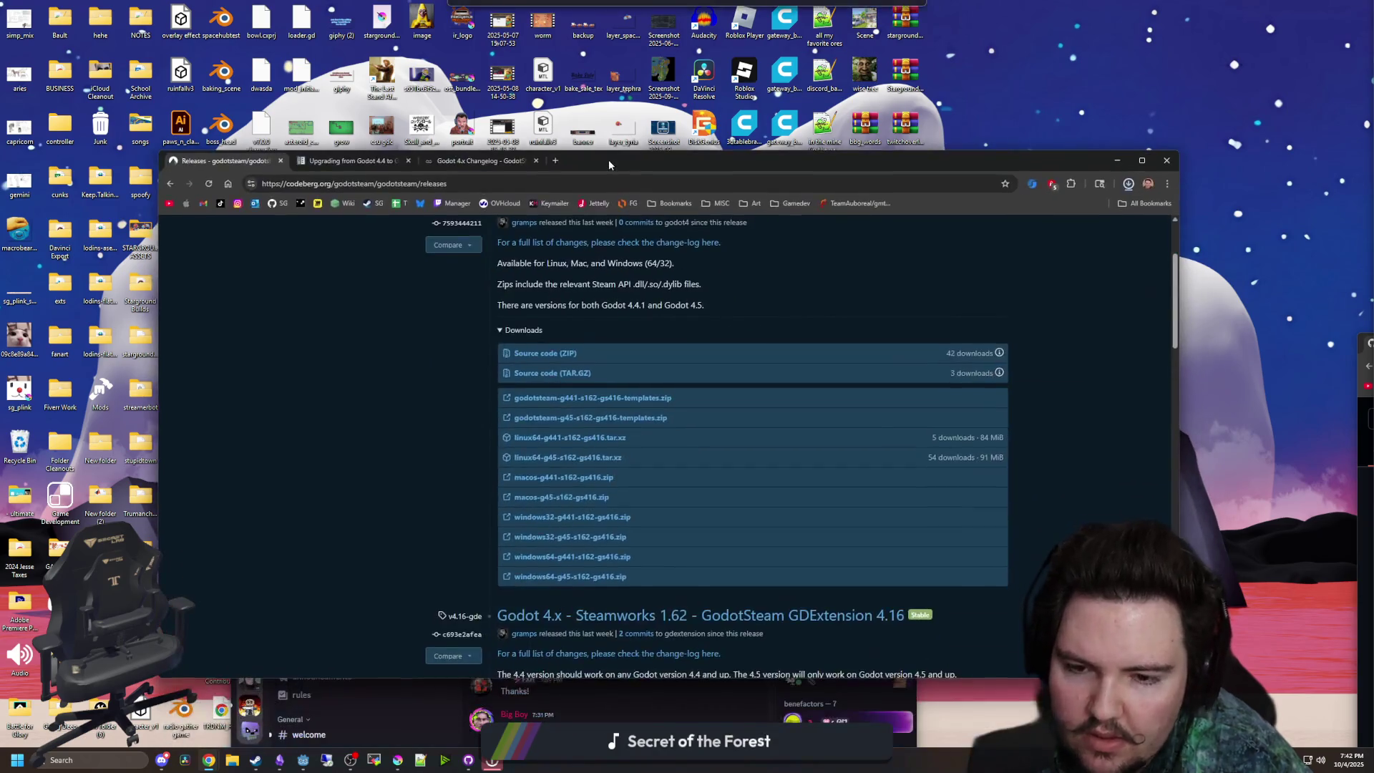
pyautogui.press('super+Down')
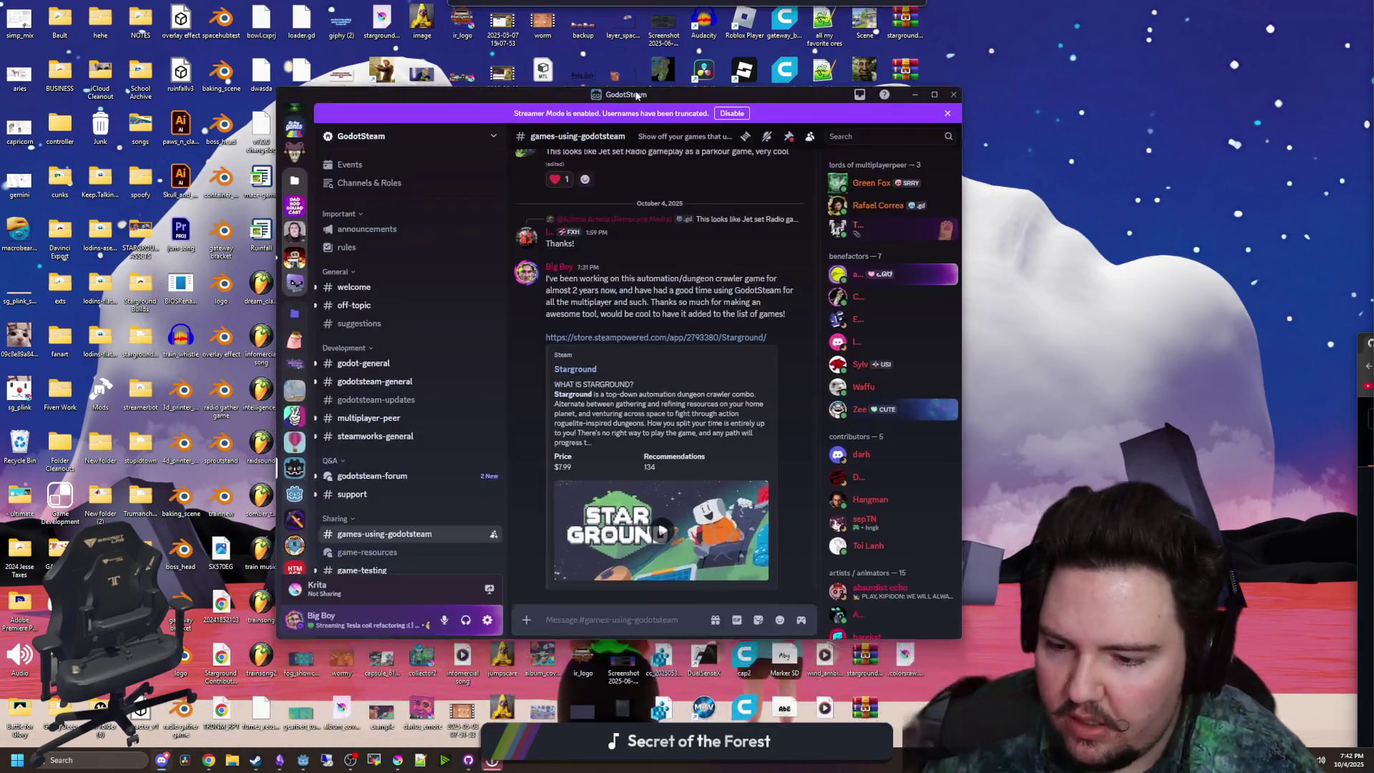
pyautogui.moveTo(716, 542); pyautogui.dragTo(760, 93)
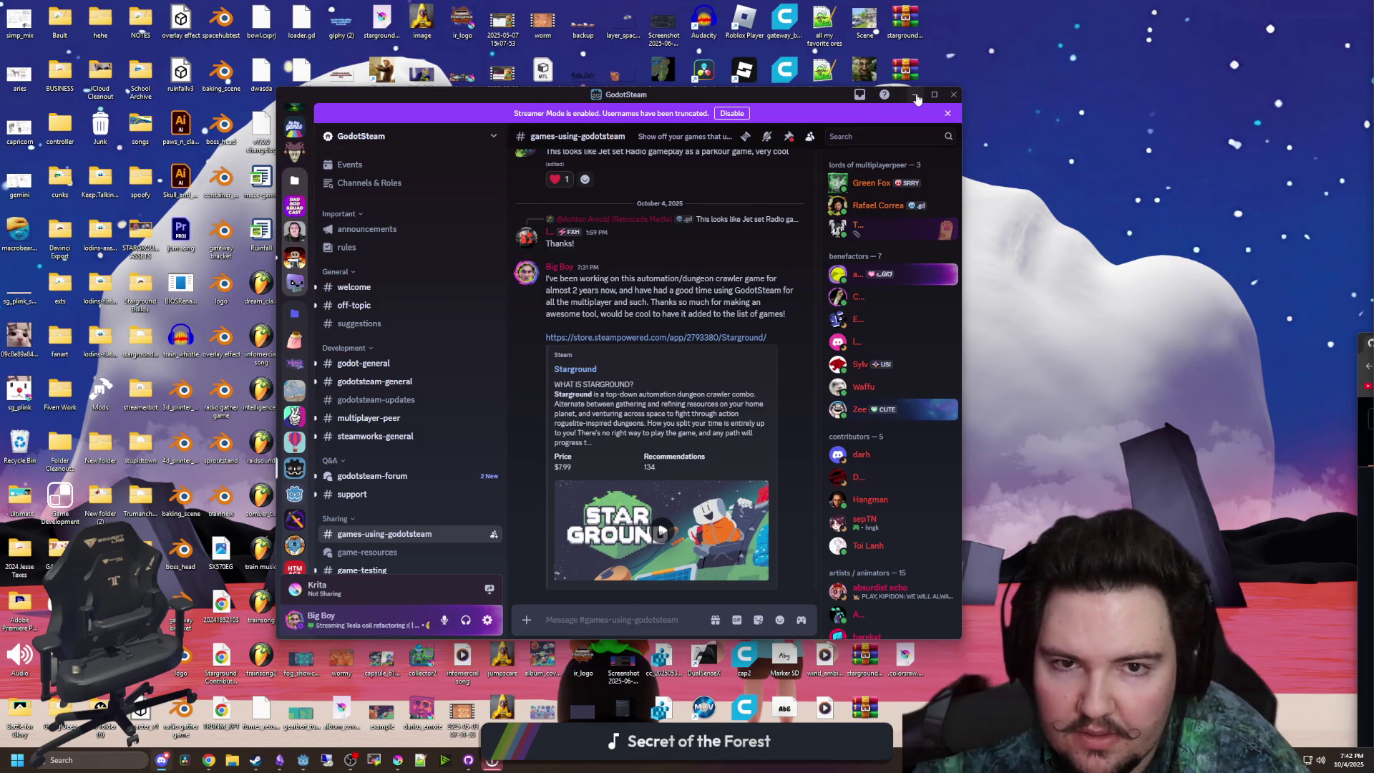
pyautogui.click(914, 93)
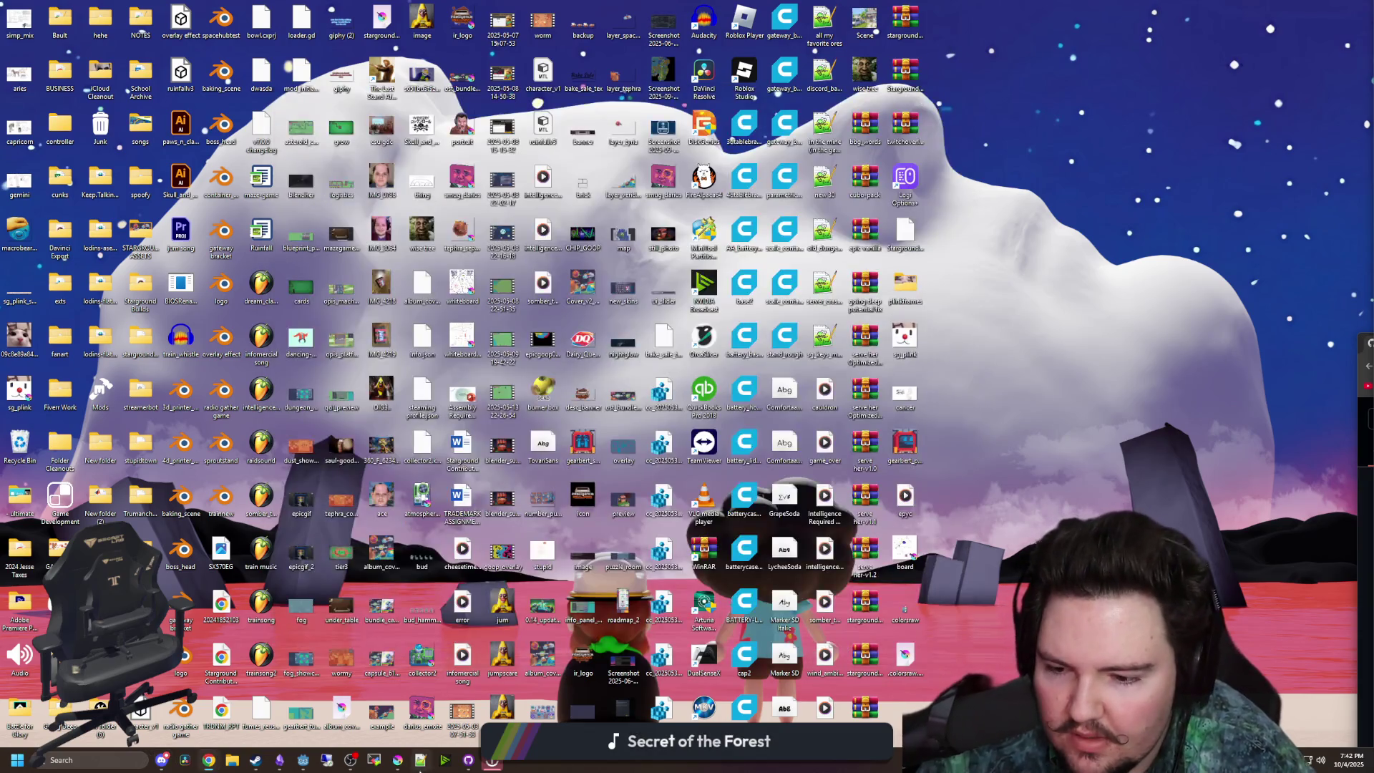
# - Stop the running TwitchOverlay game with F8, minimize Godot, and open the godoteditor folder
pyautogui.click(303, 761)
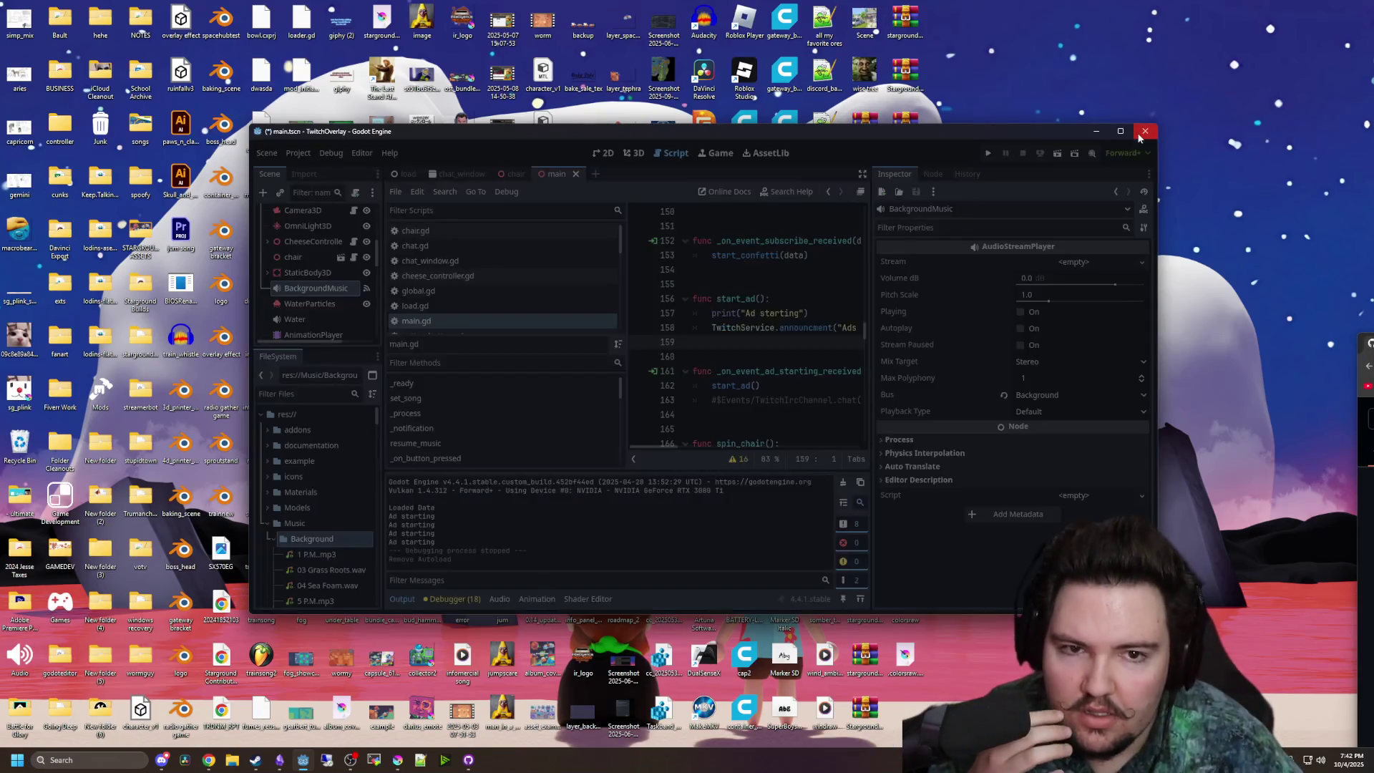
pyautogui.press('F8')
pyautogui.click(303, 760)
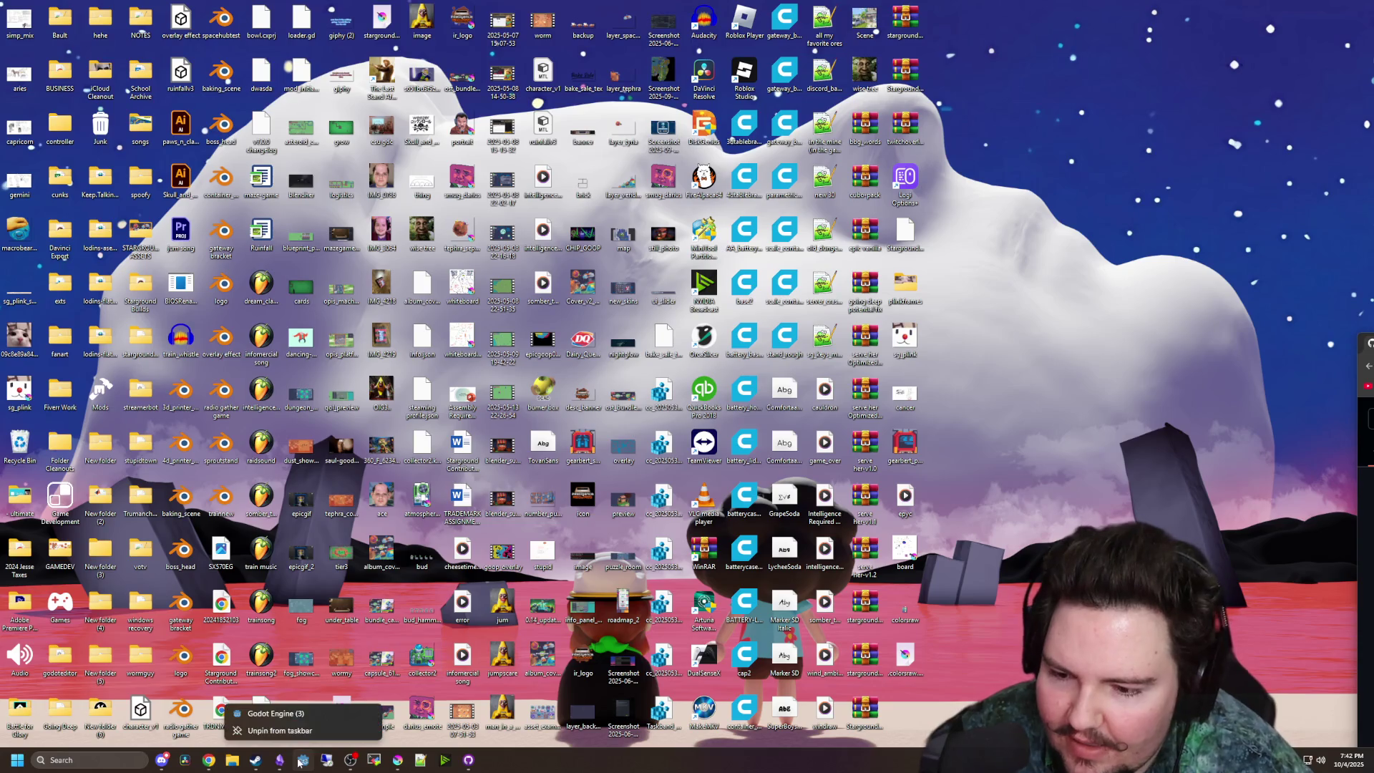
pyautogui.click(91, 761)
pyautogui.press('Escape')
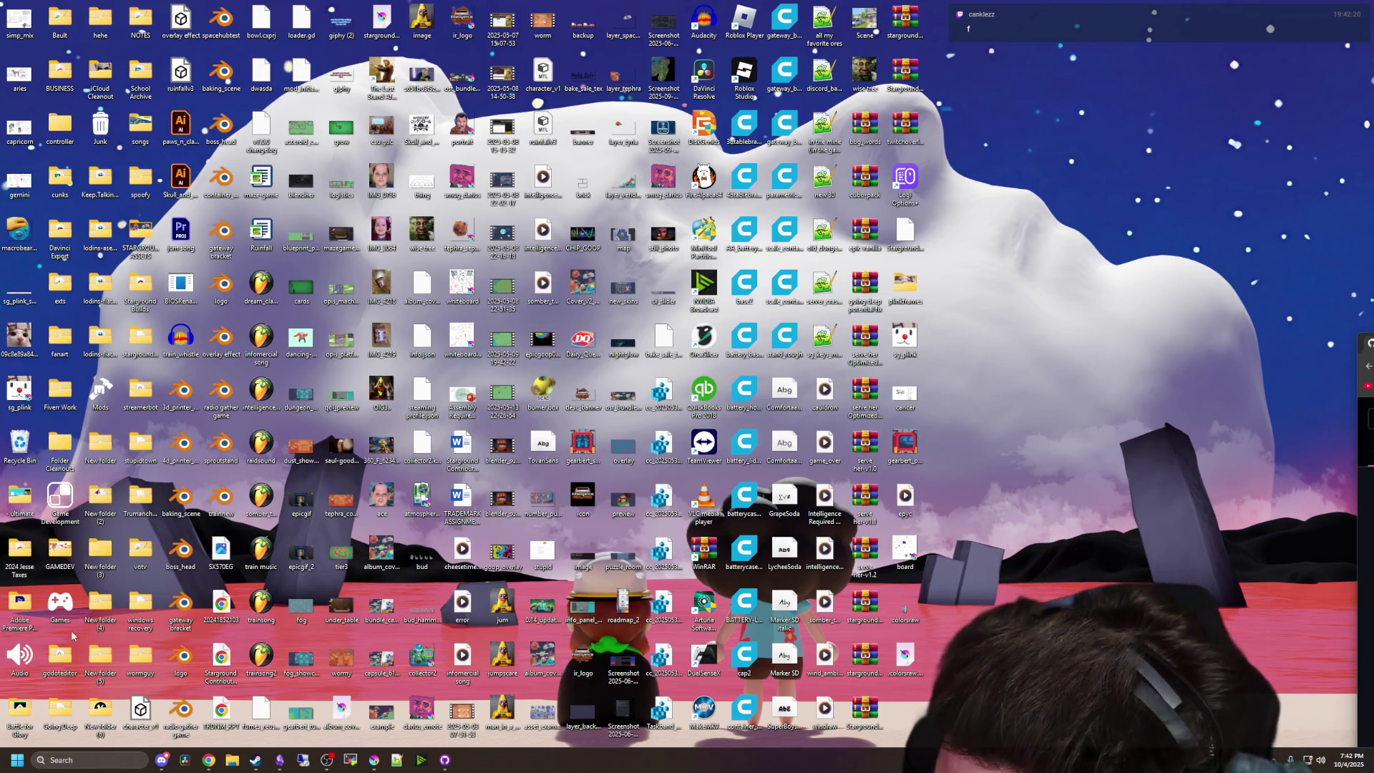
pyautogui.doubleClick(61, 668)
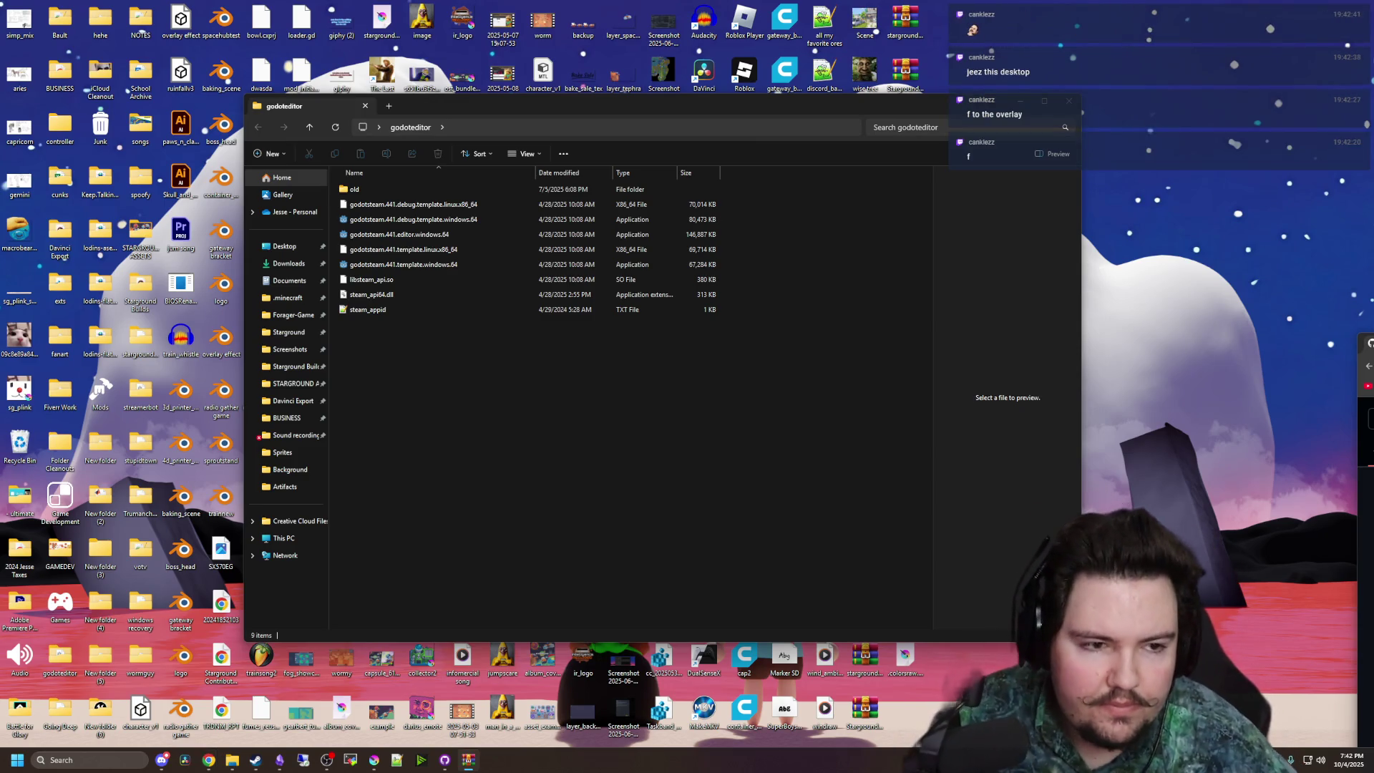
# - Arrange the godoteditor folder beside the WinRAR archive and review the old godotsteam.441 binaries
pyautogui.moveTo(501, 120); pyautogui.dragTo(301, 114)
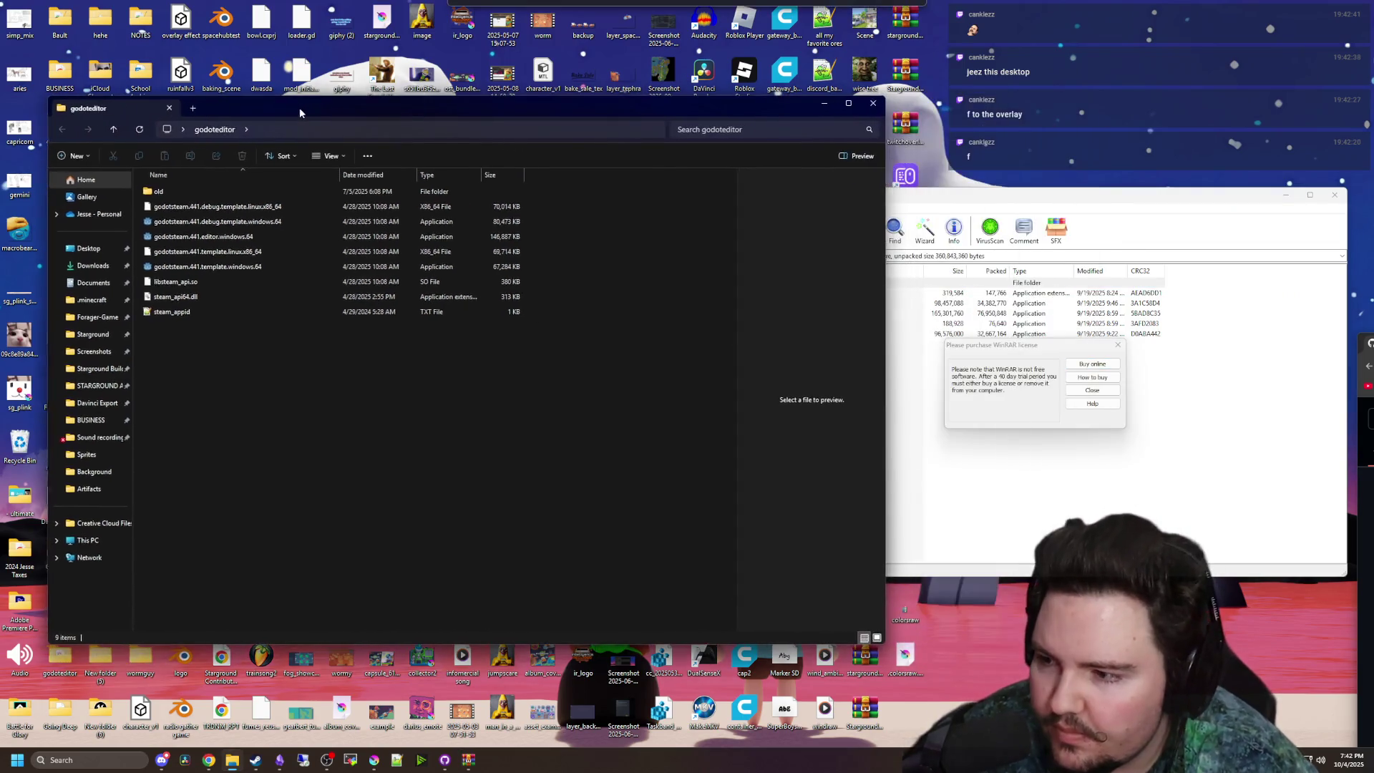
pyautogui.moveTo(884, 266)
pyautogui.mouseDown()
pyautogui.moveTo(663, 266)
pyautogui.moveTo(710, 266)
pyautogui.mouseUp()
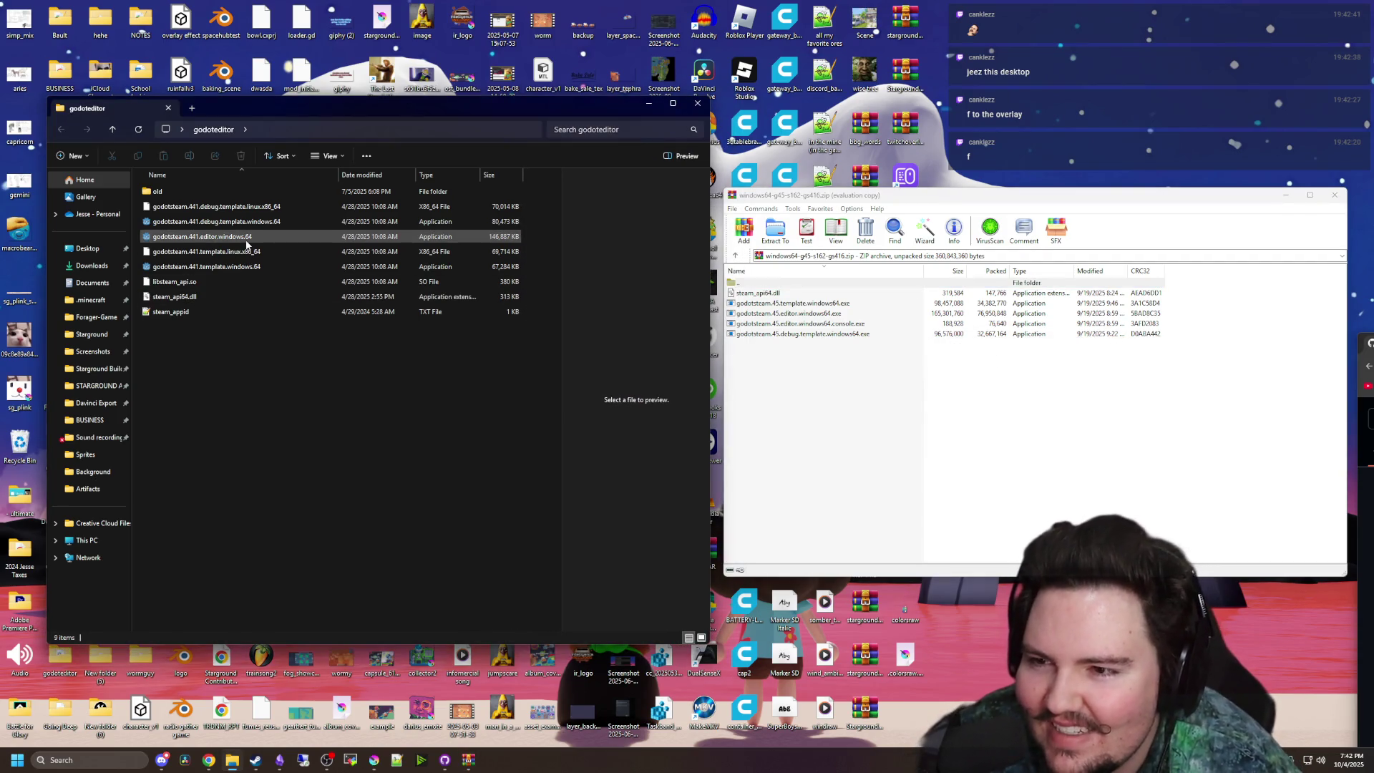
pyautogui.click(254, 267)
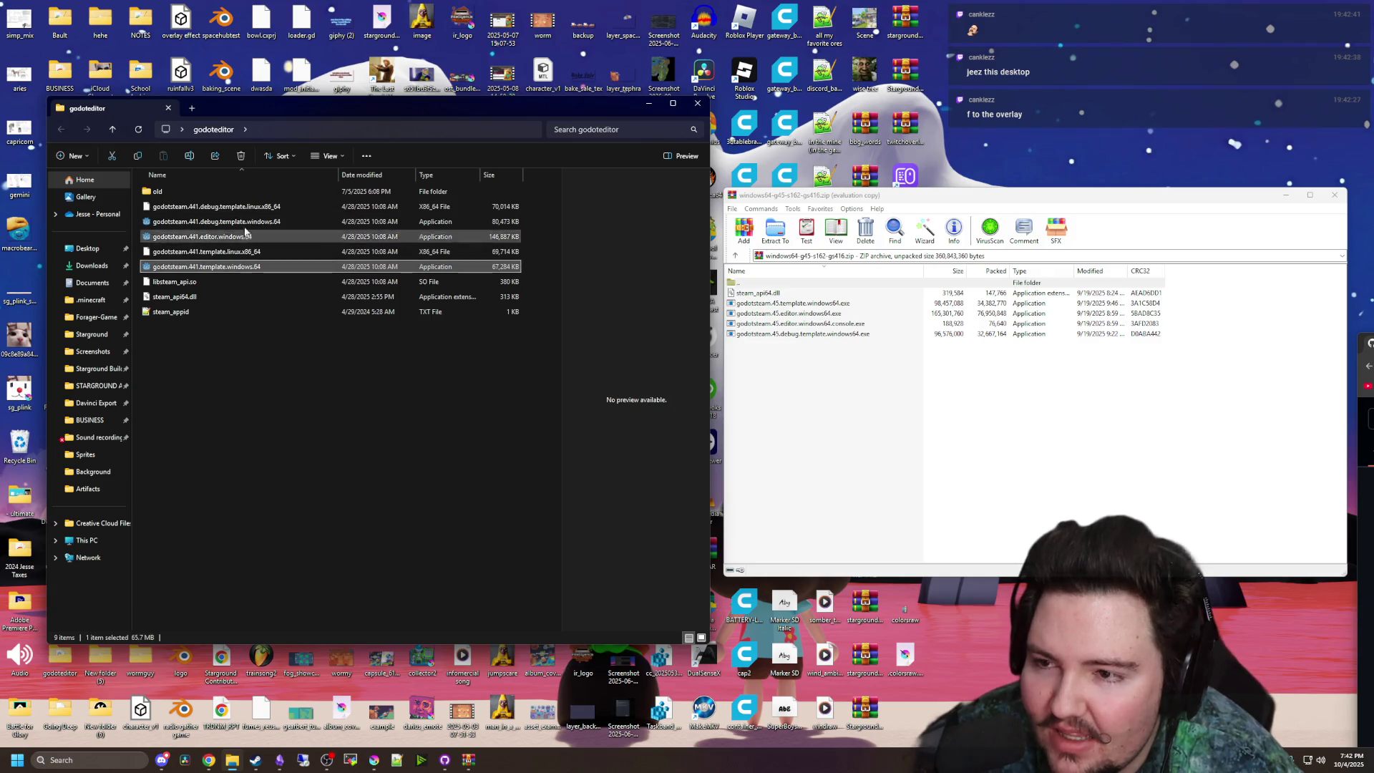
pyautogui.keyDown('shift'); pyautogui.click(249, 208); pyautogui.keyUp('shift')
pyautogui.click(262, 367)
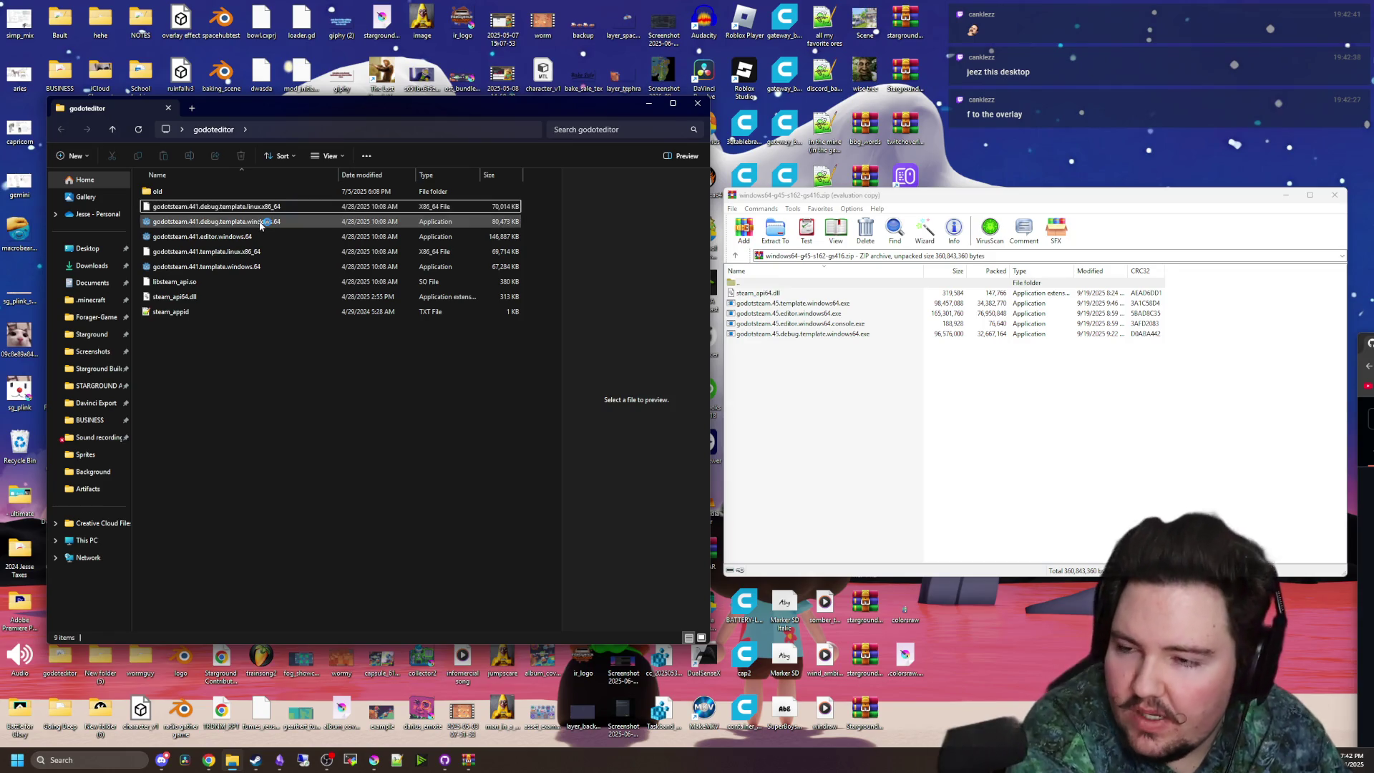
# - Extract the godotsteam.45 editor, debug template and release template executables into godoteditor
pyautogui.click(861, 375)
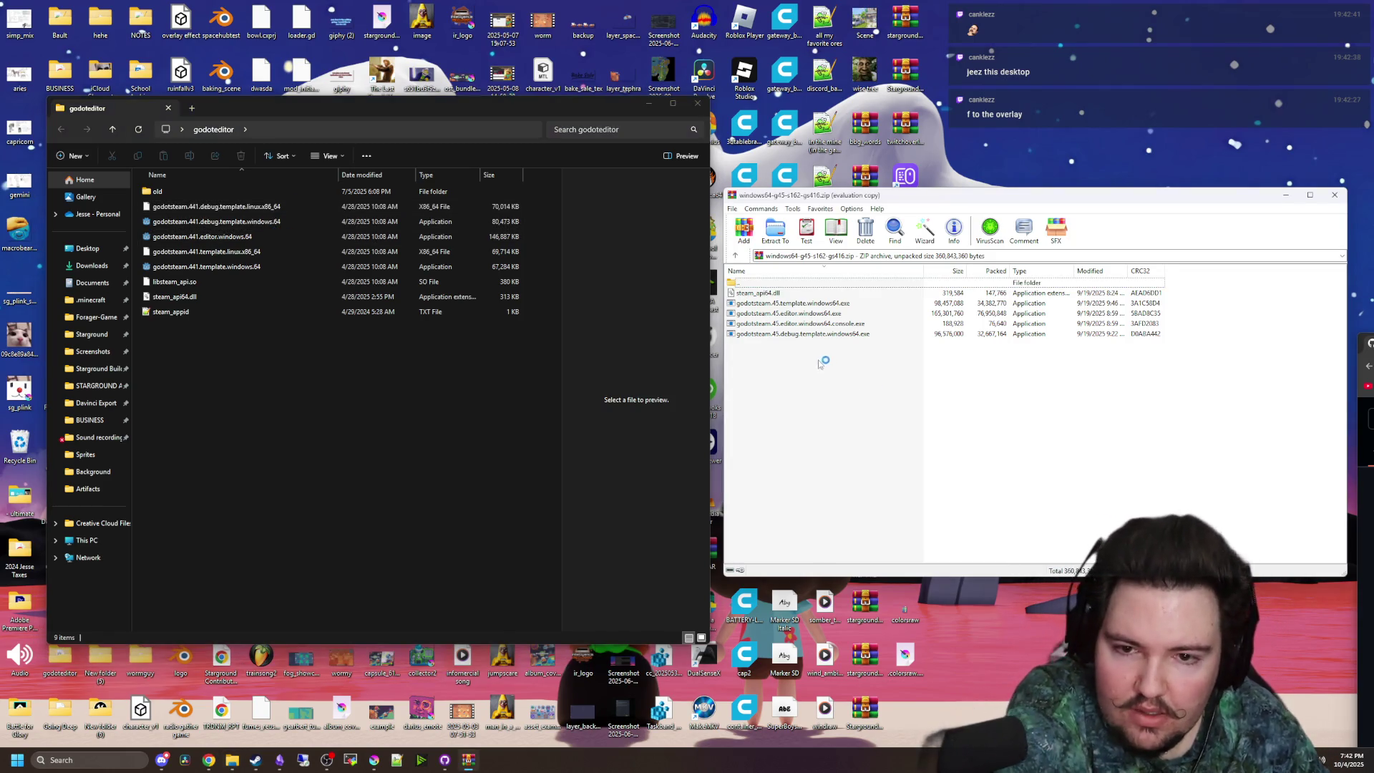
pyautogui.click(827, 304)
pyautogui.moveTo(809, 314)
pyautogui.mouseDown()
pyautogui.moveTo(820, 320)
pyautogui.moveTo(334, 443)
pyautogui.mouseUp()
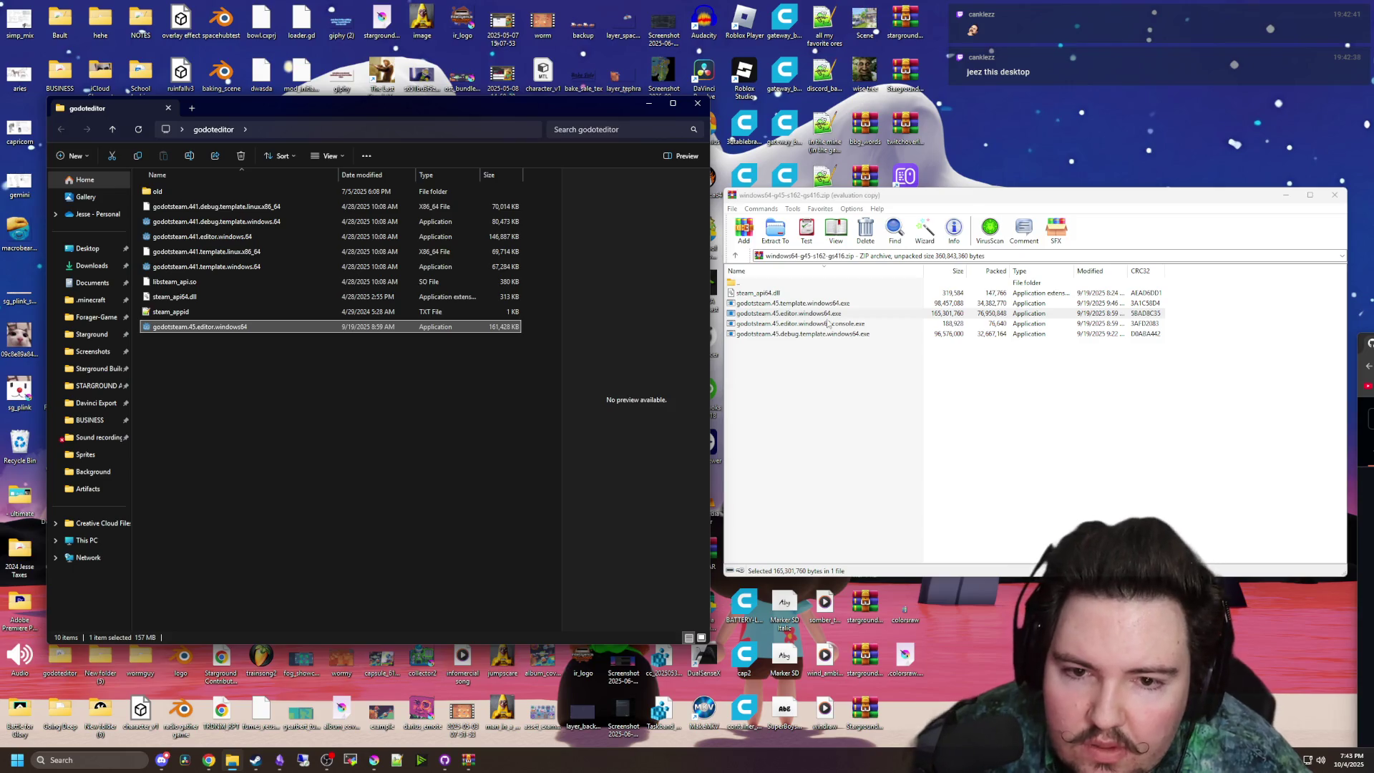
pyautogui.click(828, 324)
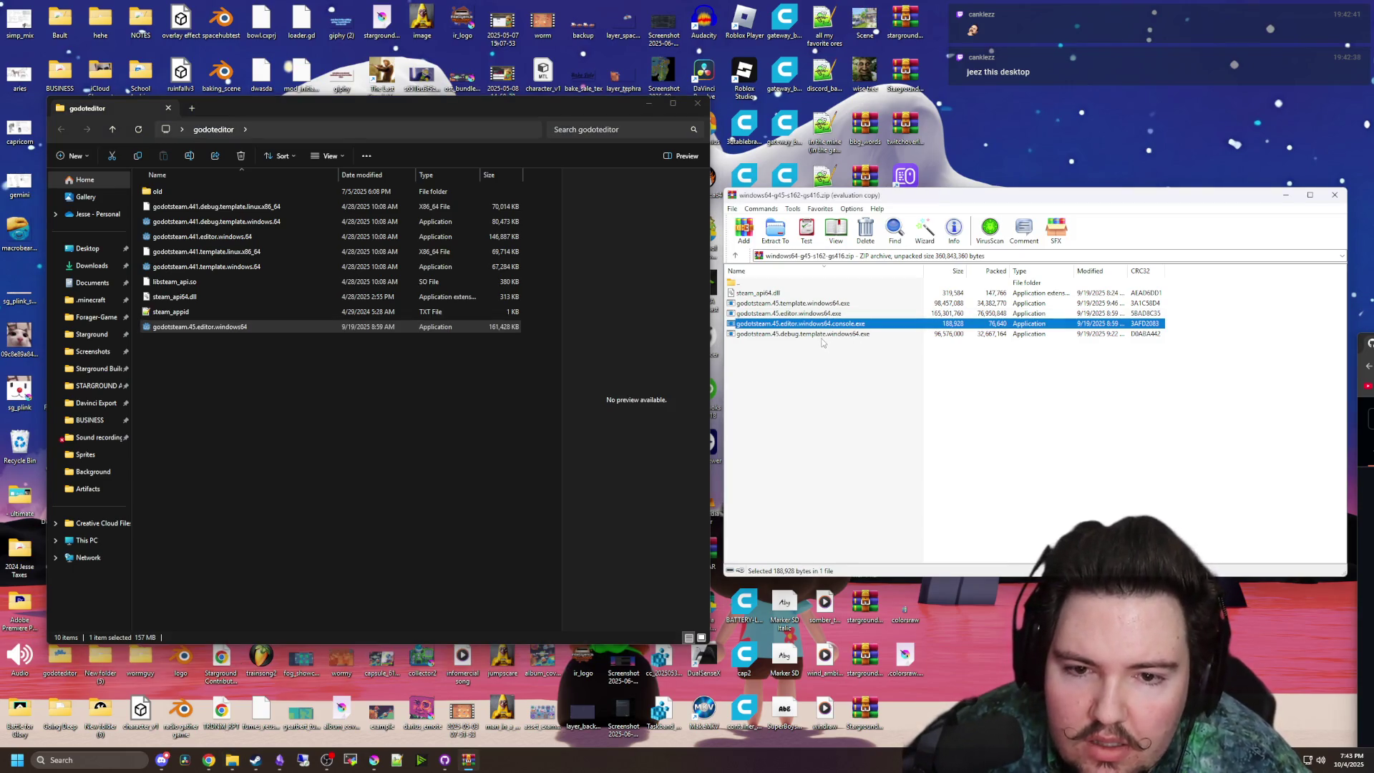
pyautogui.click(807, 335)
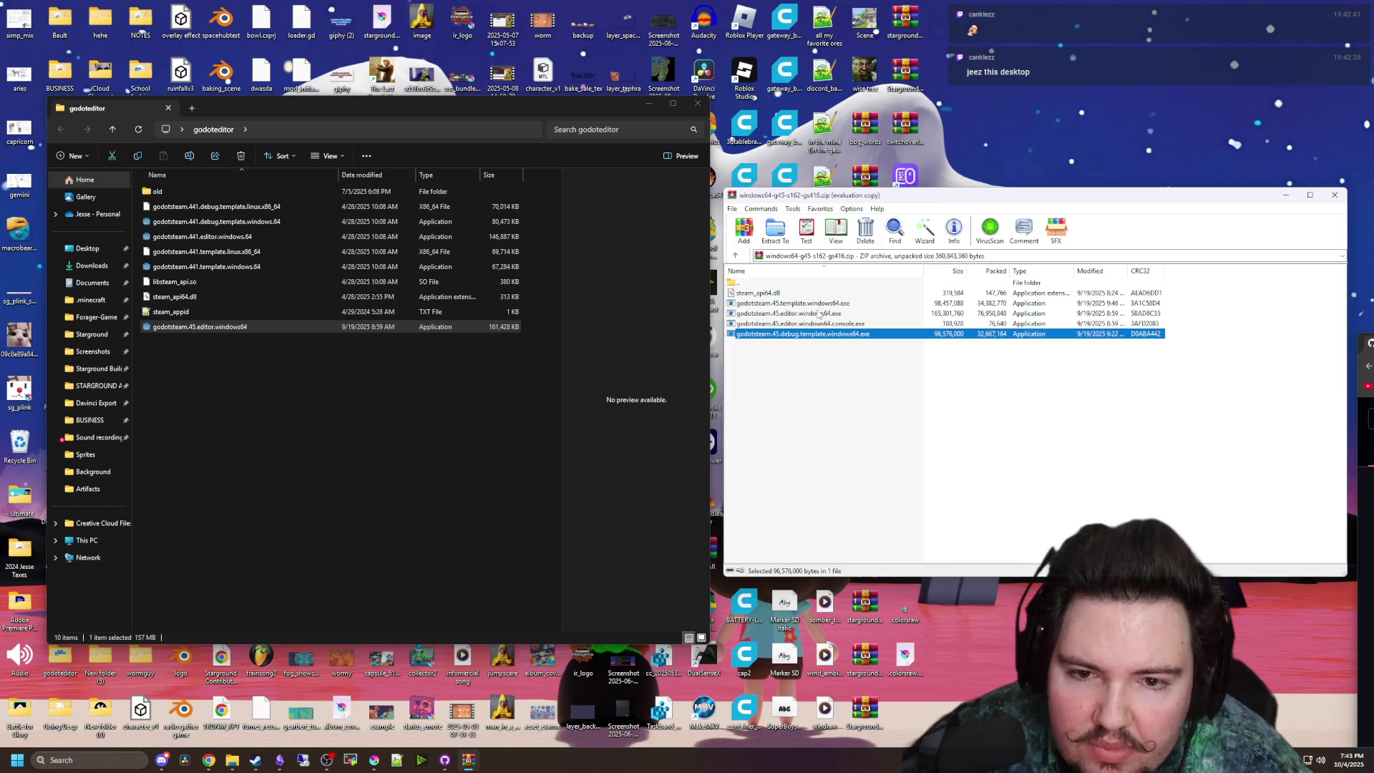
pyautogui.keyDown('ctrl'); pyautogui.click(823, 304); pyautogui.keyUp('ctrl')
pyautogui.moveTo(844, 308)
pyautogui.mouseDown()
pyautogui.moveTo(395, 393)
pyautogui.moveTo(236, 344)
pyautogui.mouseUp()
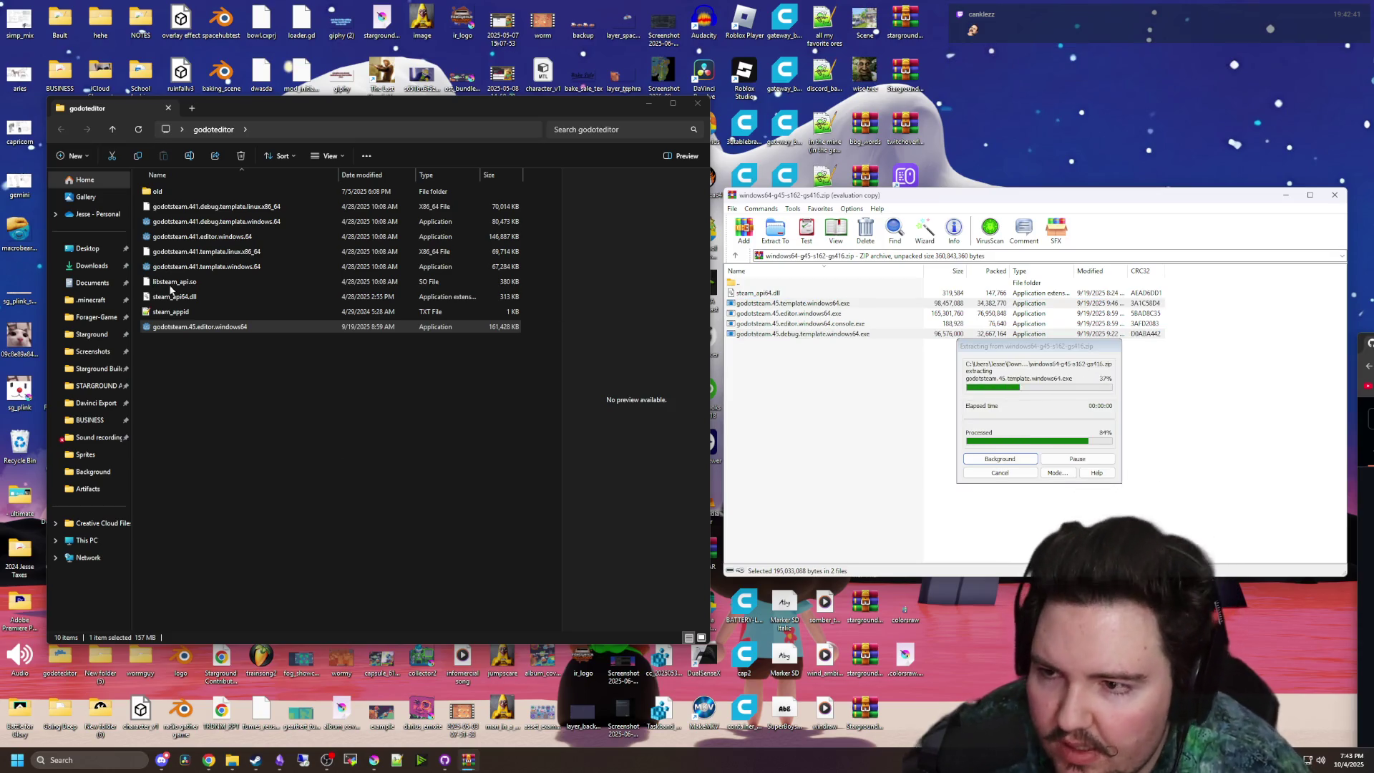
pyautogui.click(192, 297)
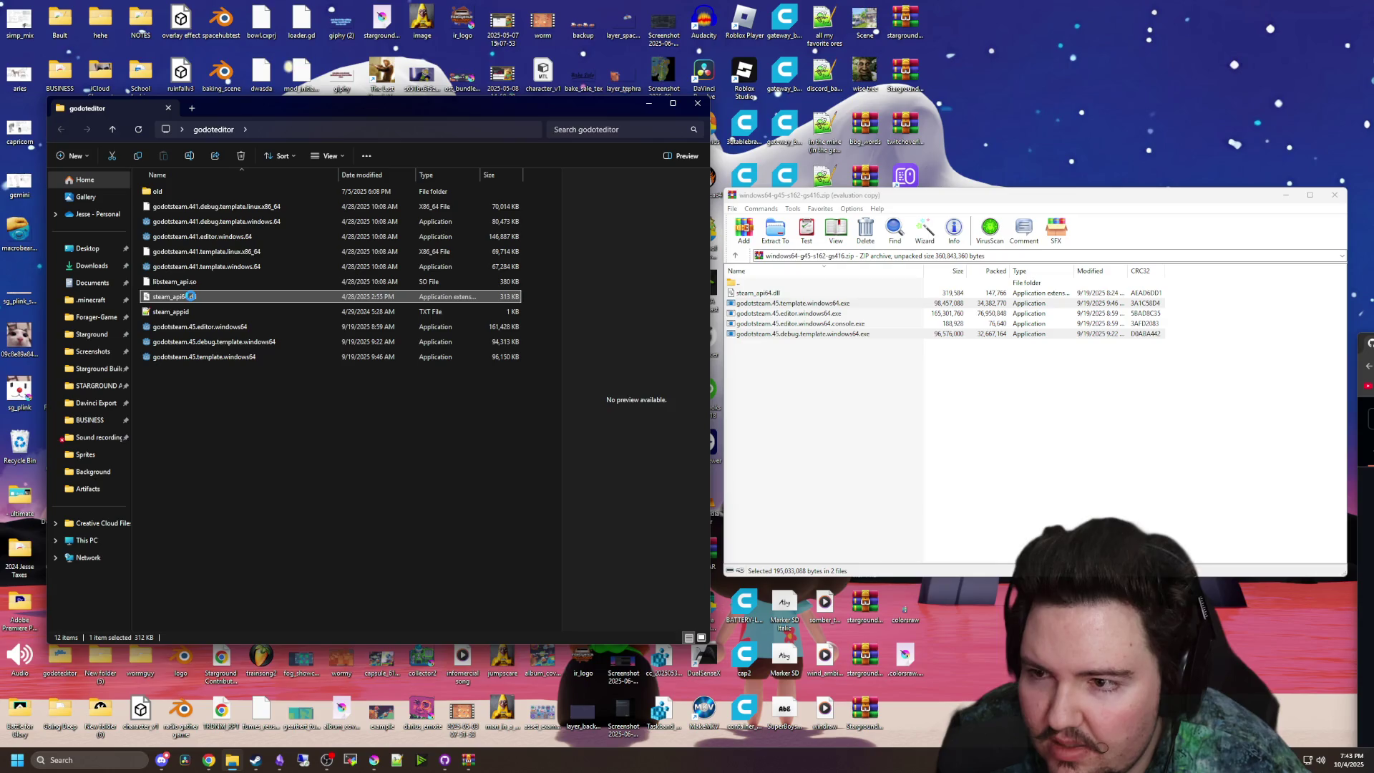
# - Replace the old steam_api64.dll in godoteditor with the new one from the archive
pyautogui.rightClick(191, 296)
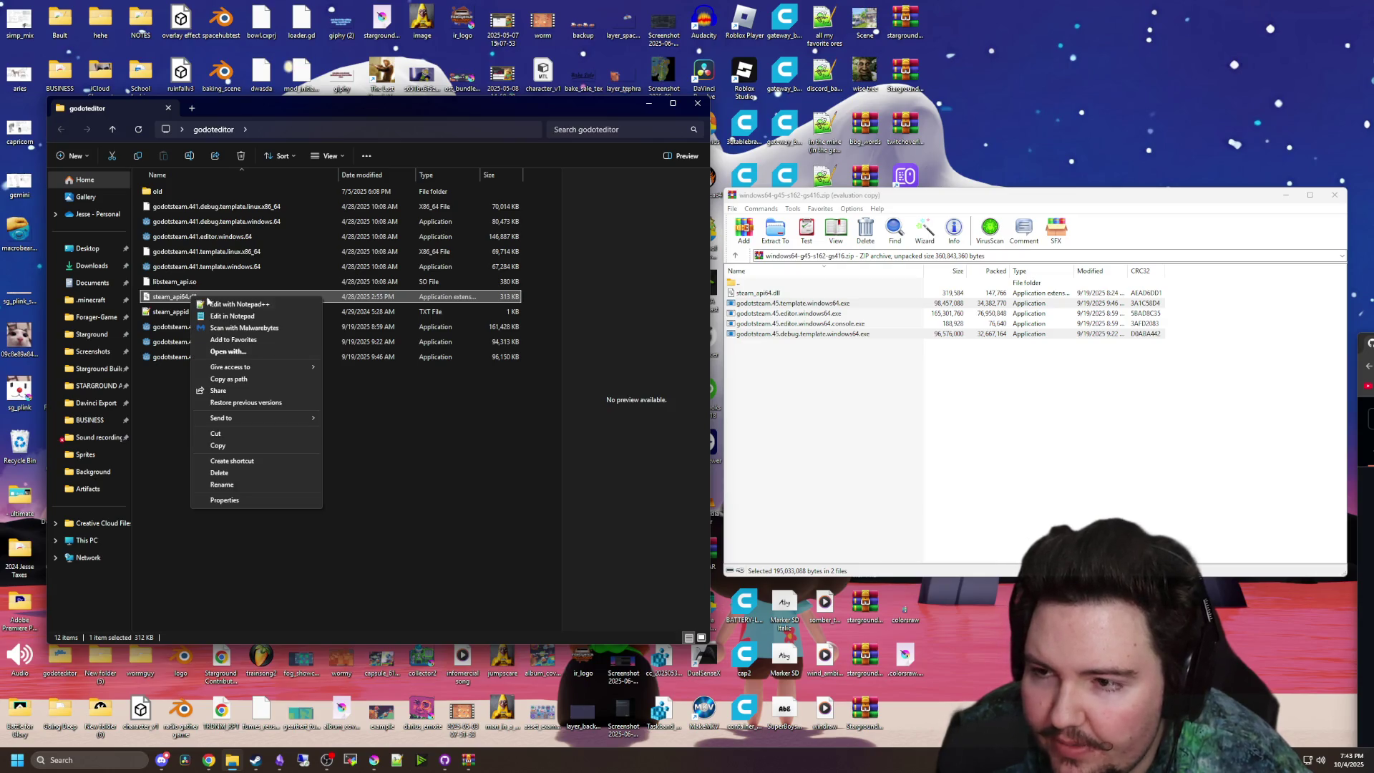
pyautogui.click(256, 471)
pyautogui.moveTo(756, 294)
pyautogui.mouseDown()
pyautogui.moveTo(556, 389)
pyautogui.moveTo(285, 469)
pyautogui.mouseUp()
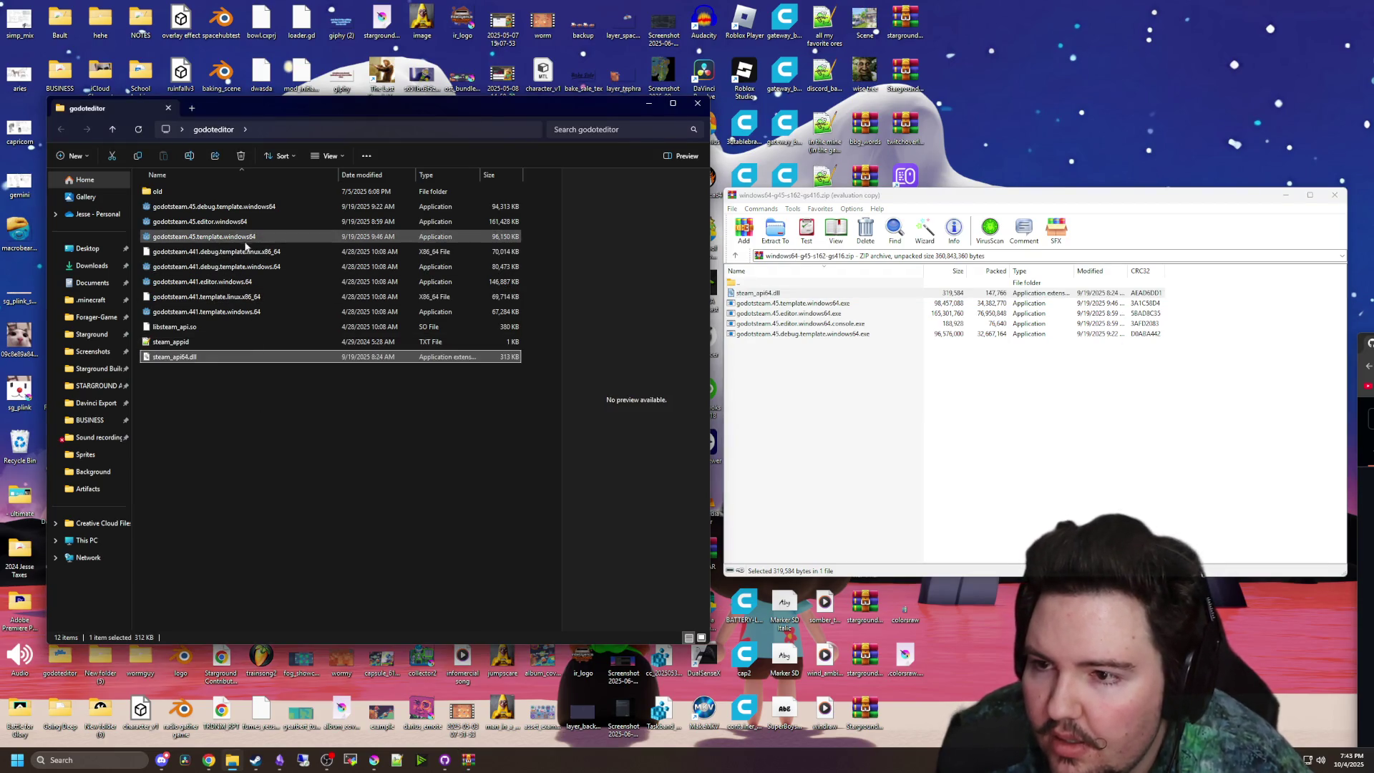
# - Delete all godotsteam.441 Windows and Linux builds from godoteditor
pyautogui.click(272, 283)
pyautogui.keyDown('ctrl'); pyautogui.click(259, 312); pyautogui.keyUp('ctrl')
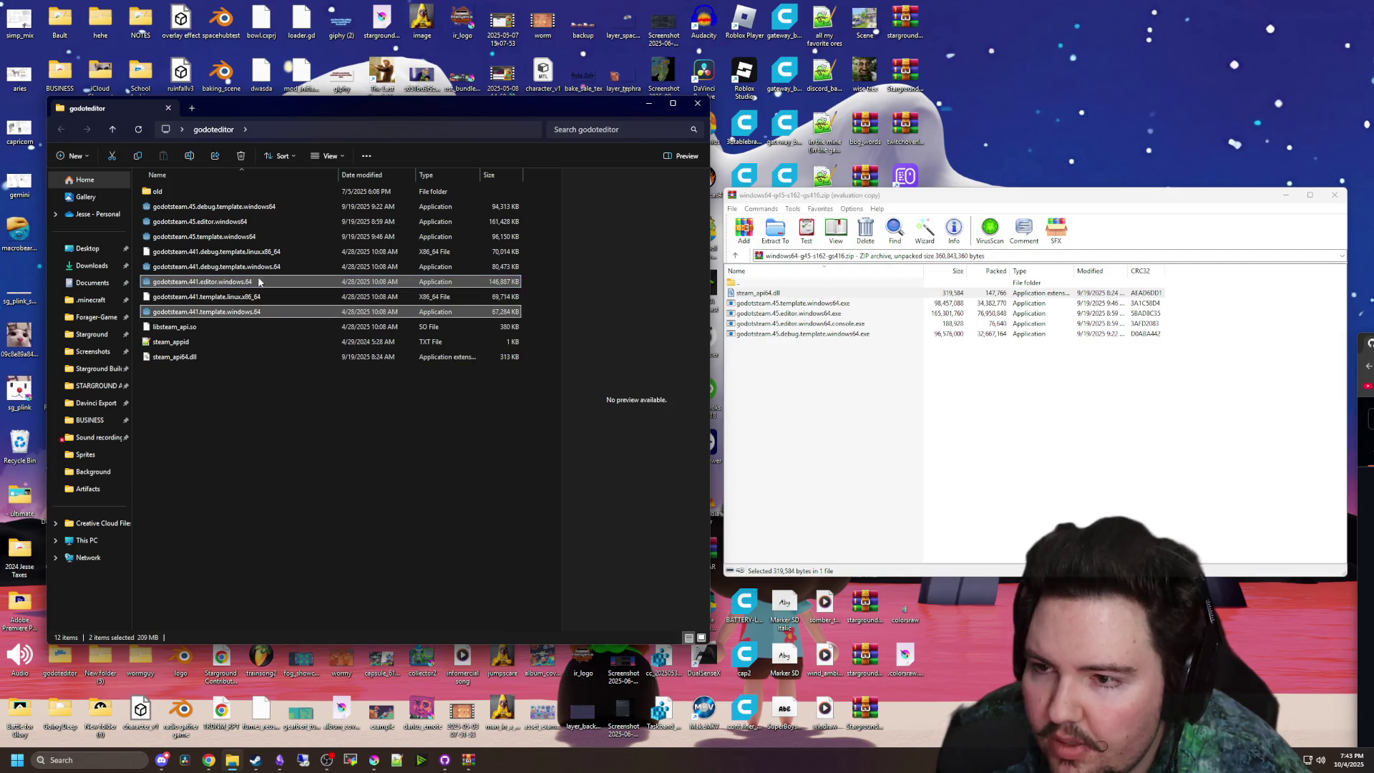
pyautogui.rightClick(261, 271)
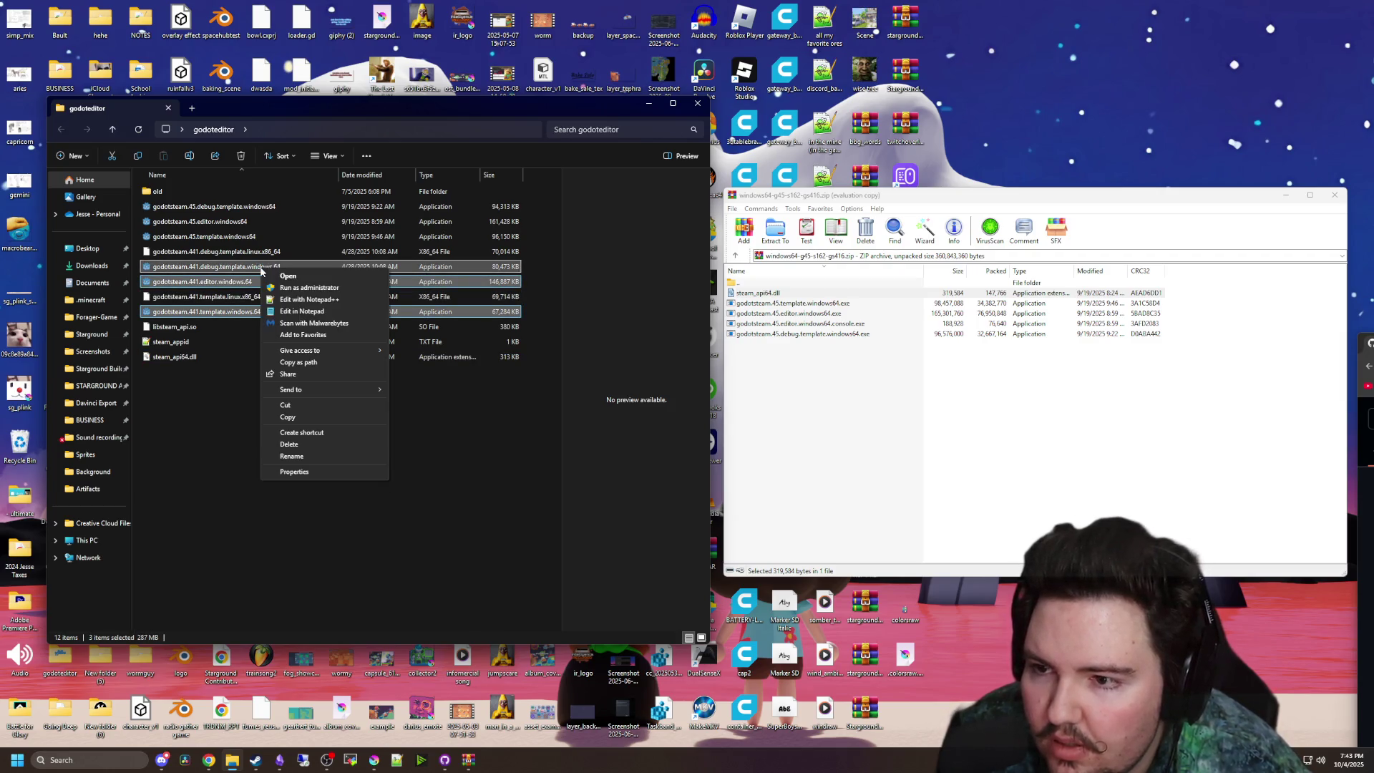
pyautogui.click(295, 444)
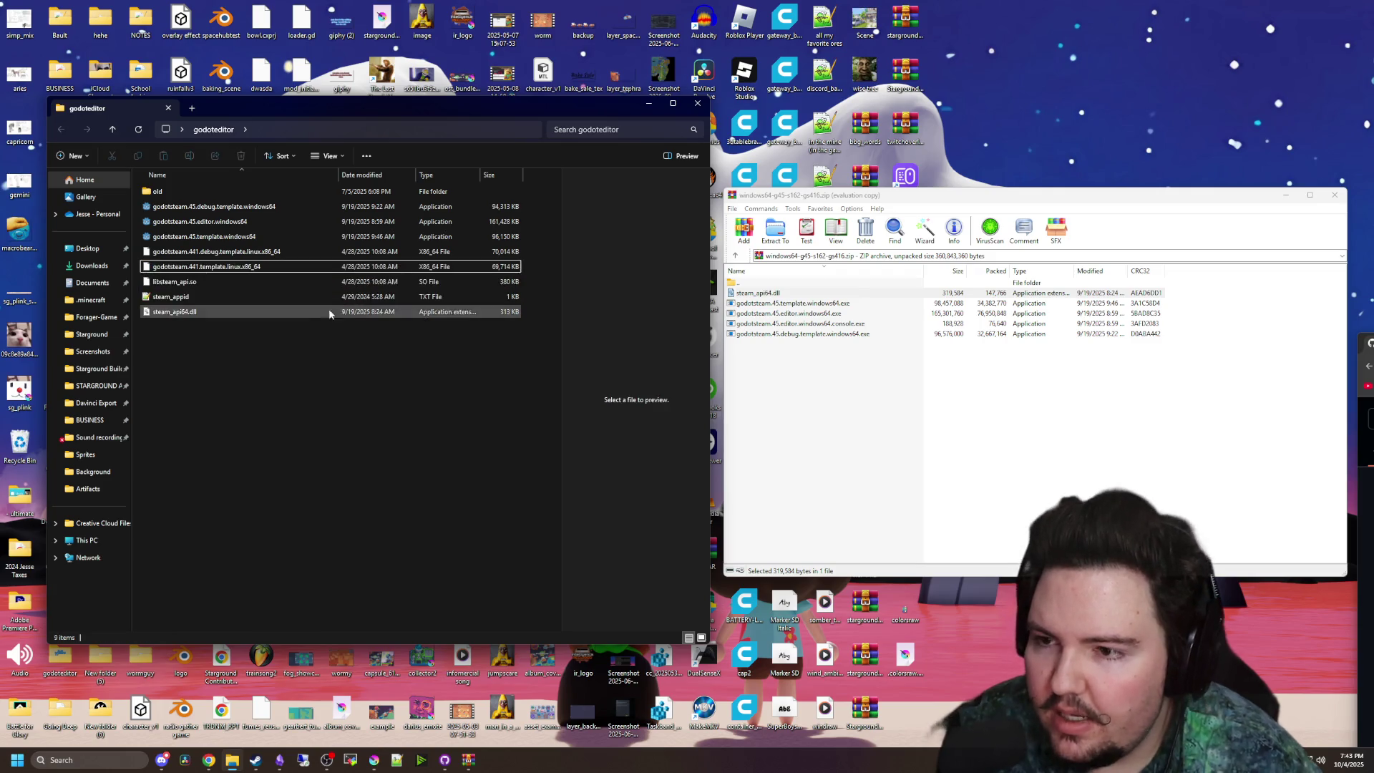
pyautogui.click(270, 253)
pyautogui.rightClick(225, 268)
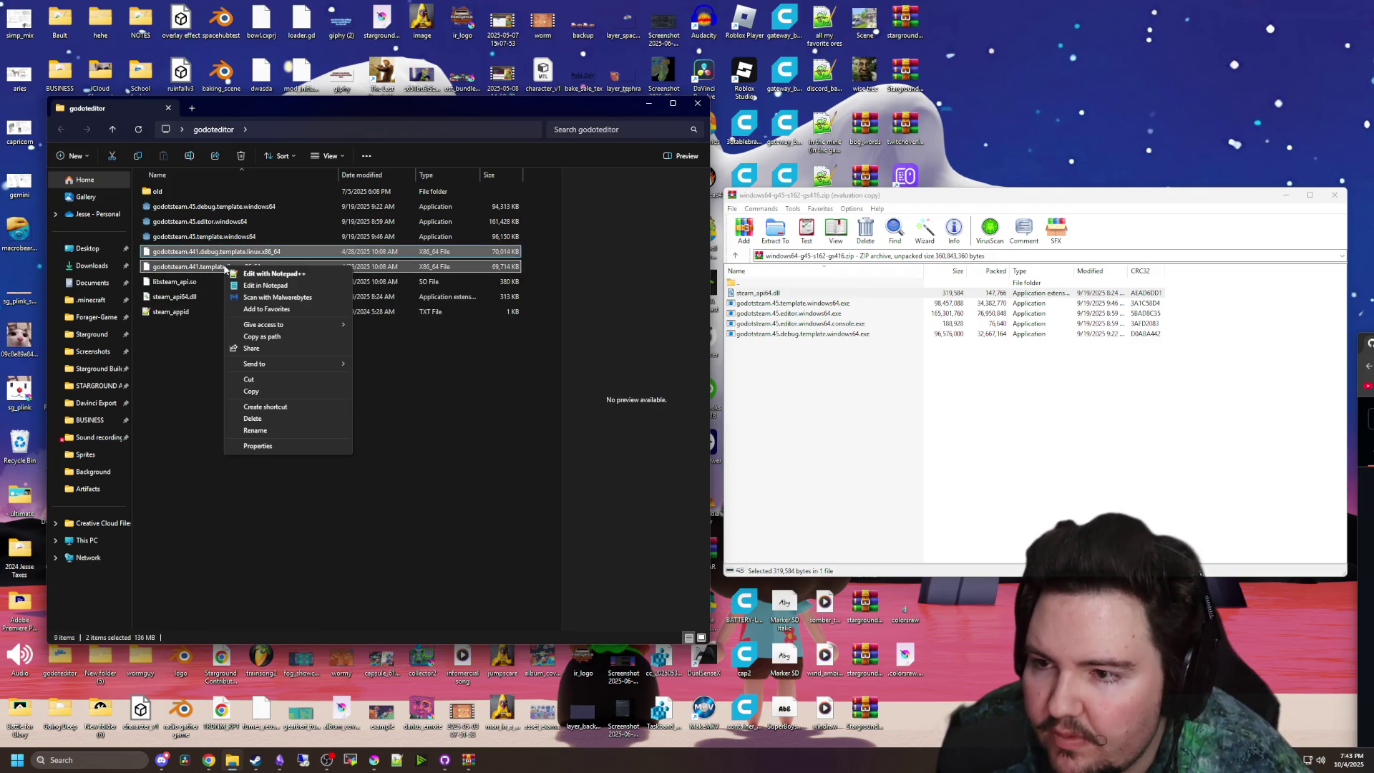
pyautogui.click(257, 421)
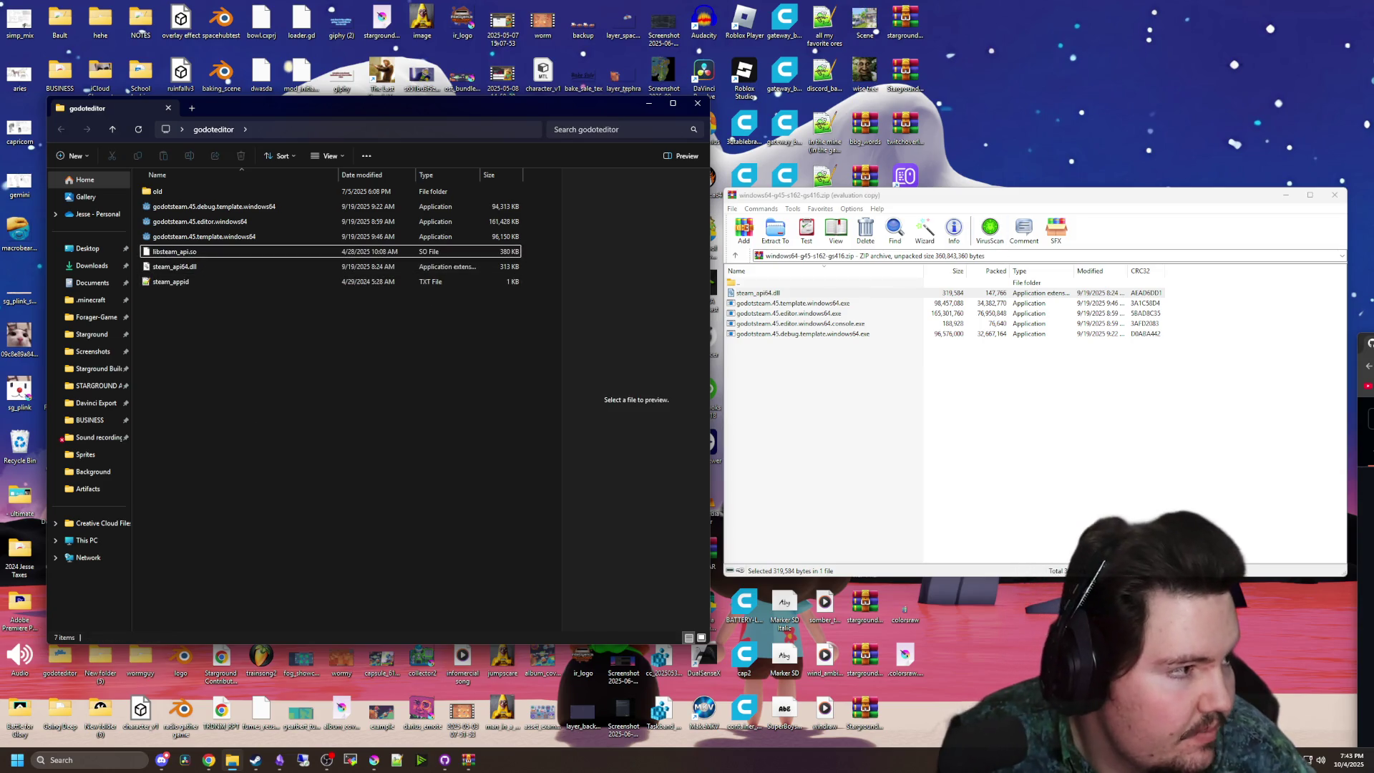
pyautogui.hotkey('alt', 'Tab')
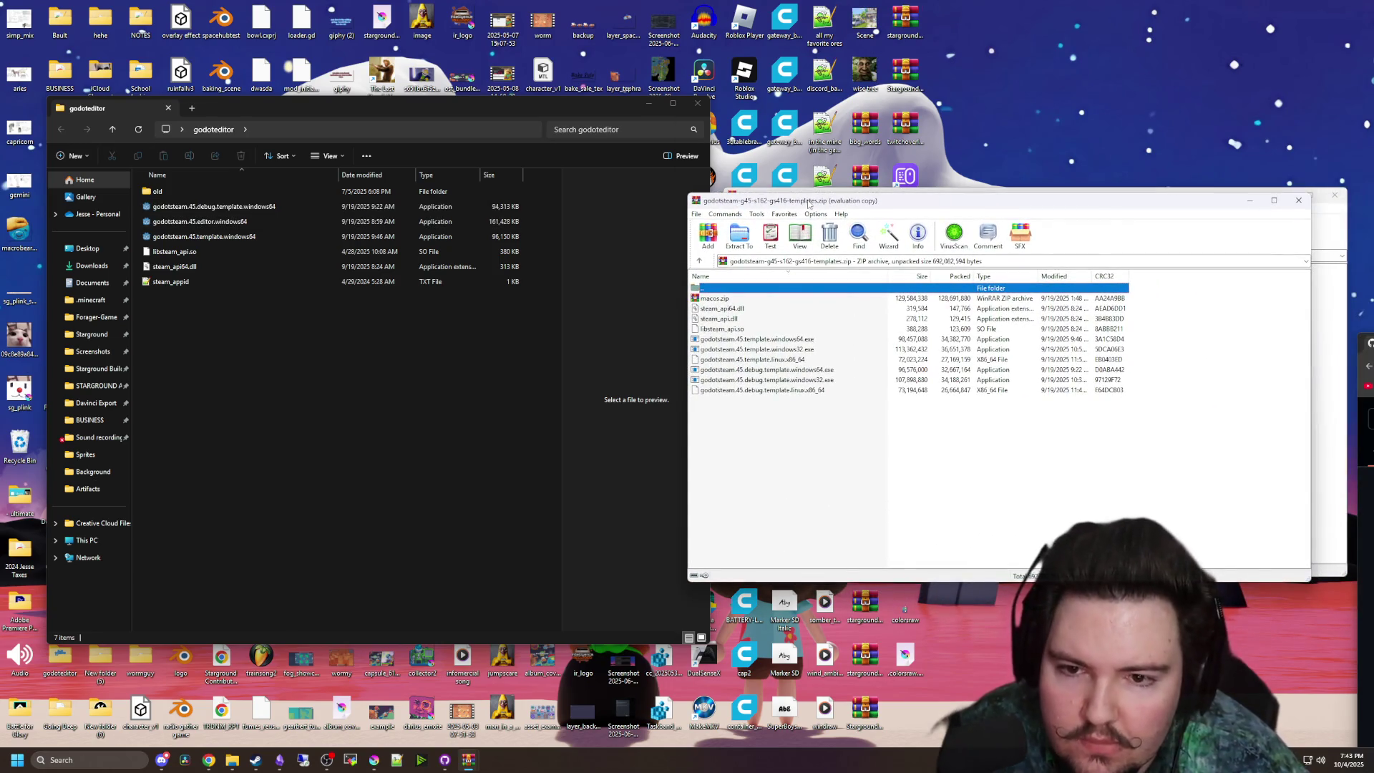
# - Extract the 4.5 release and debug linux.x86_64 templates into godoteditor
pyautogui.click(782, 455)
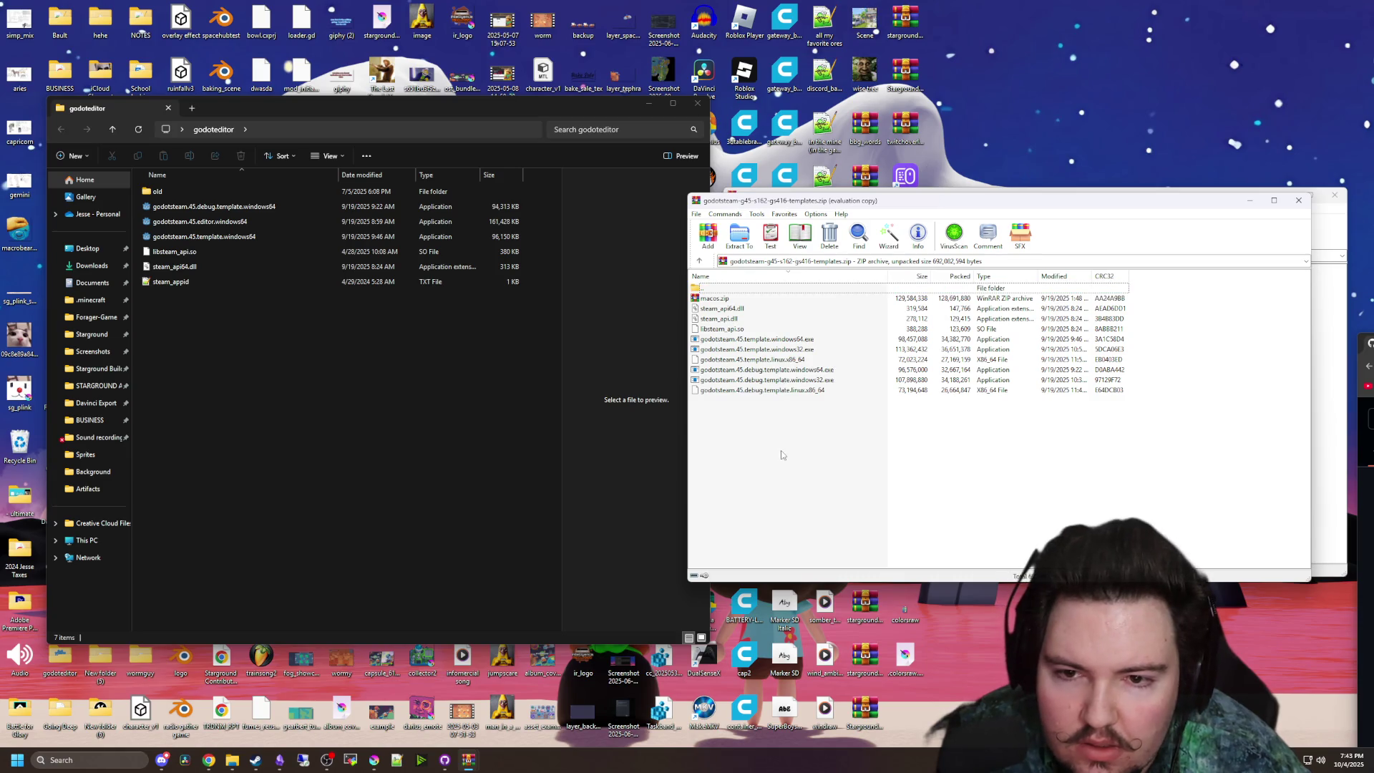
pyautogui.click(747, 312)
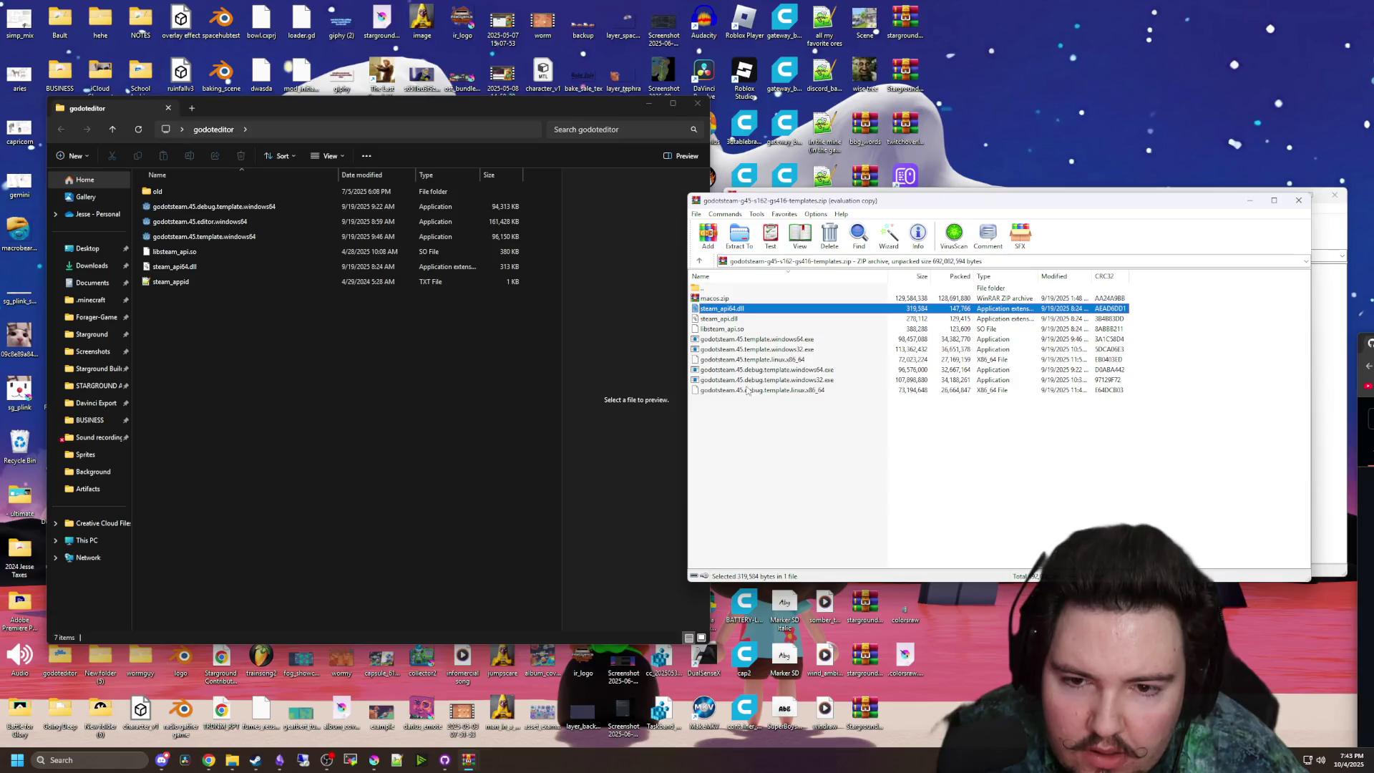
pyautogui.click(772, 360)
pyautogui.keyDown('ctrl'); pyautogui.click(786, 390); pyautogui.keyUp('ctrl')
pyautogui.moveTo(786, 390); pyautogui.dragTo(239, 430)
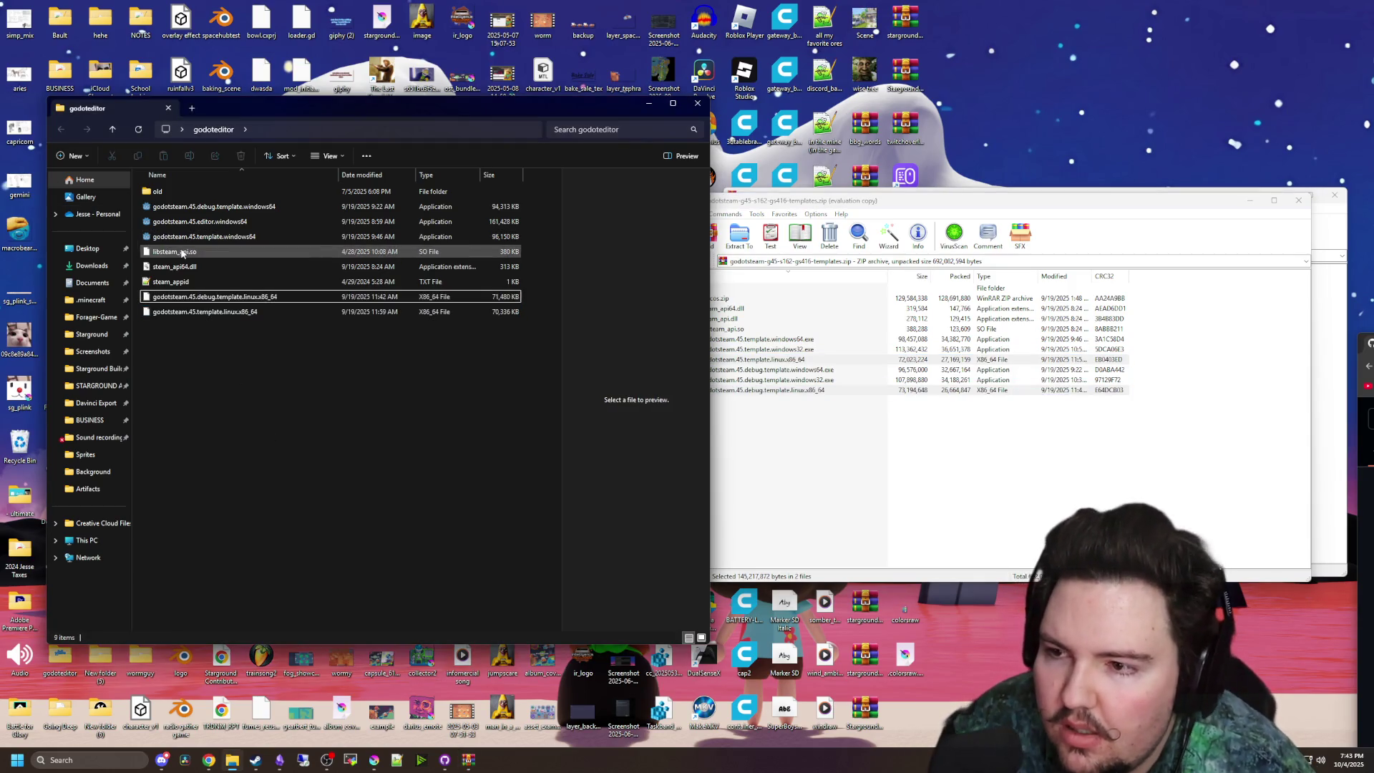
# - Extract libsteam_api.so into godoteditor, then open its old subfolder
pyautogui.click(720, 329)
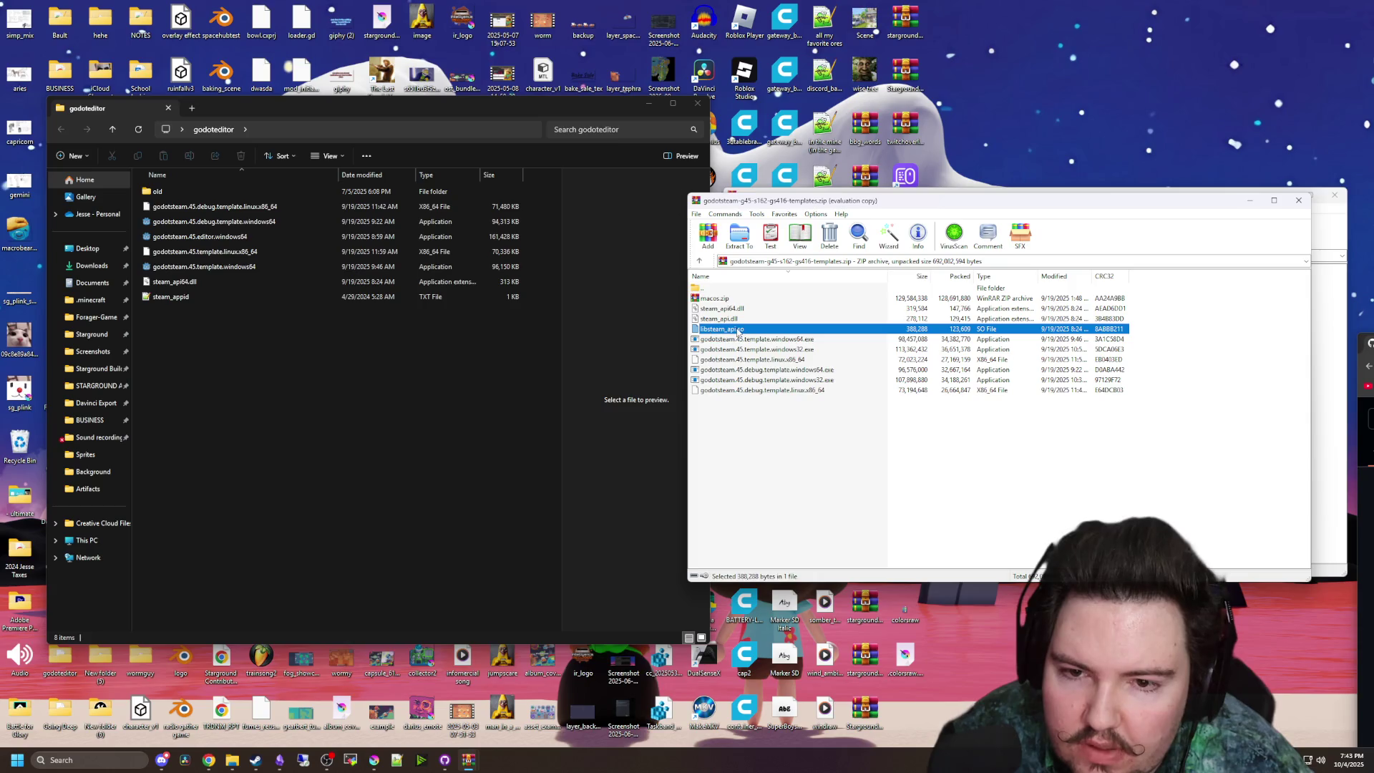
pyautogui.click(239, 368)
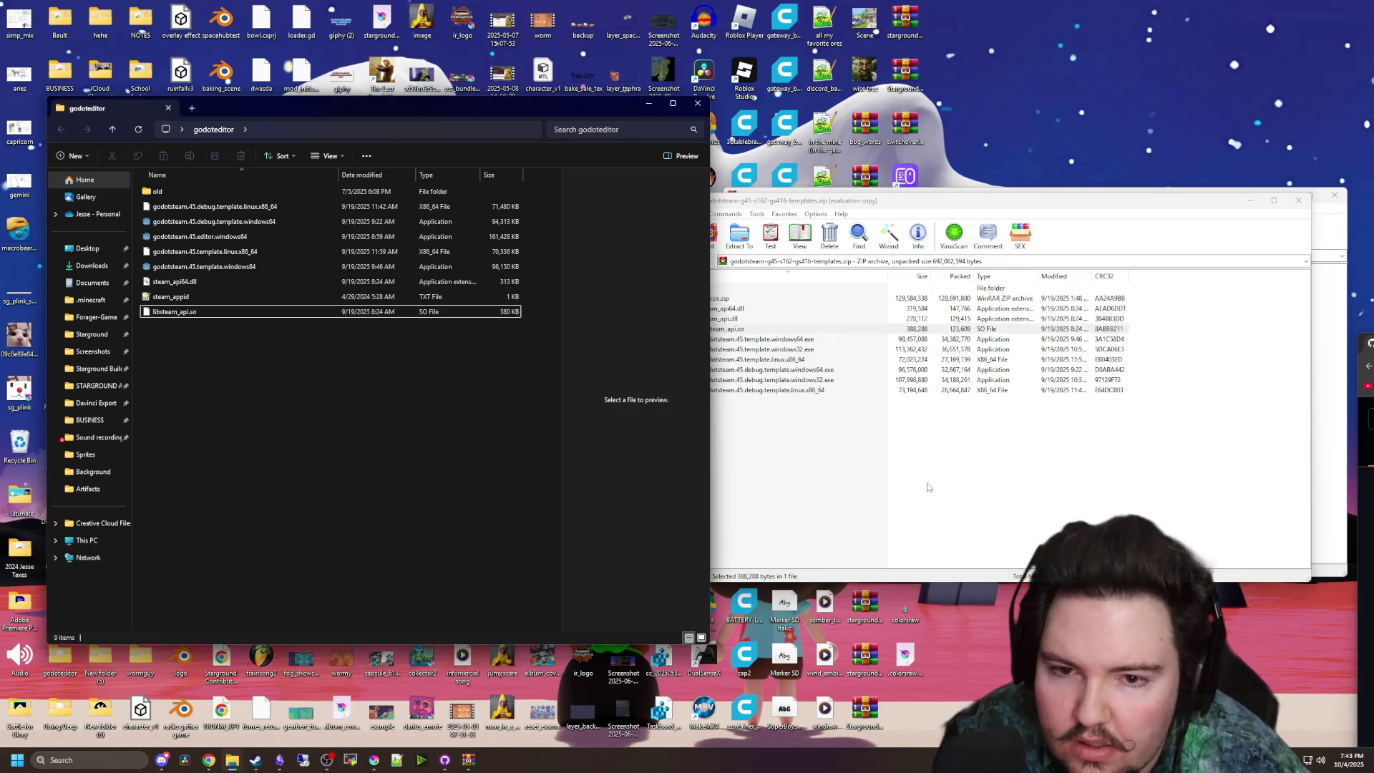
pyautogui.click(318, 376)
pyautogui.click(189, 194)
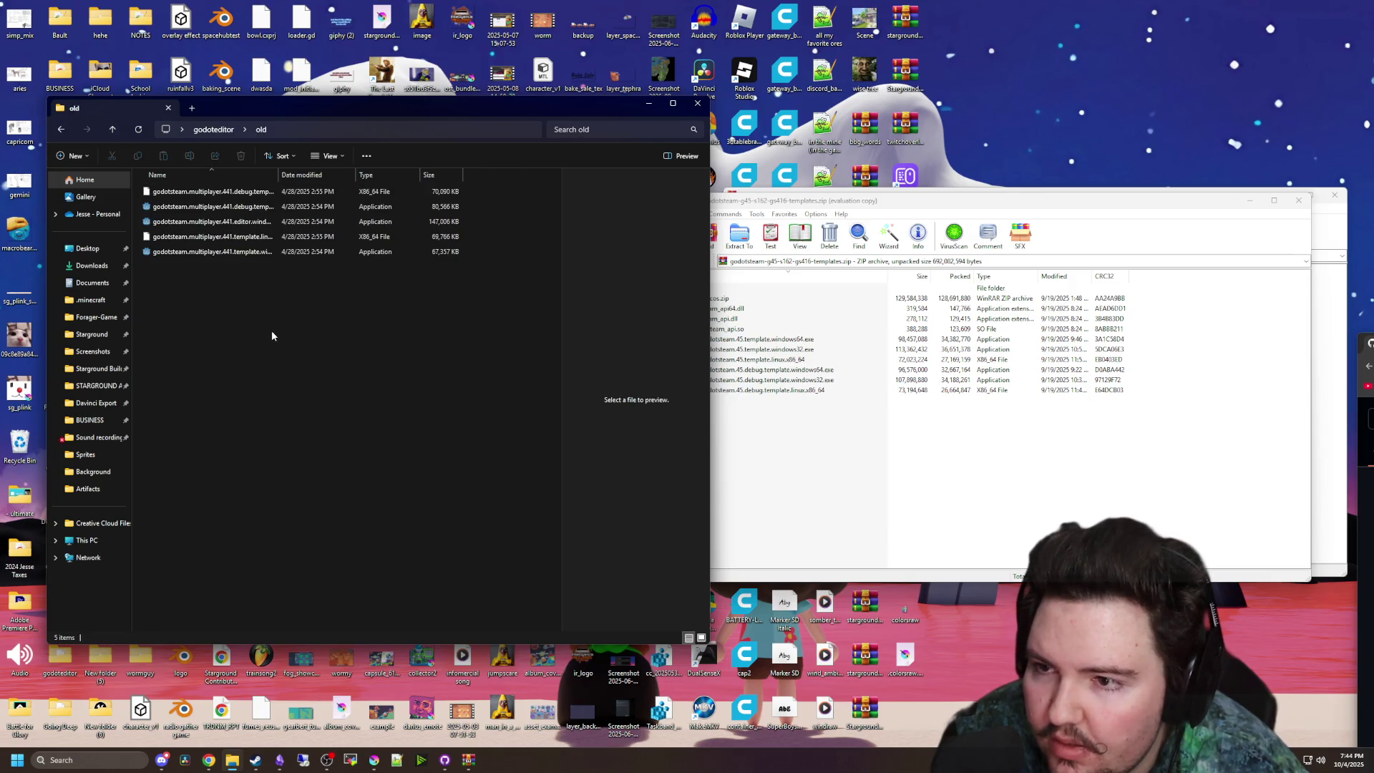
# - Go to Desktop > godoteditor and launch godotsteam.45.editor.windows64, reaching the Godot 4.5 Project Manager
pyautogui.click(236, 376)
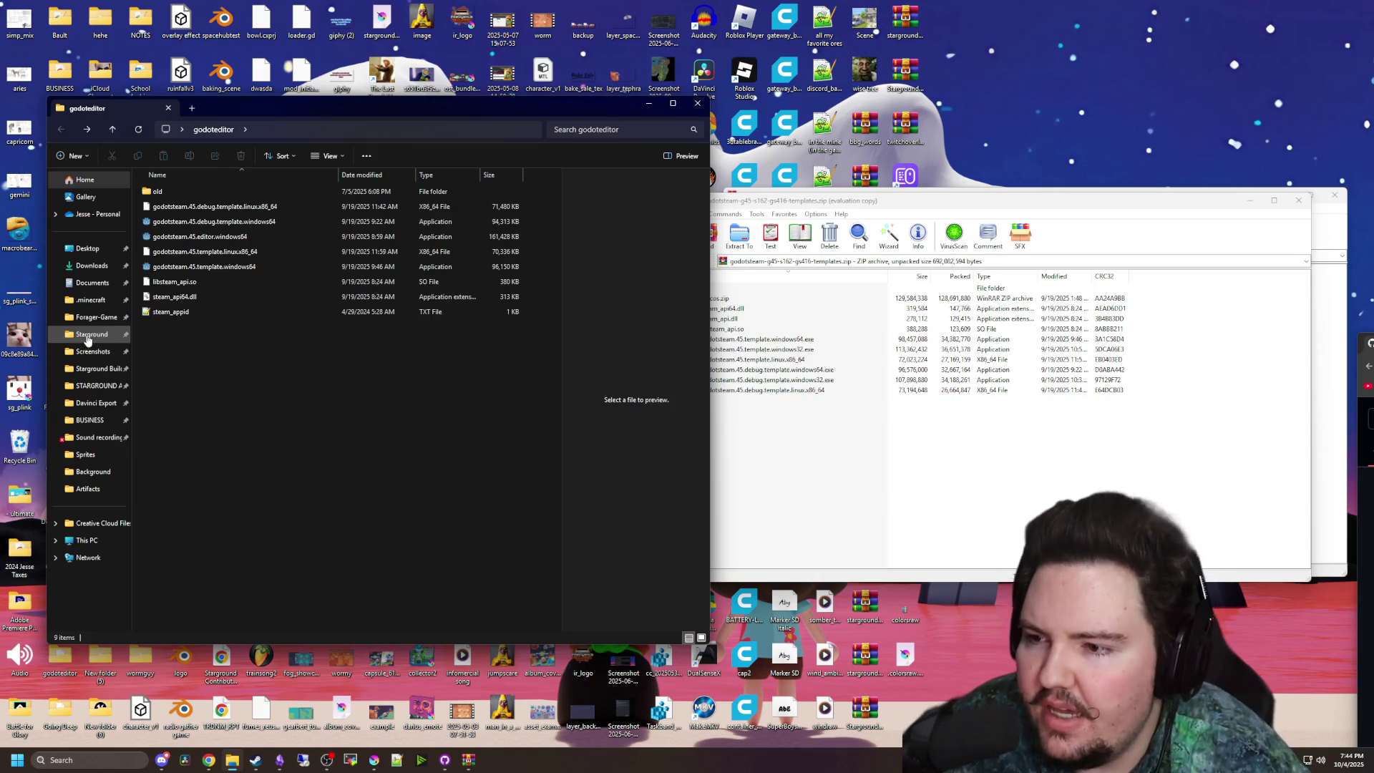
pyautogui.click(91, 316)
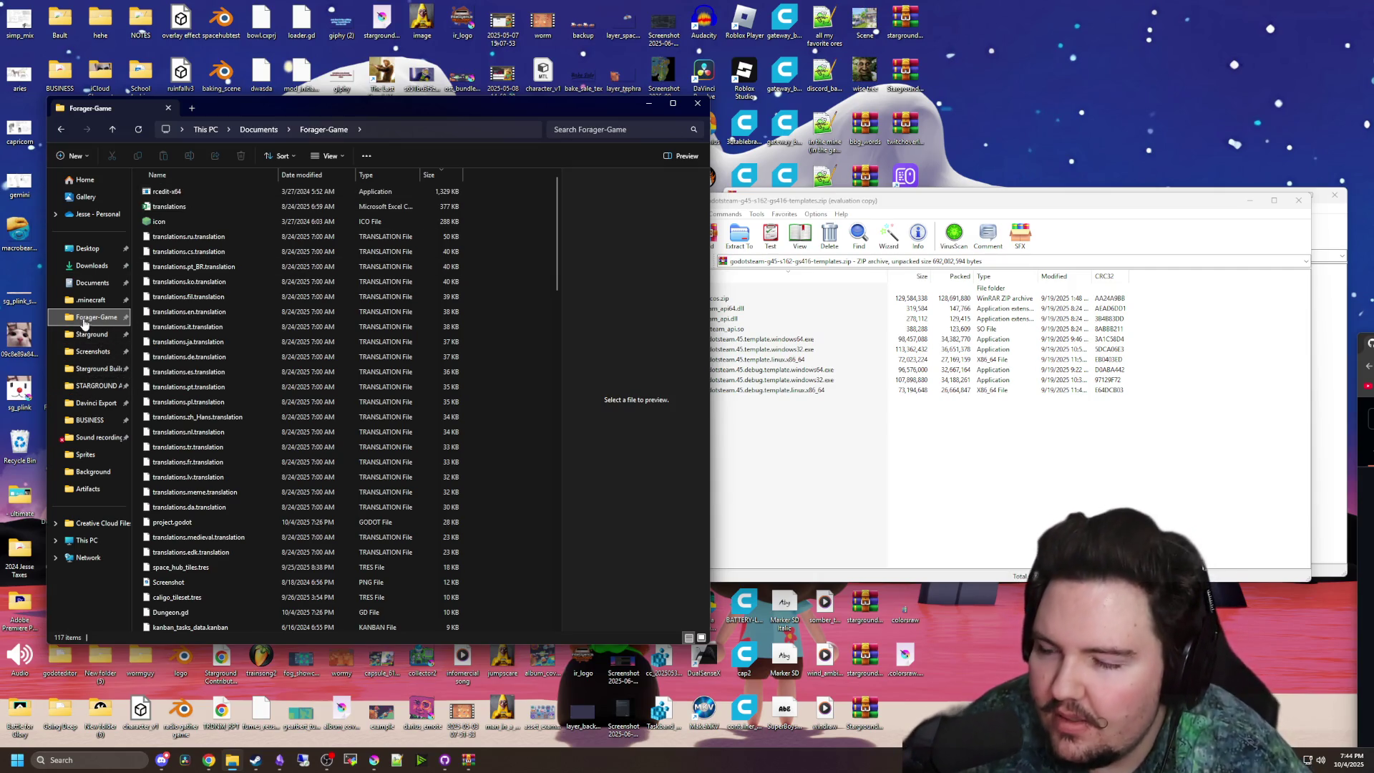
pyautogui.click(84, 249)
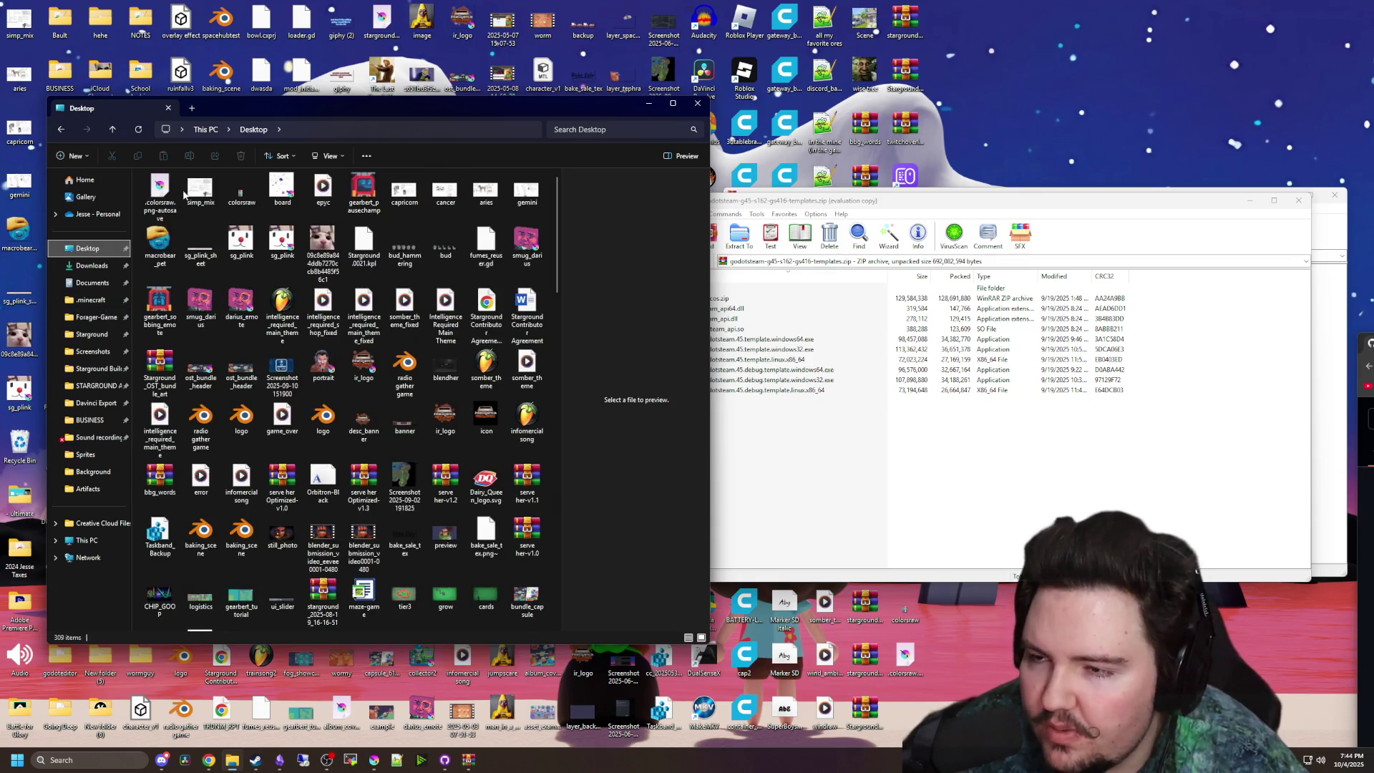
pyautogui.scroll(-20, 415, 490)
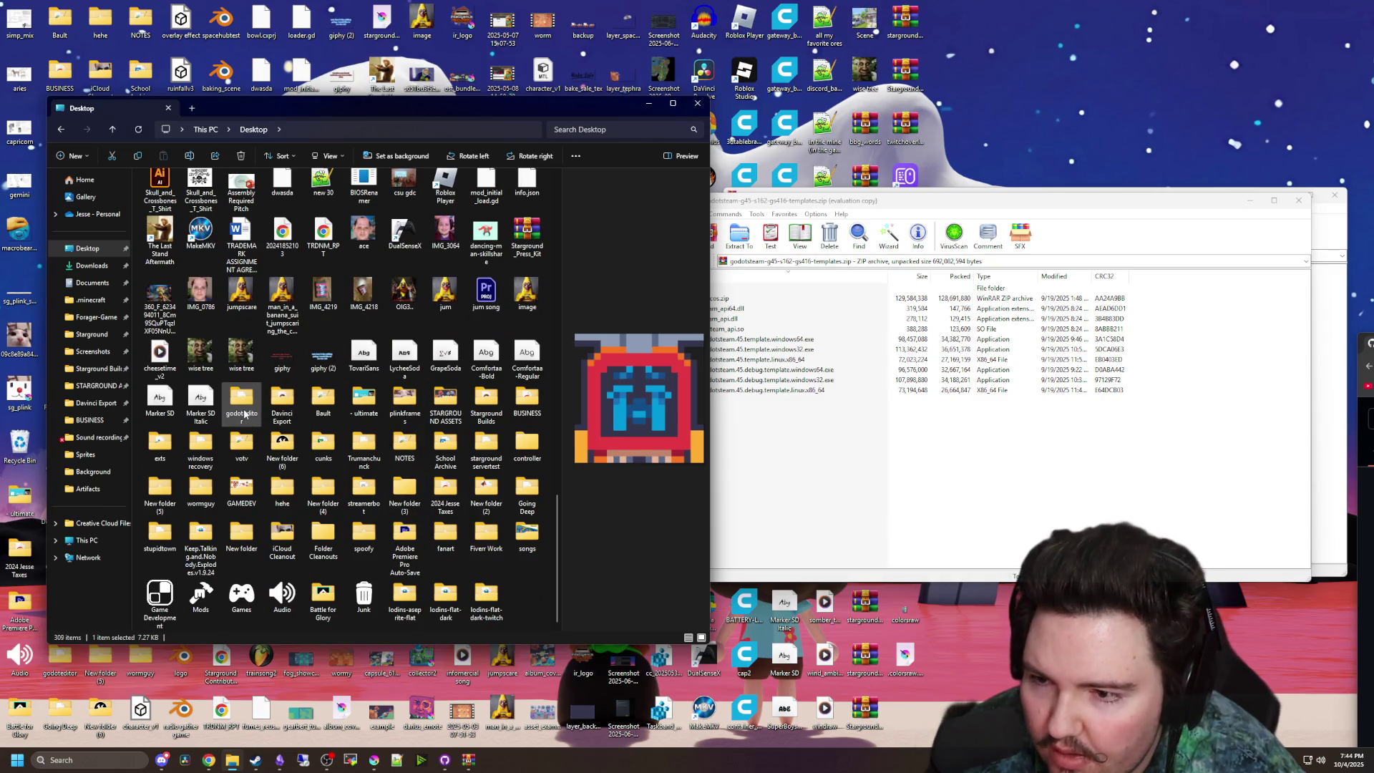
pyautogui.doubleClick(243, 409)
pyautogui.click(216, 239)
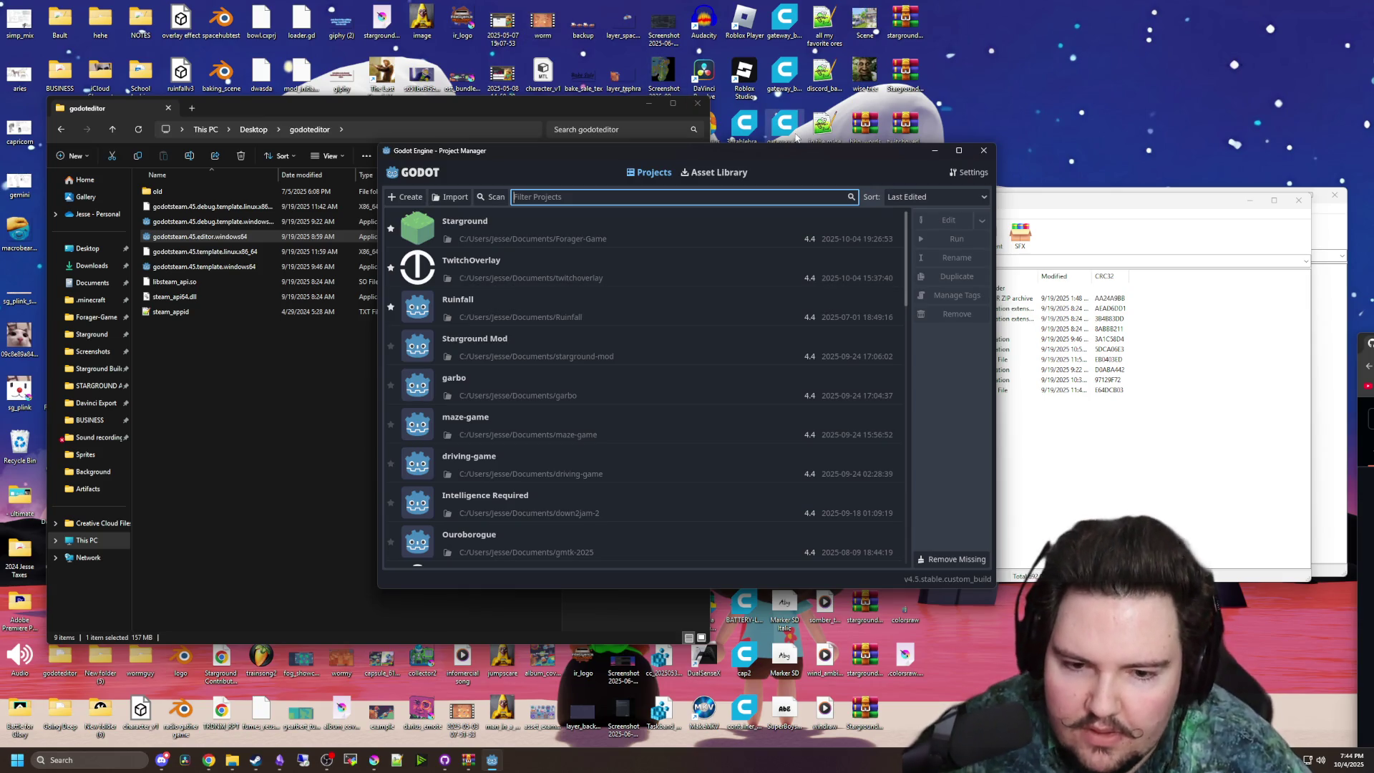
# - Open Starground, review the pending Scripts\global.gd diff in GitHub Desktop, then confirm the 4.5 conversion
pyautogui.doubleClick(498, 222)
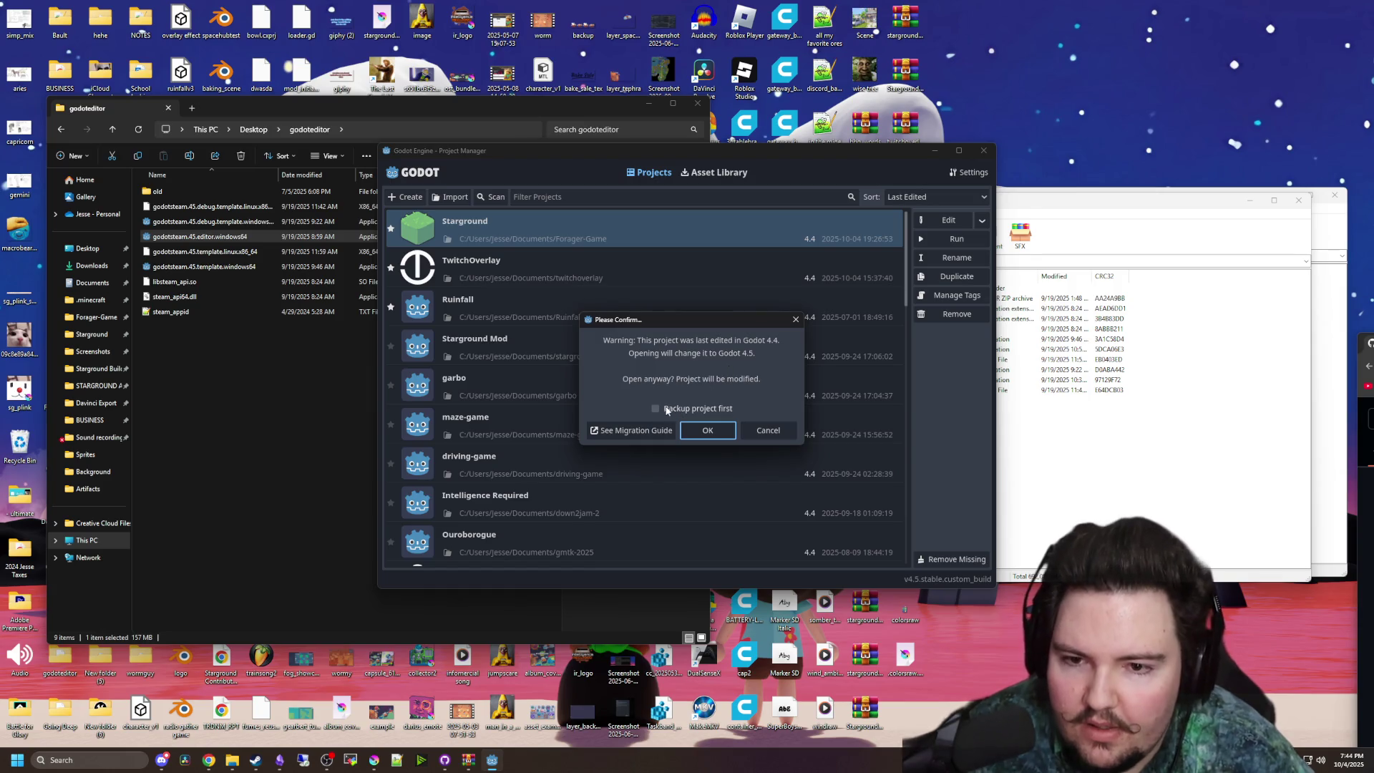
pyautogui.click(445, 761)
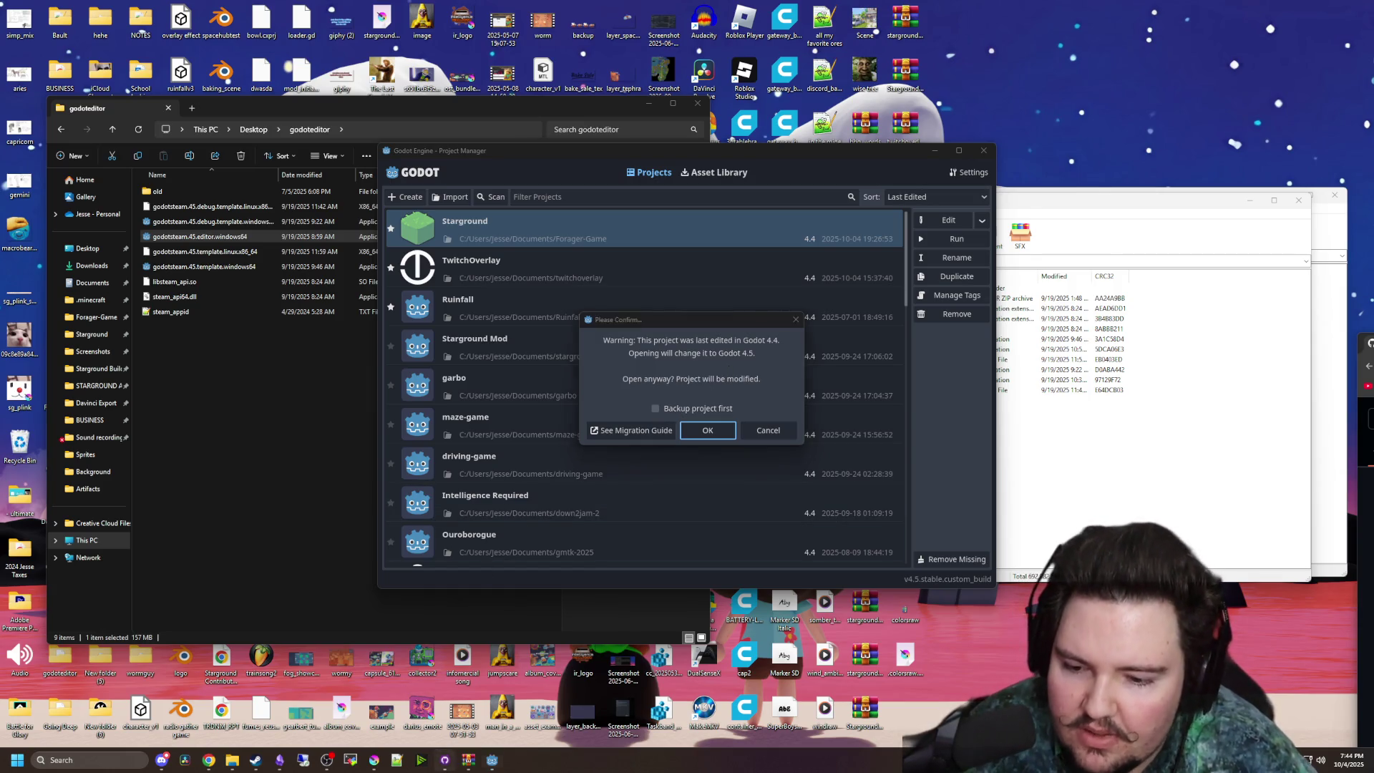
pyautogui.click(346, 221)
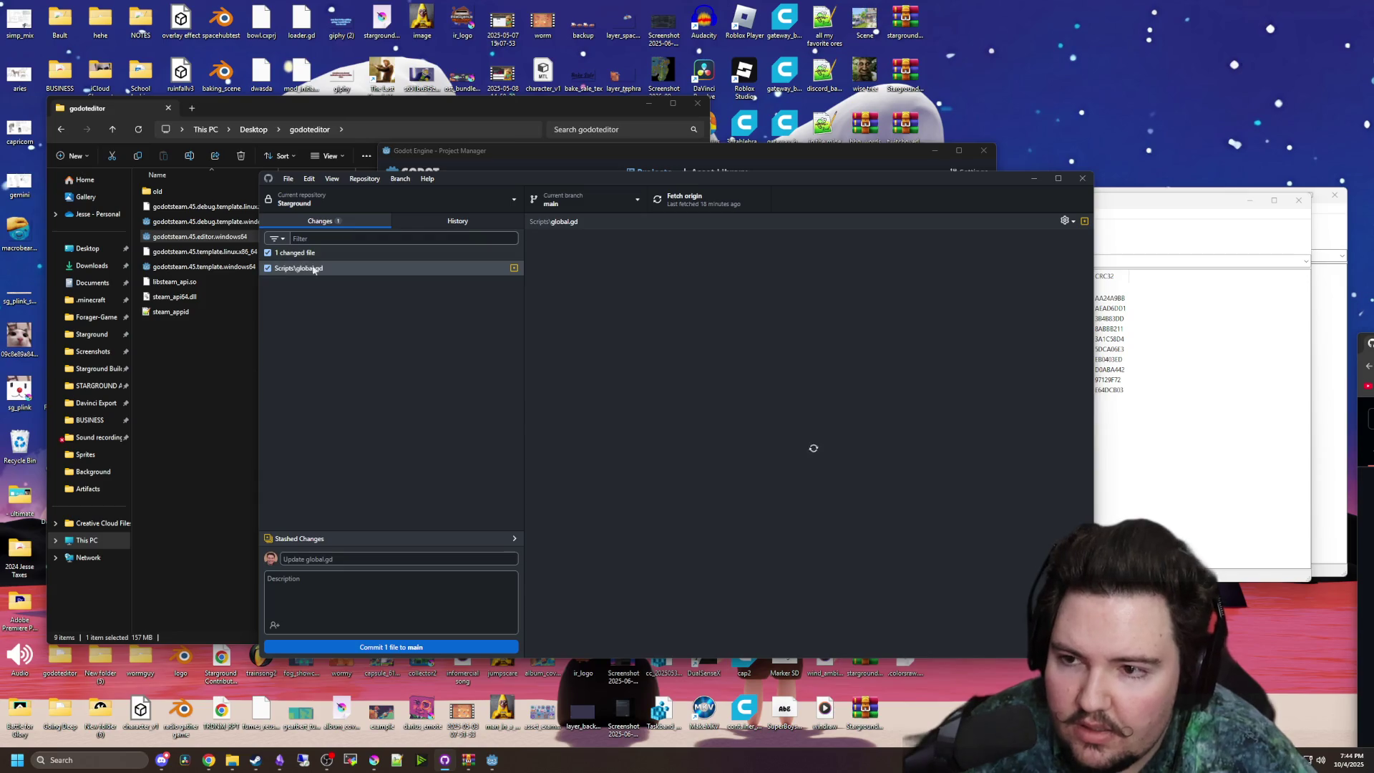
pyautogui.click(302, 271)
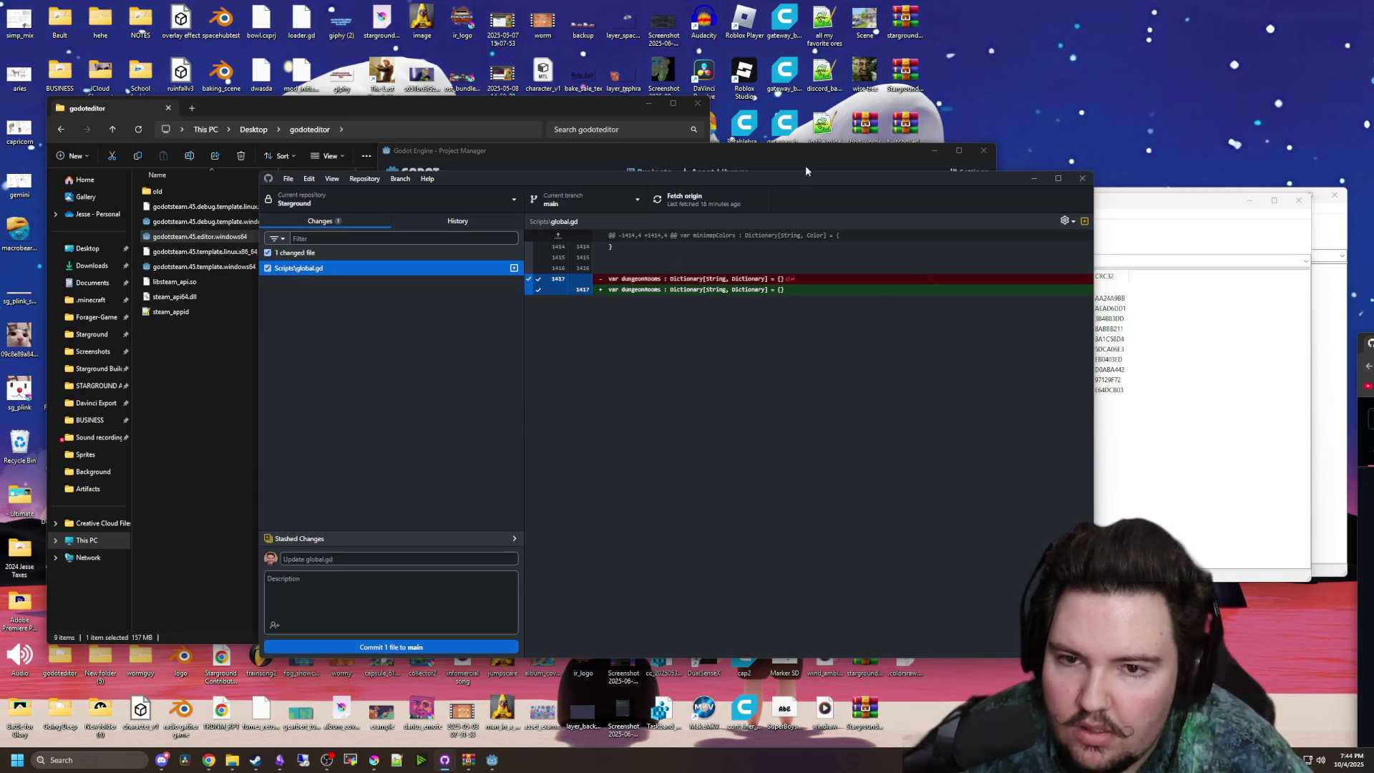
pyautogui.click(1035, 178)
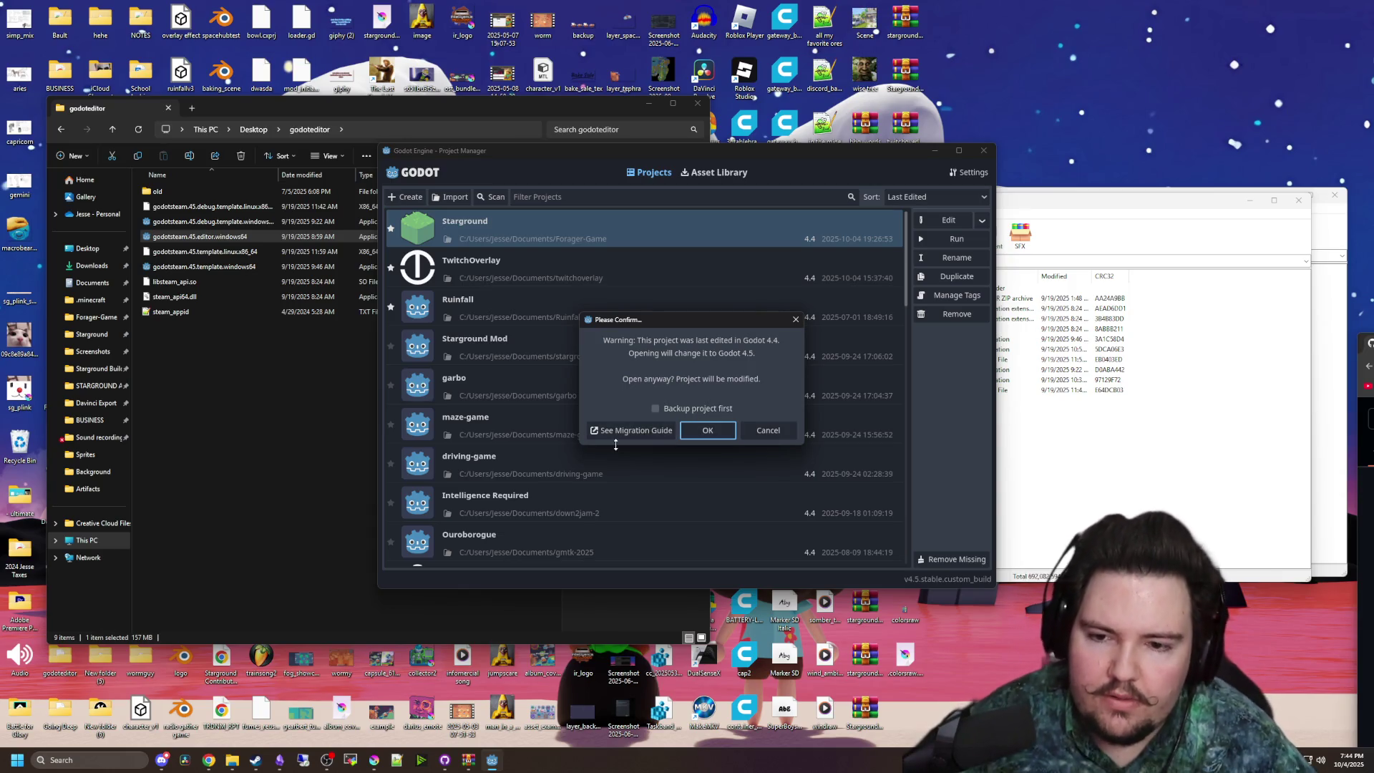
pyautogui.click(703, 431)
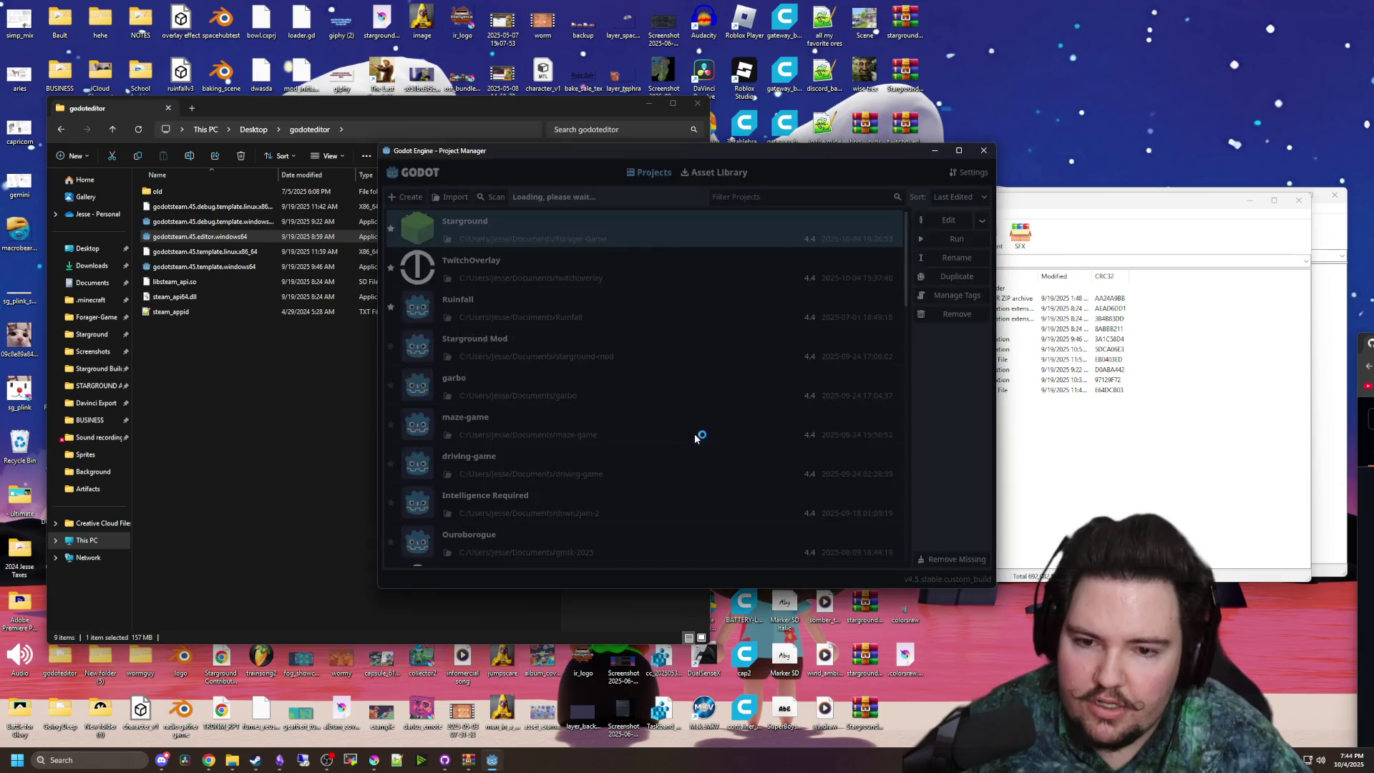
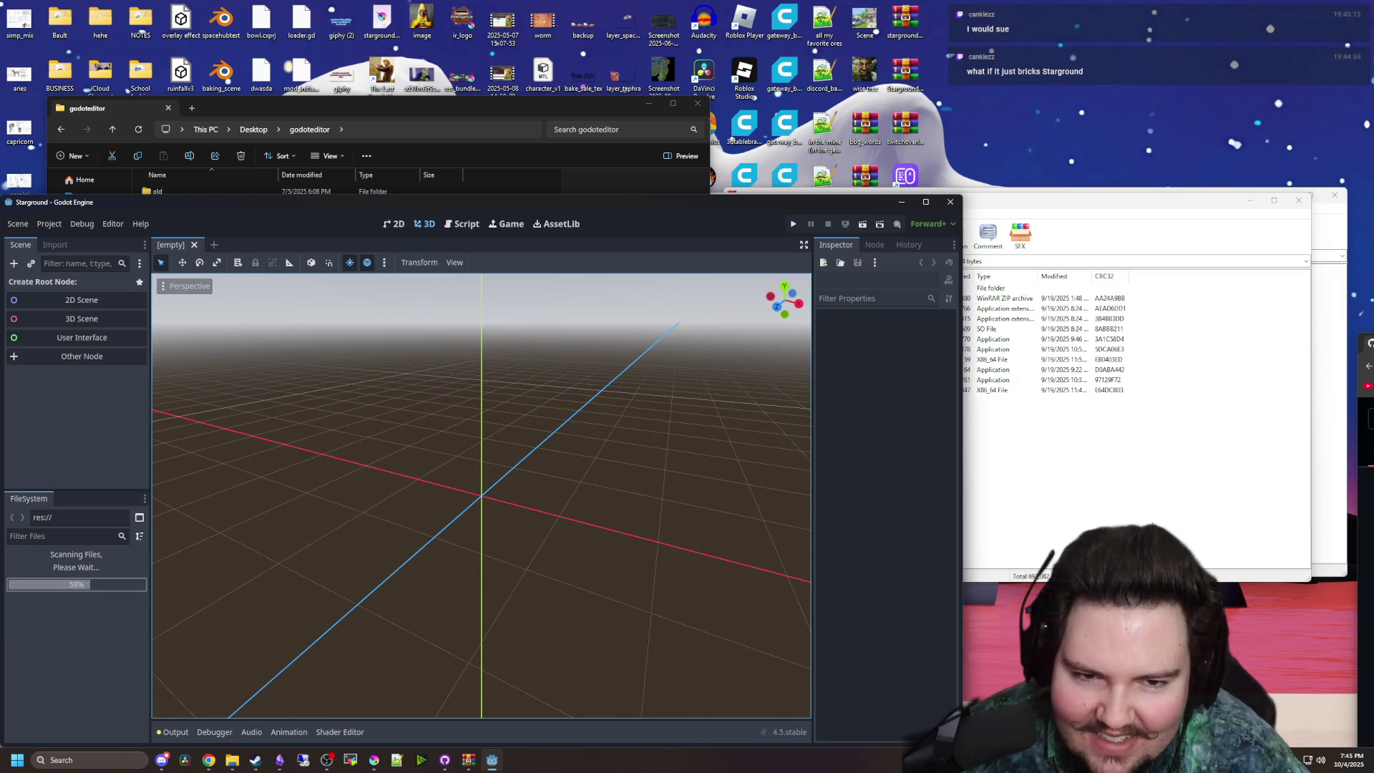
# - Arrange the WinRAR, Godot and Explorer windows and show the Forager-Game project folder in Explorer
pyautogui.click(1153, 514)
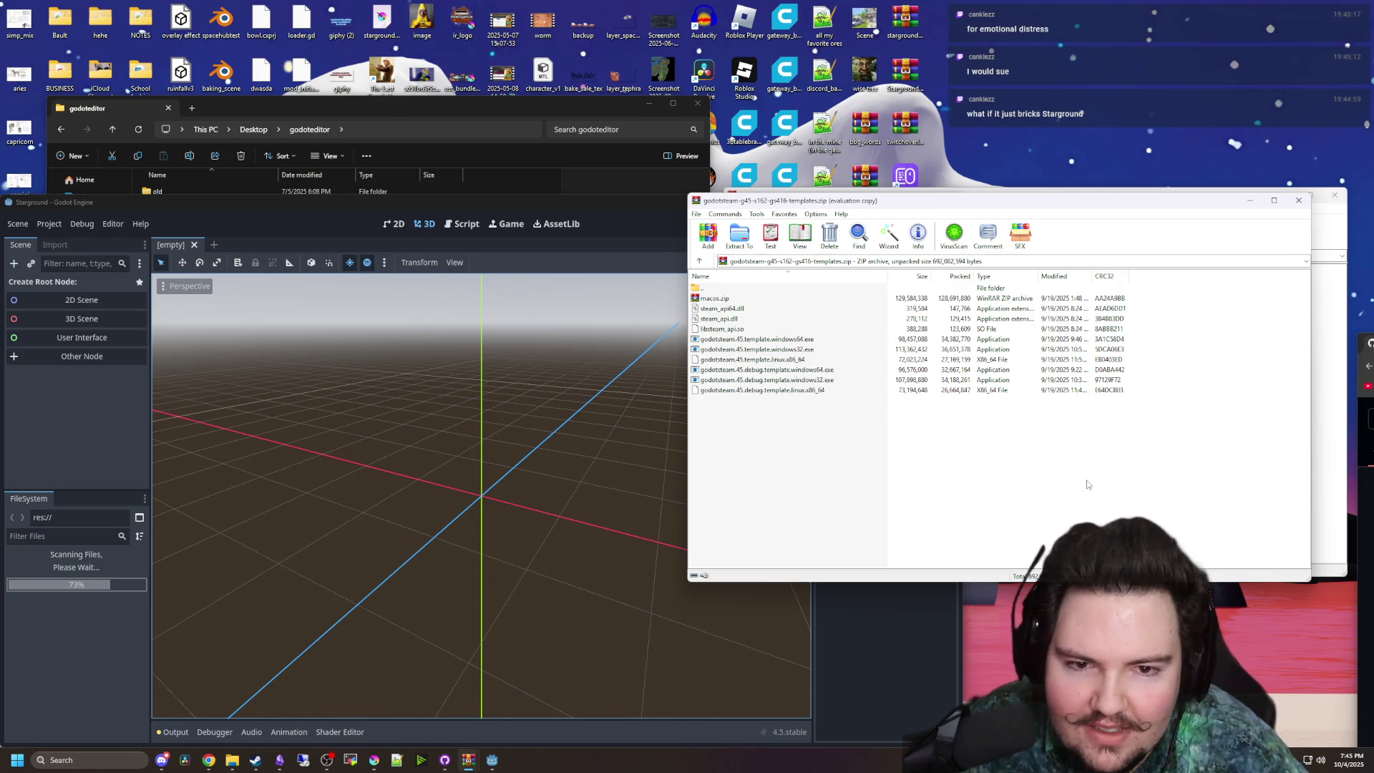
pyautogui.click(567, 324)
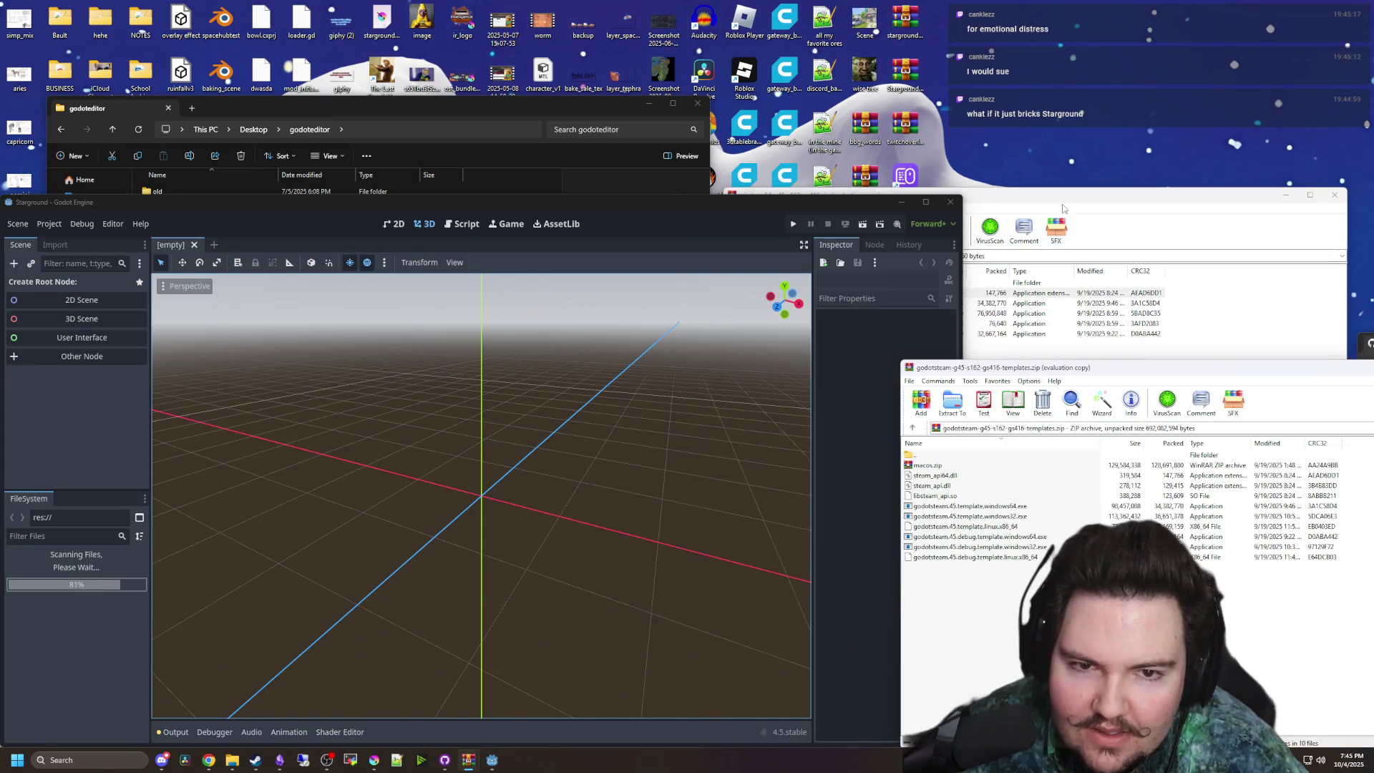
pyautogui.click(190, 191)
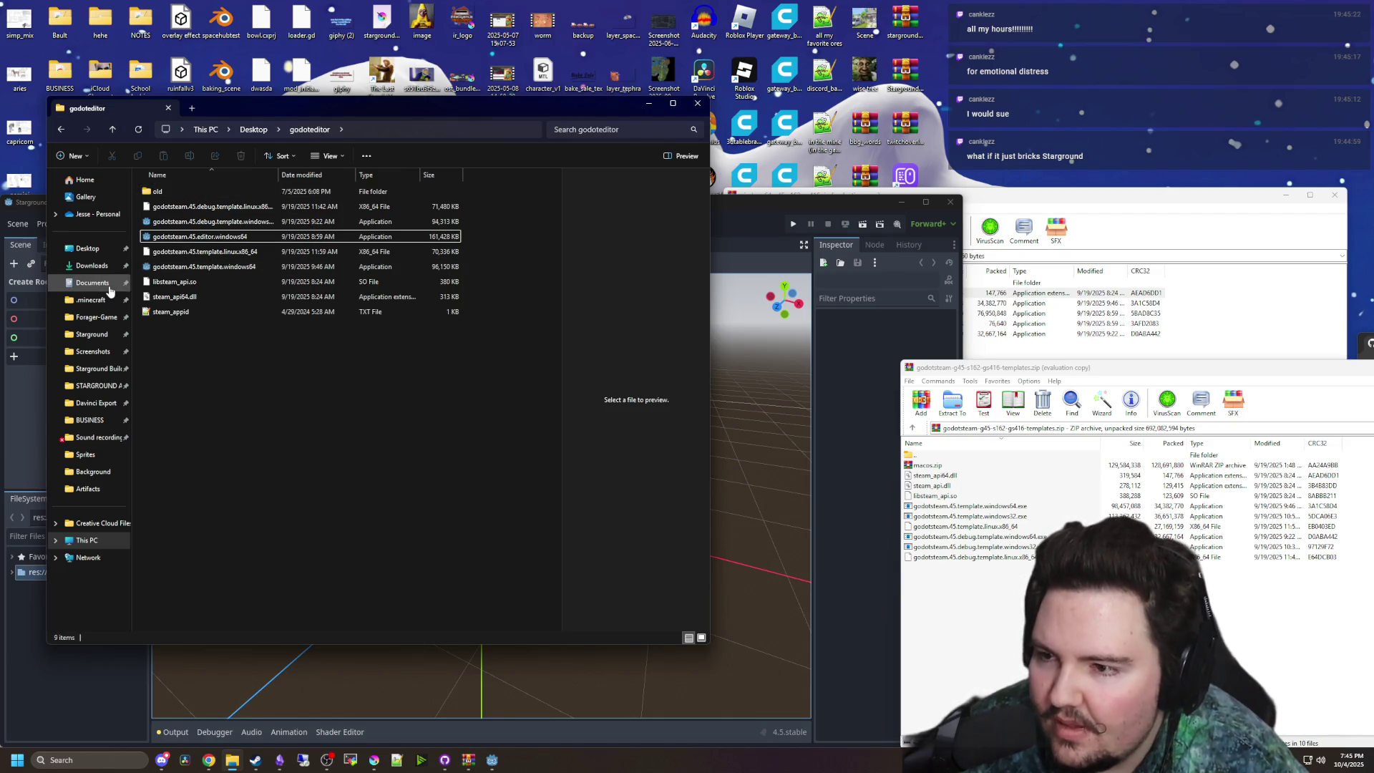
pyautogui.moveTo(255, 109)
pyautogui.mouseDown()
pyautogui.moveTo(791, 84)
pyautogui.moveTo(447, 18)
pyautogui.moveTo(762, 6)
pyautogui.mouseUp()
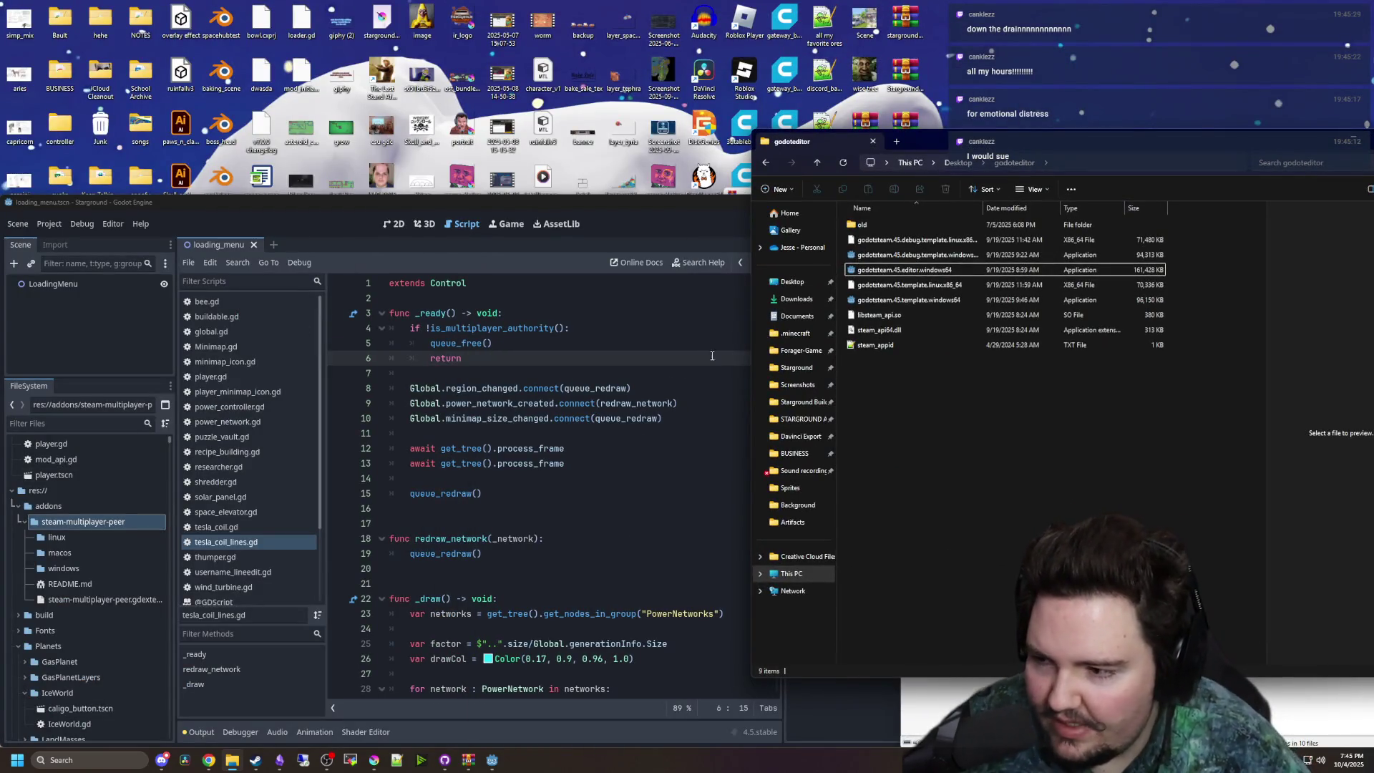
pyautogui.moveTo(953, 136); pyautogui.dragTo(355, 174)
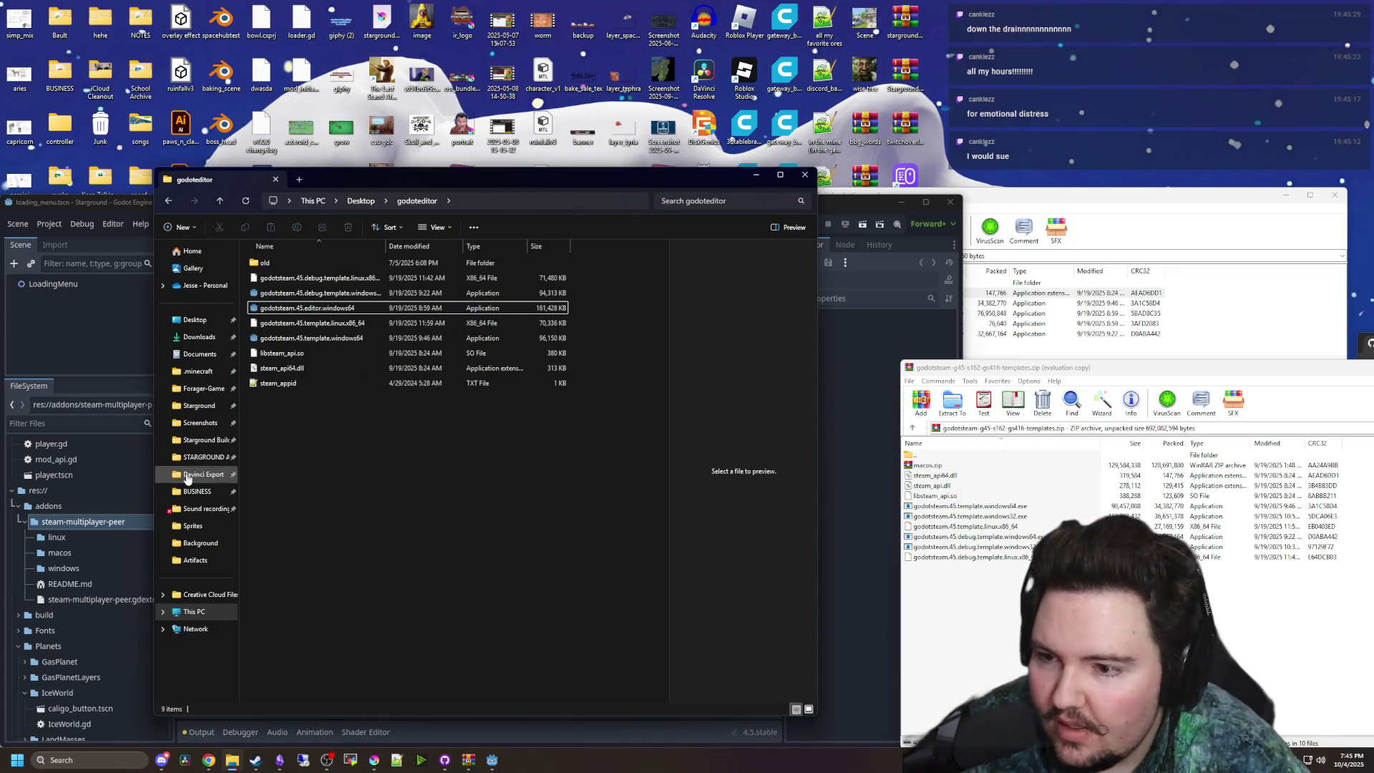
pyautogui.click(206, 393)
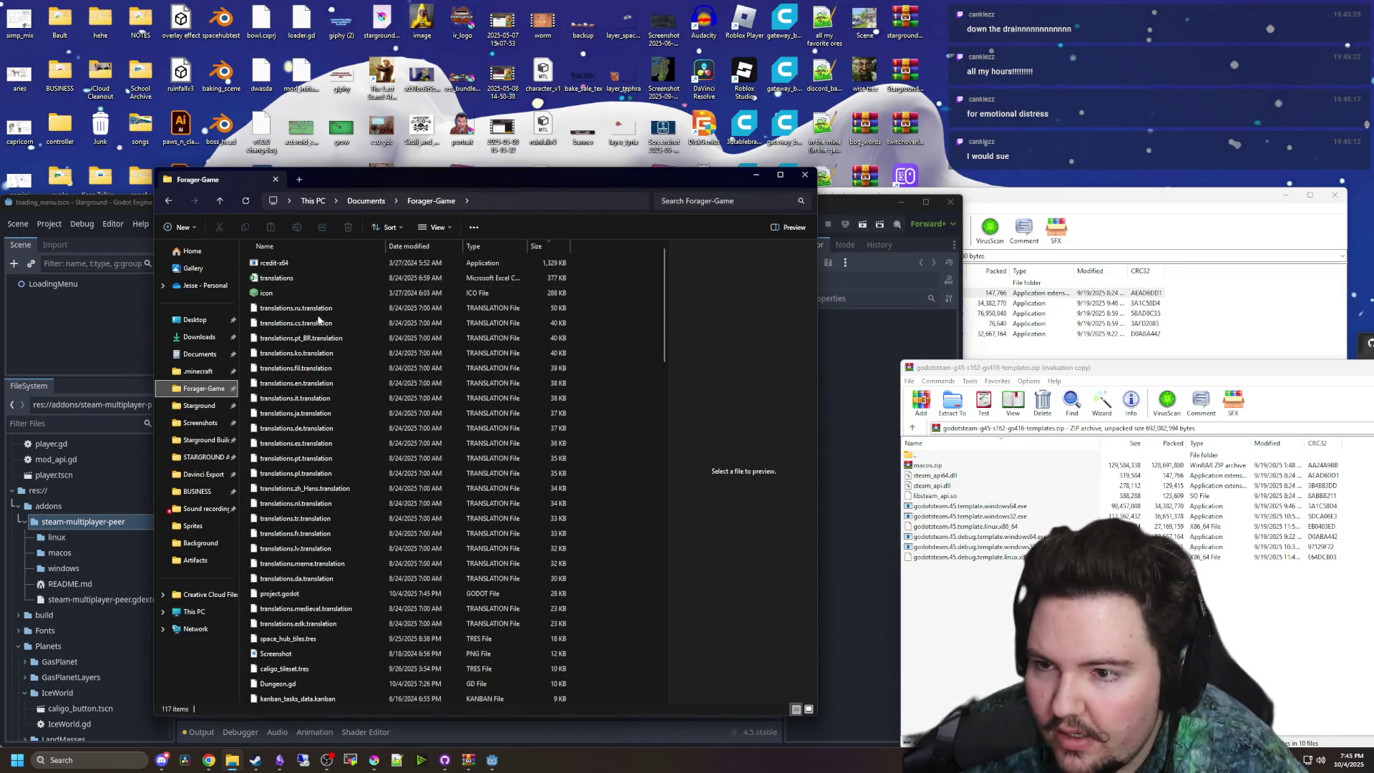
pyautogui.click(98, 312)
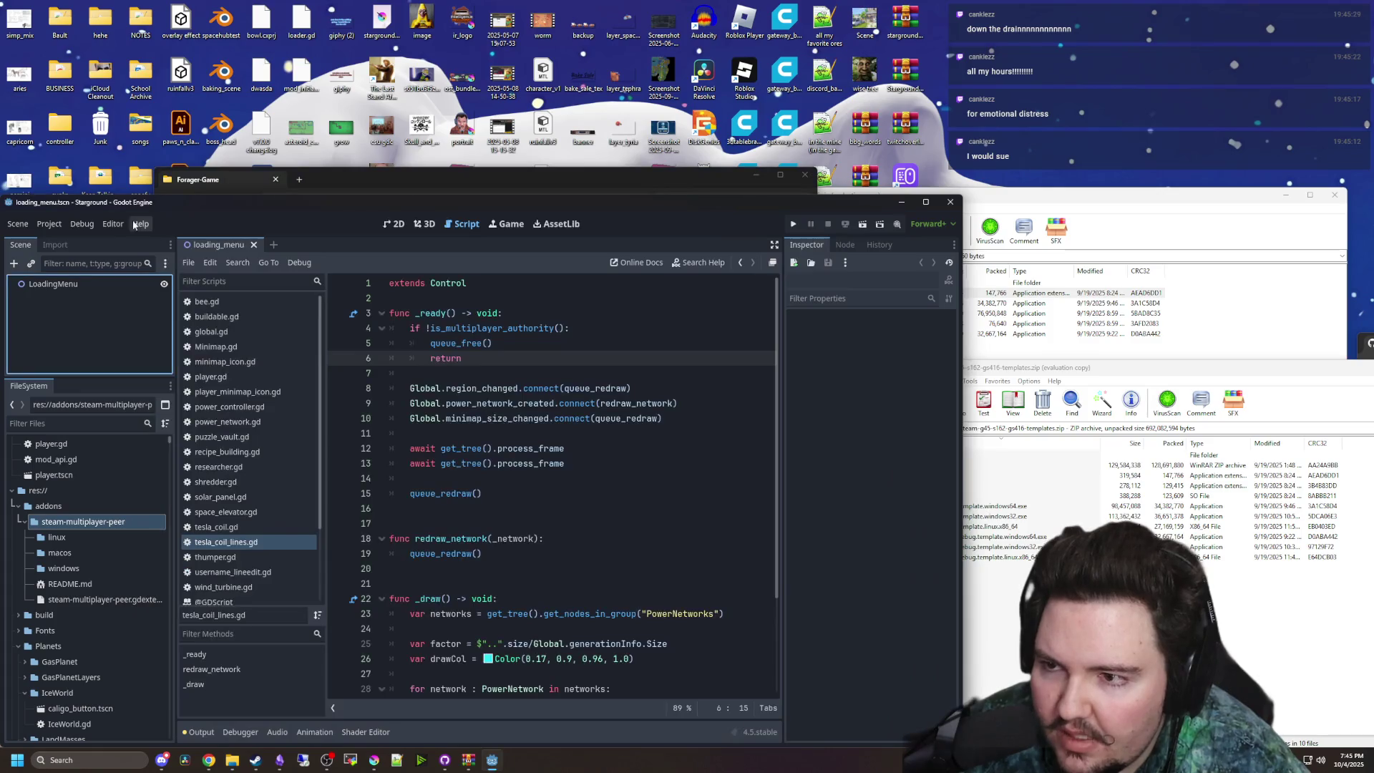
pyautogui.click(113, 224)
pyautogui.click(129, 241)
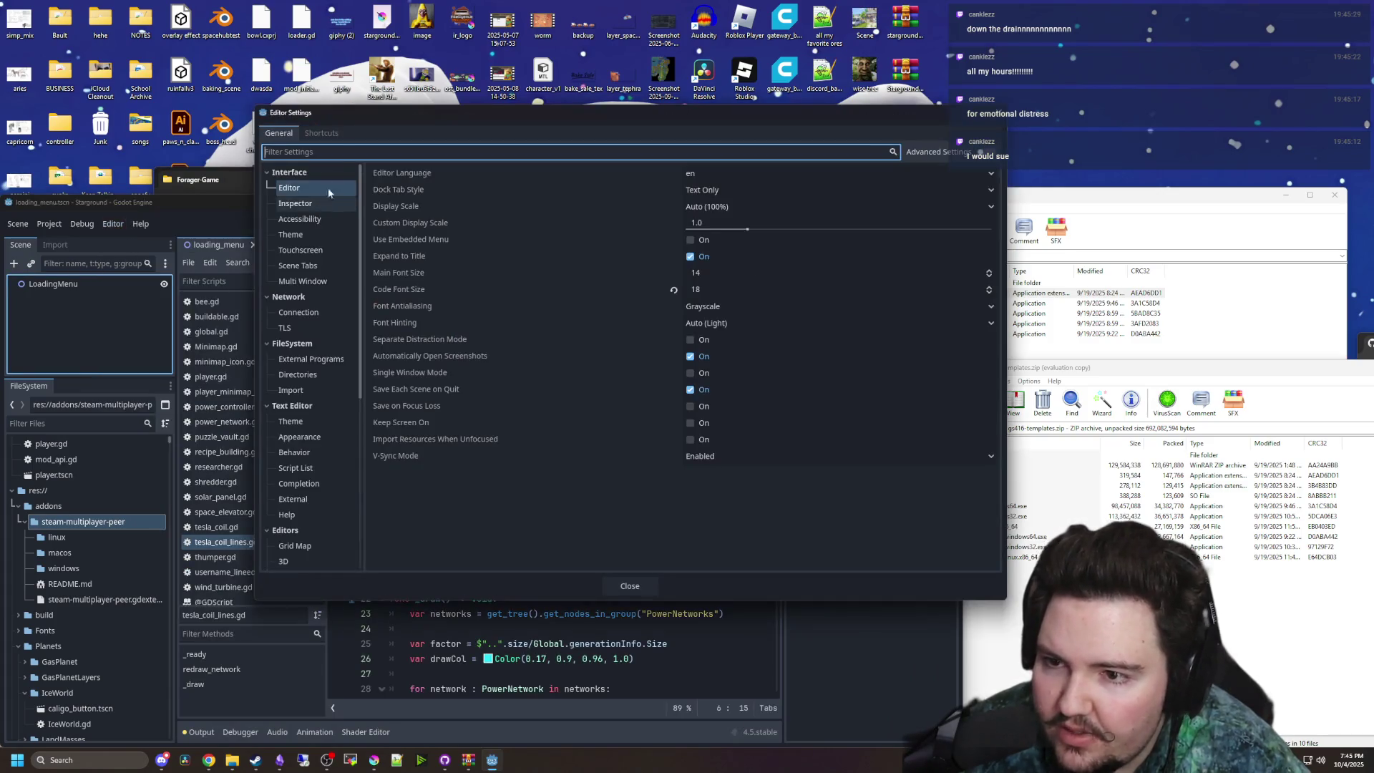
pyautogui.write('rced')
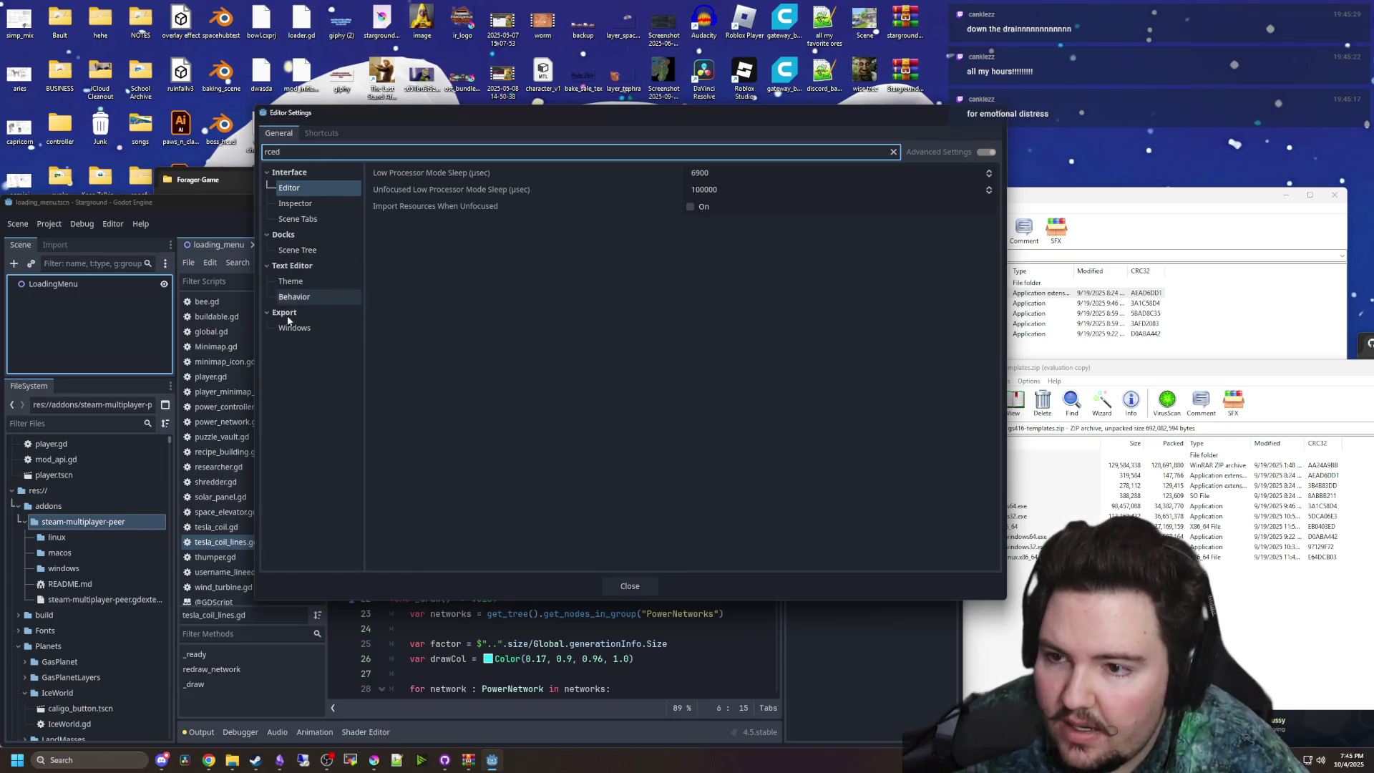
pyautogui.click(295, 330)
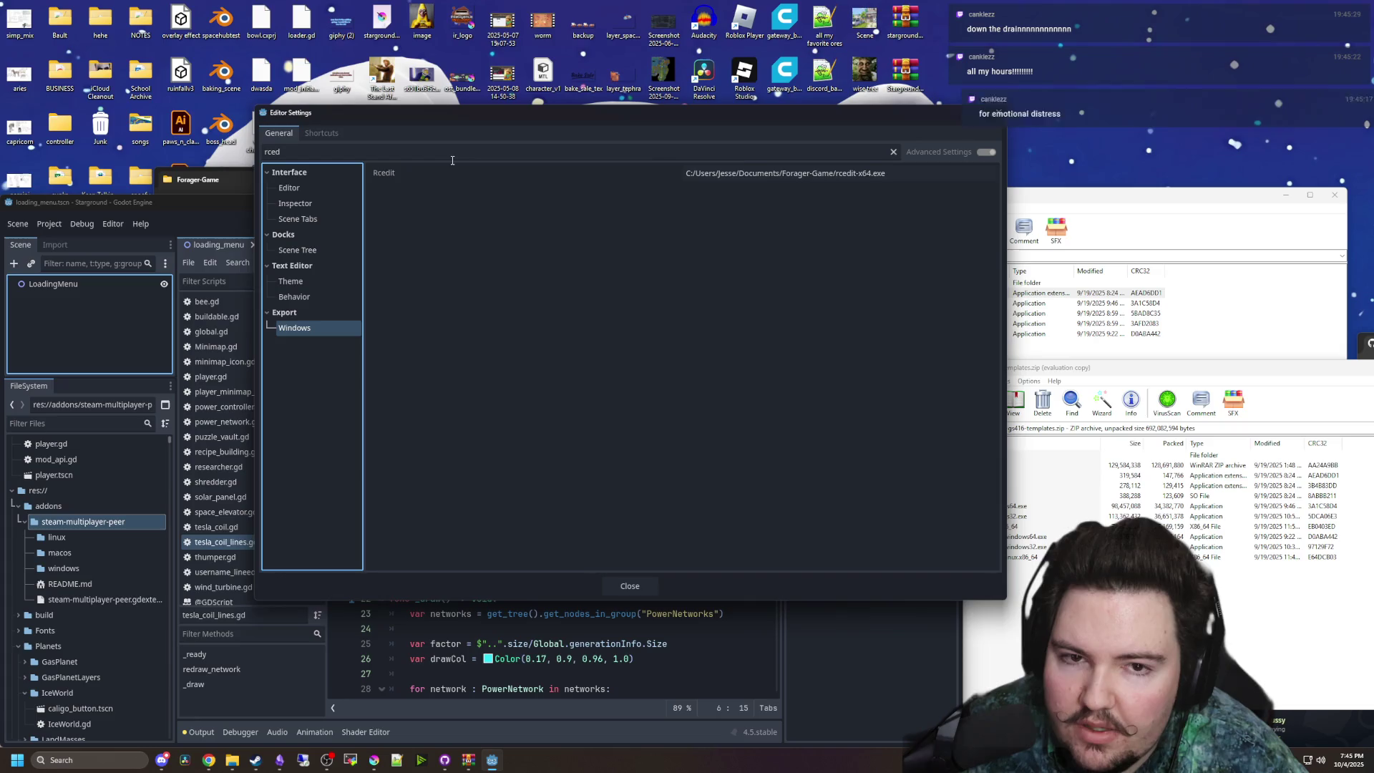
pyautogui.click(398, 179)
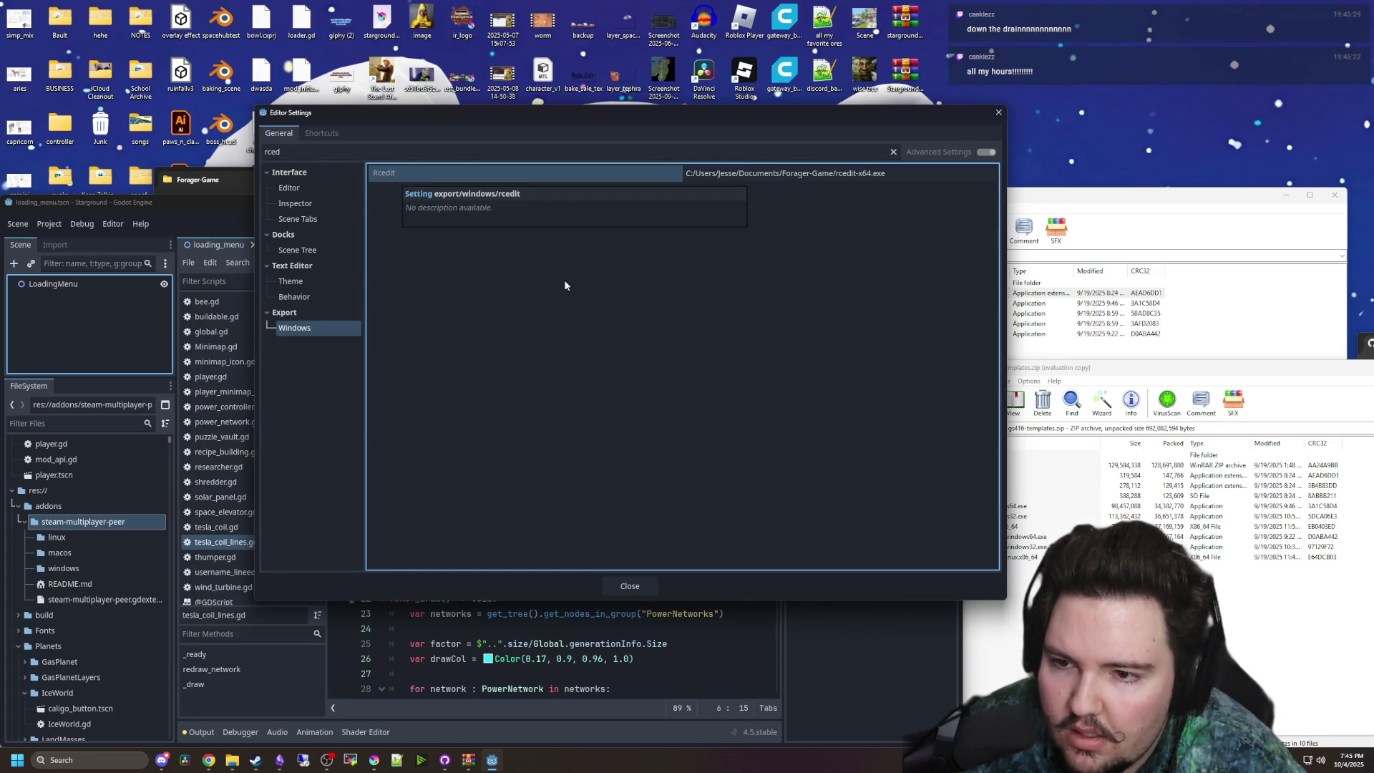
pyautogui.click(997, 114)
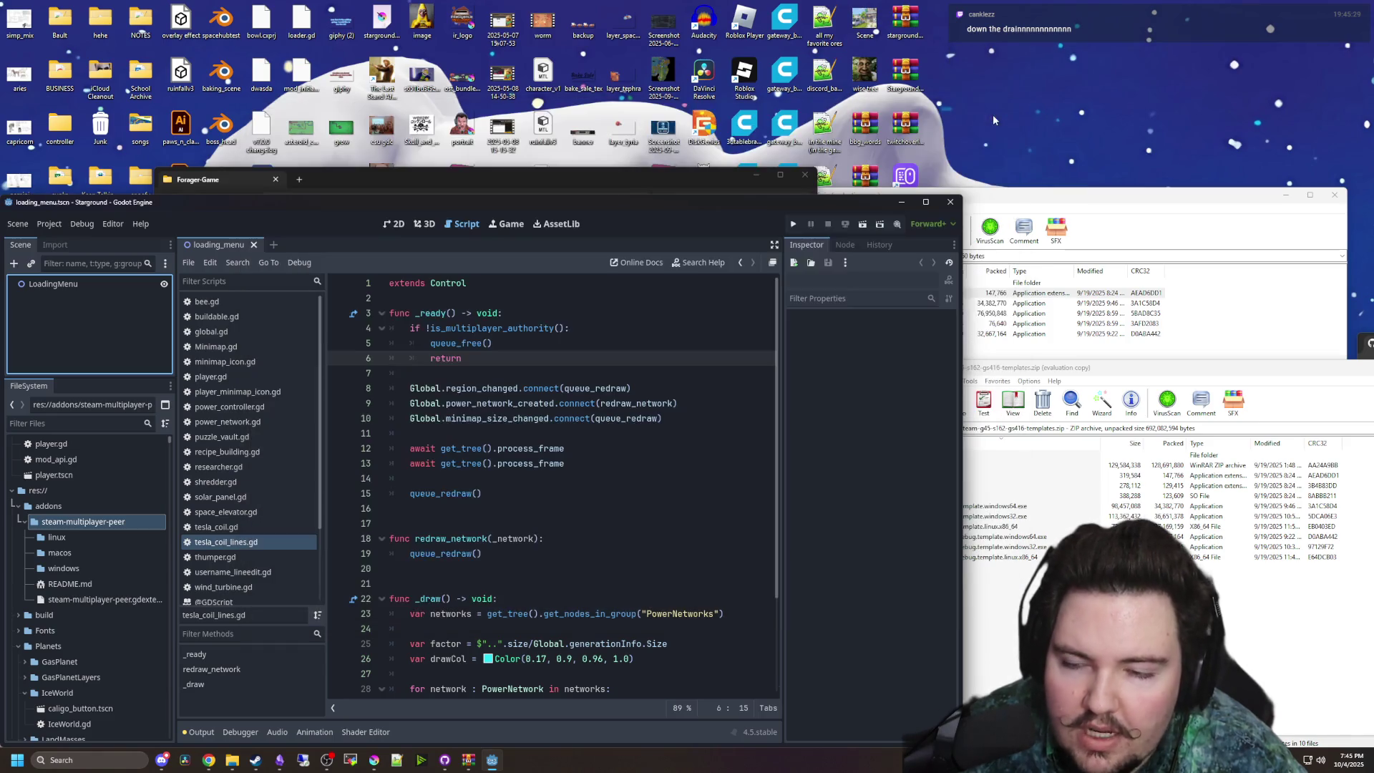
# - In the build folder, replace WindowsServer's old steam_api64.dll with the new one from the archive
pyautogui.click(245, 742)
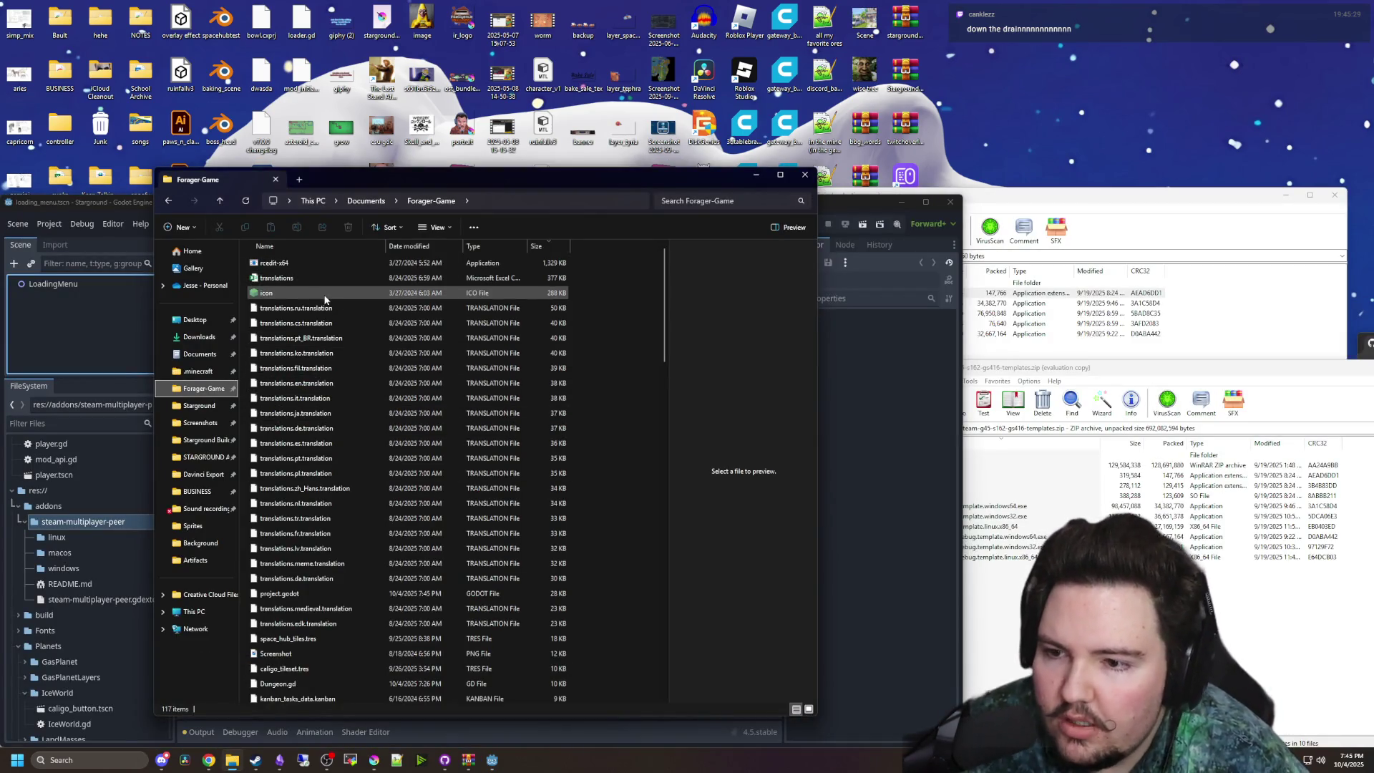
pyautogui.scroll(-6, 387, 351)
pyautogui.scroll(-20, 388, 356)
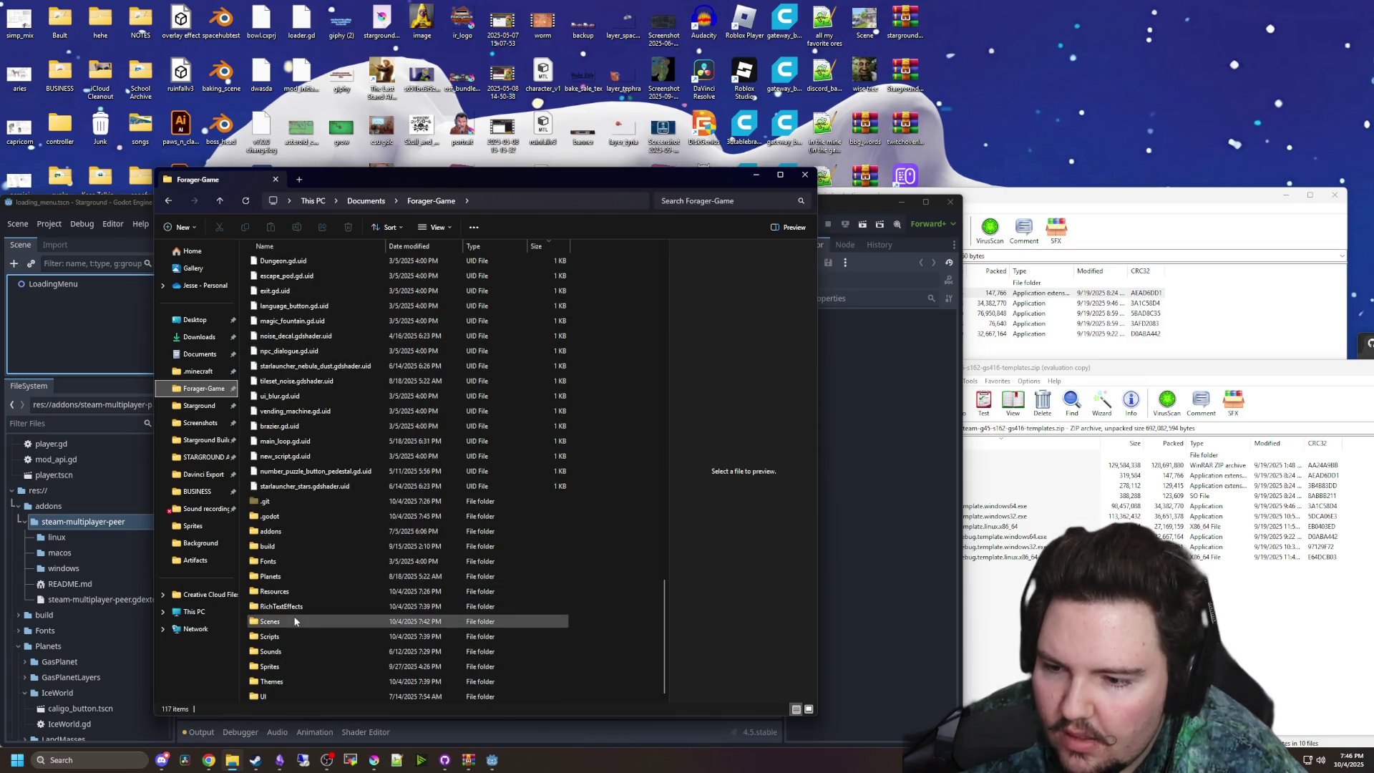
pyautogui.doubleClick(286, 547)
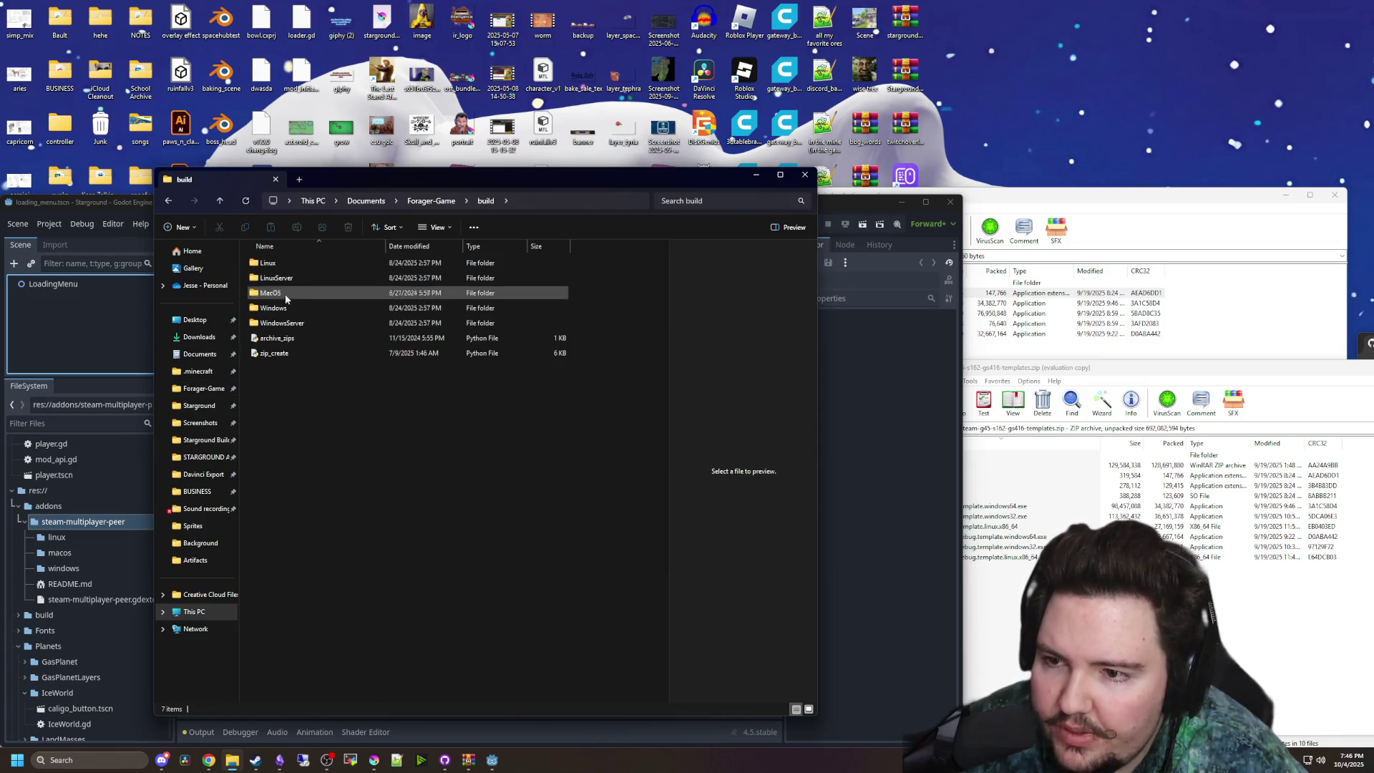
pyautogui.doubleClick(297, 328)
pyautogui.click(286, 323)
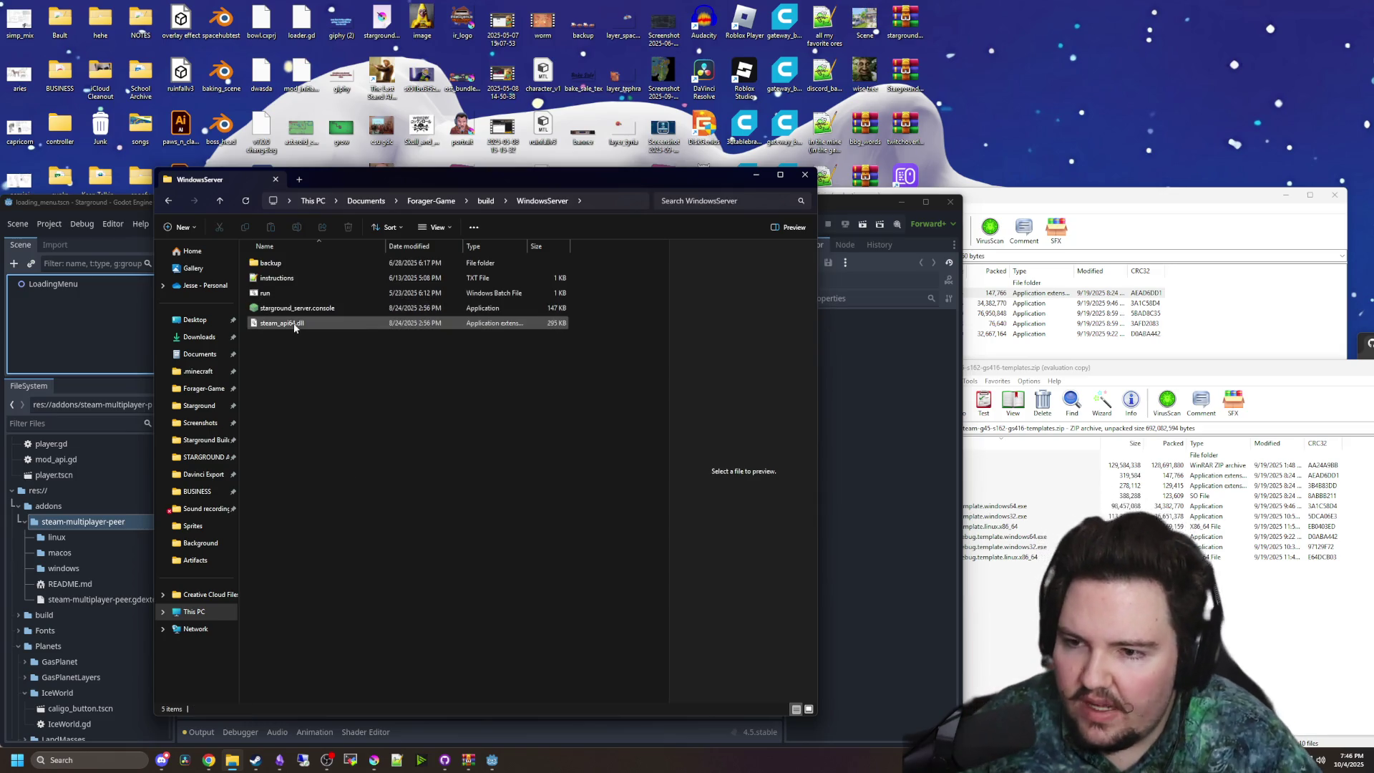
pyautogui.click(1101, 361)
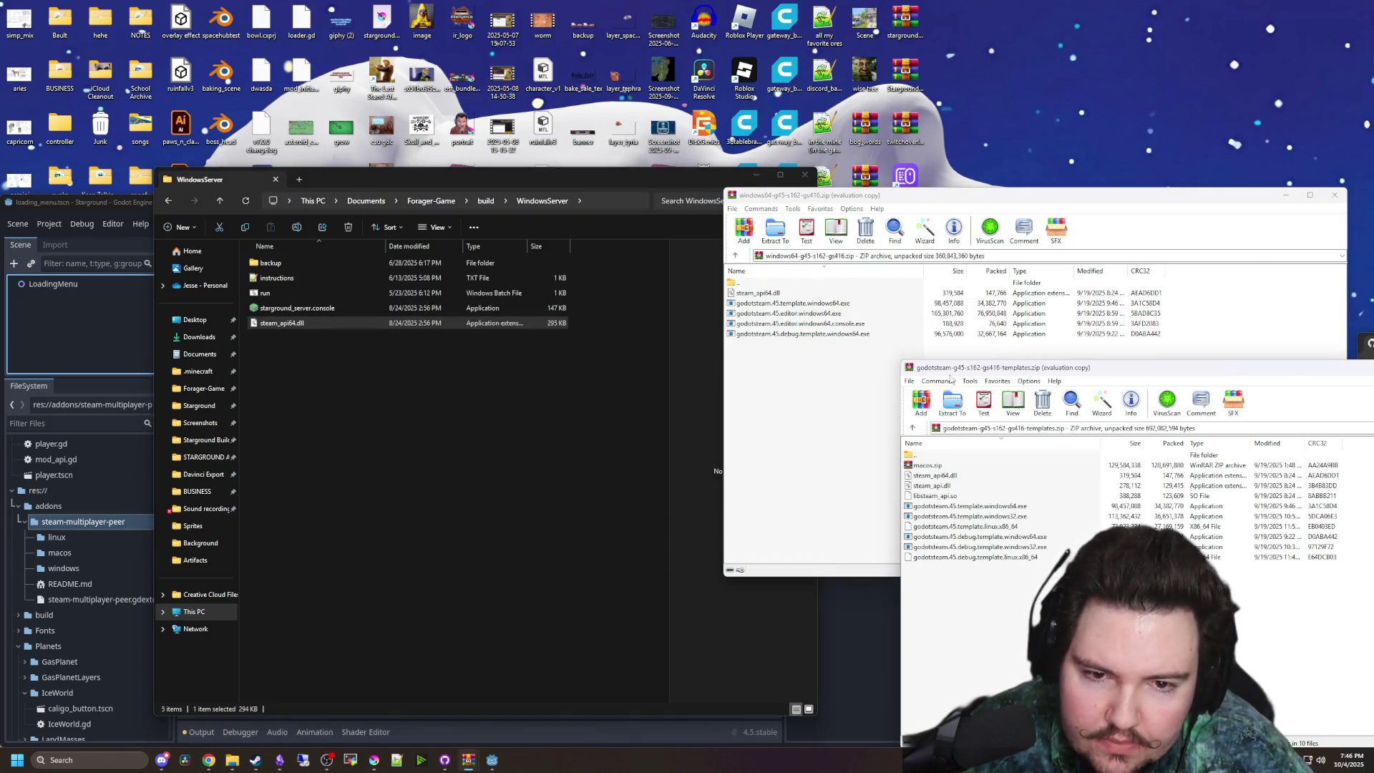
pyautogui.click(277, 326)
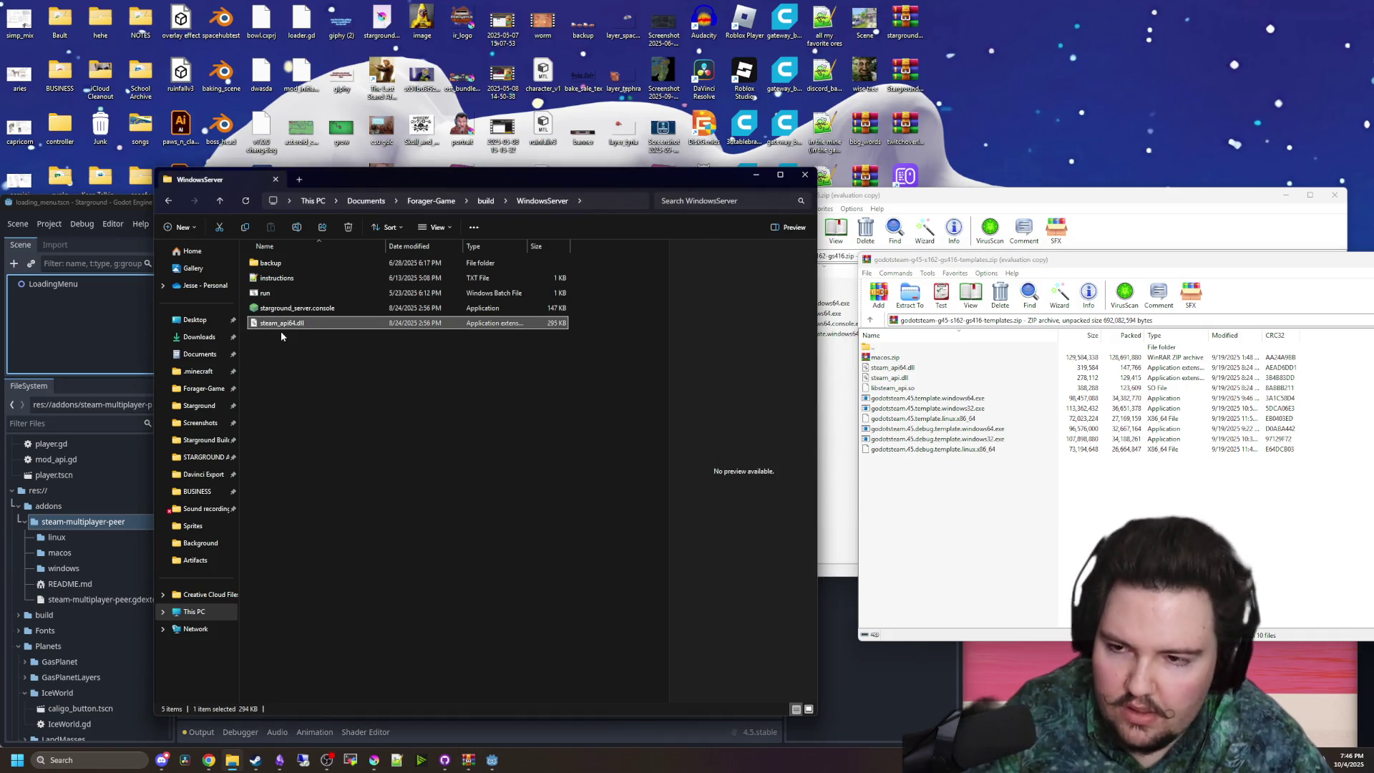
pyautogui.press('Delete')
pyautogui.click(914, 370)
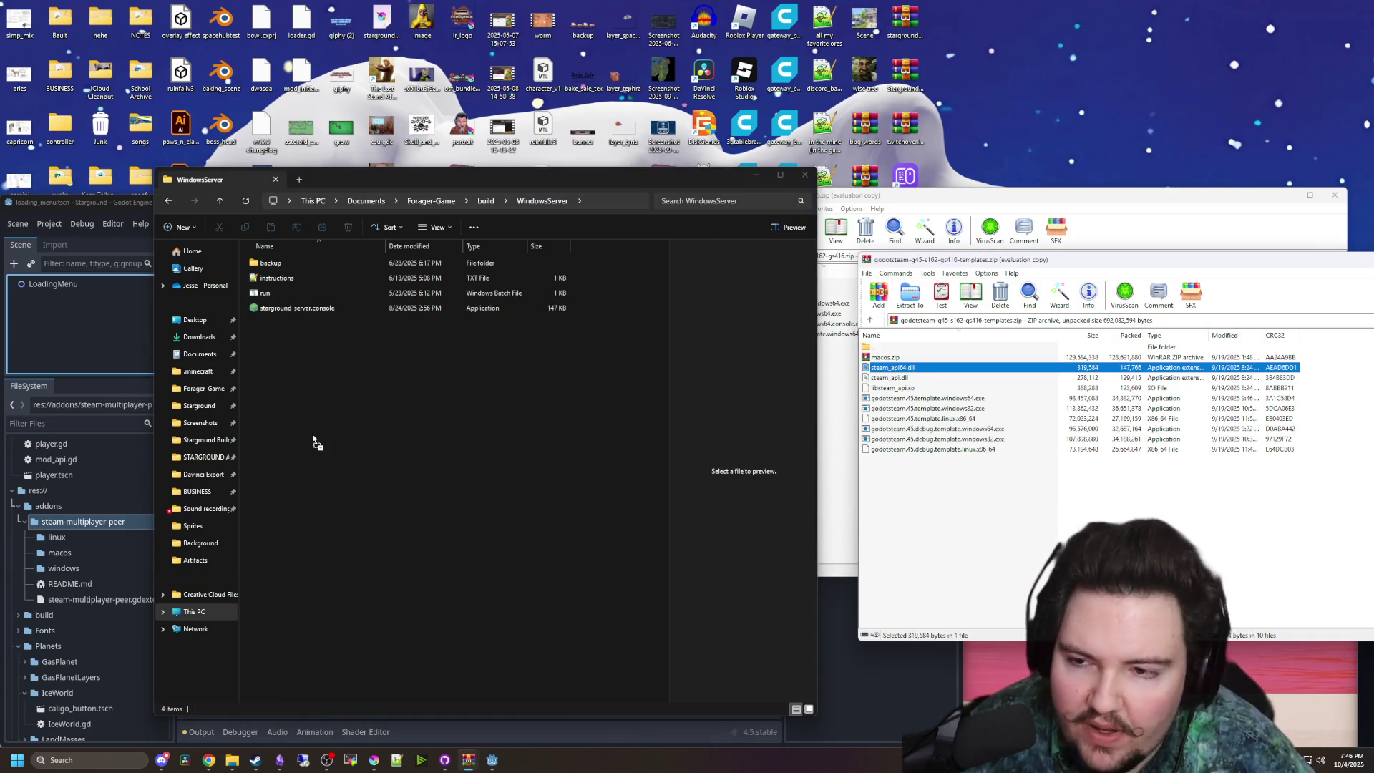
pyautogui.moveTo(313, 435); pyautogui.dragTo(313, 435)
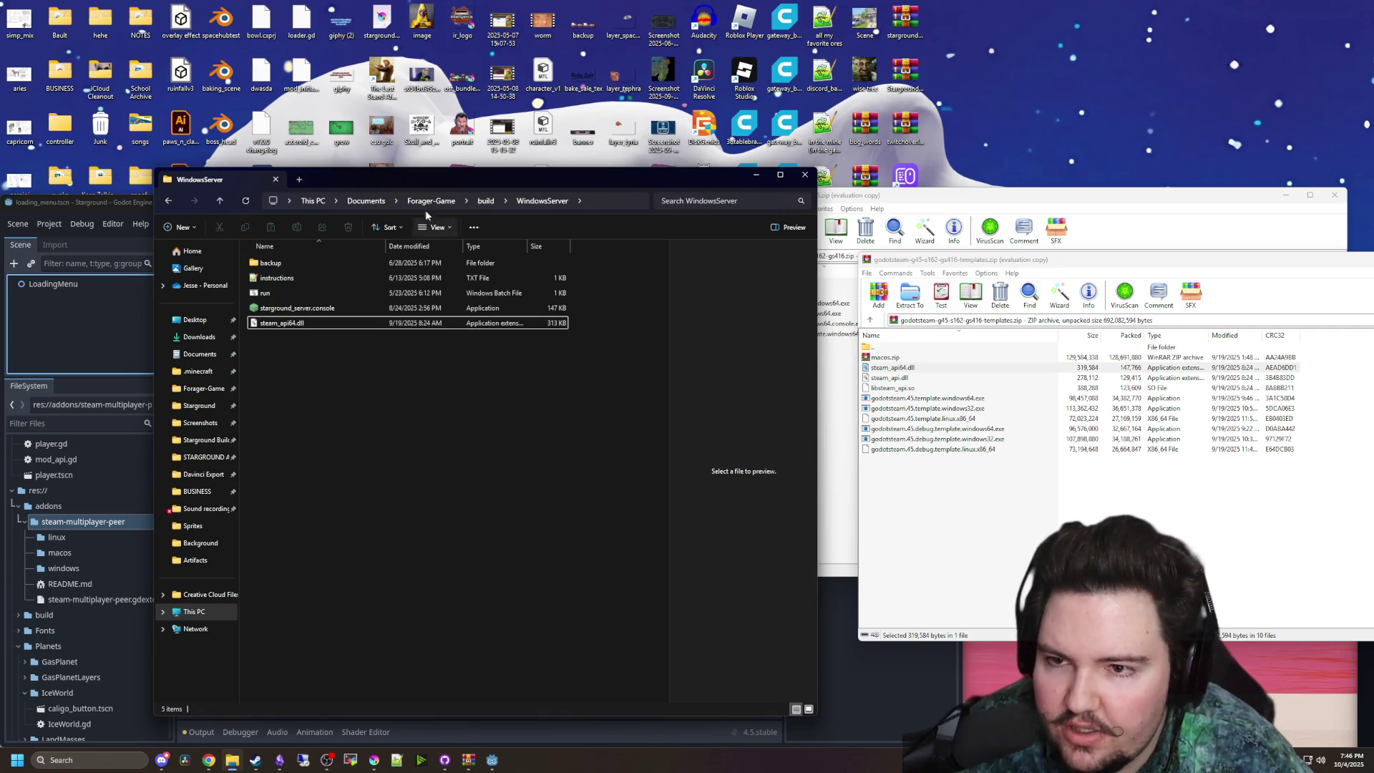
# - Replace the Windows folder's steam_api64.dll with the new archive copy
pyautogui.click(486, 202)
pyautogui.doubleClick(294, 288)
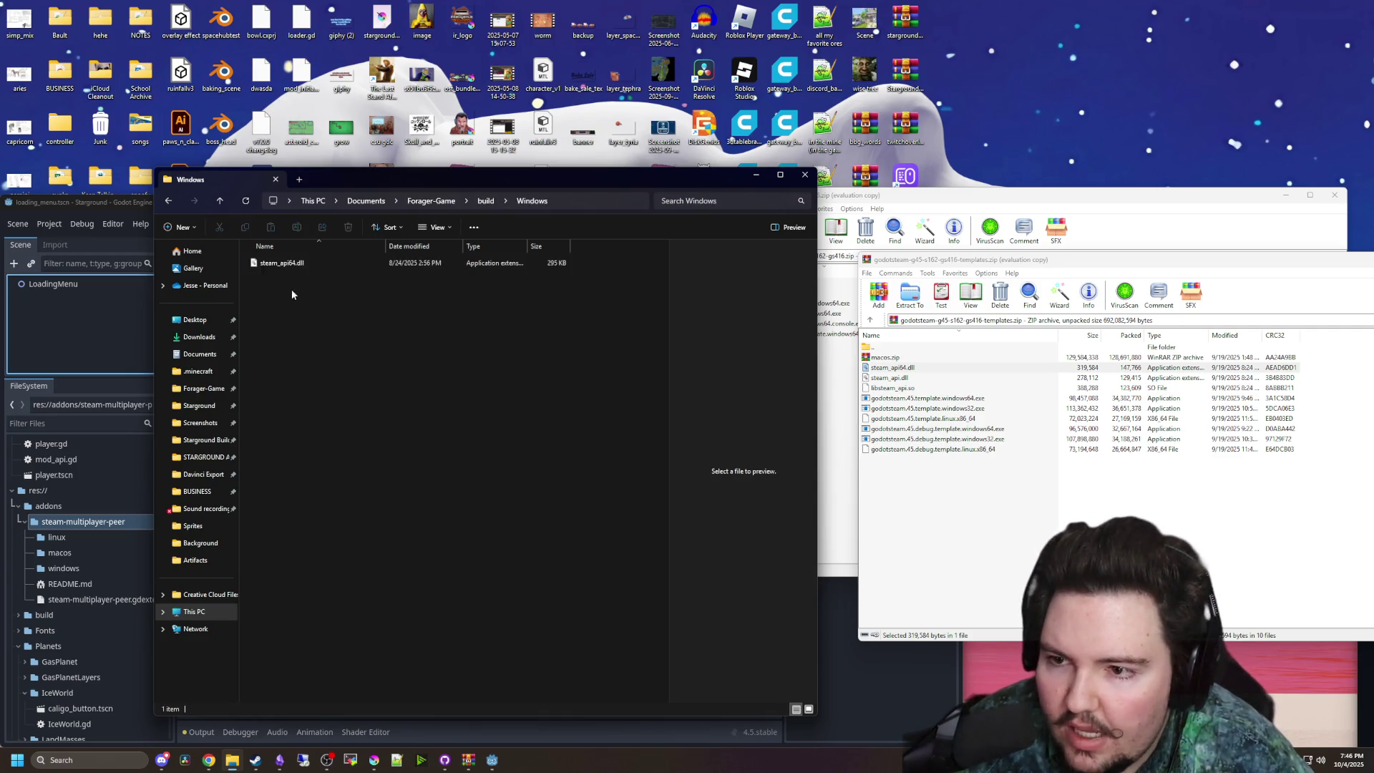
pyautogui.click(295, 264)
pyautogui.press('Delete')
pyautogui.moveTo(893, 367)
pyautogui.mouseDown()
pyautogui.moveTo(593, 402)
pyautogui.moveTo(428, 372)
pyautogui.mouseUp()
# - Replace the LinuxServer folder's libsteam_api.so with the new archive copy
pyautogui.click(486, 201)
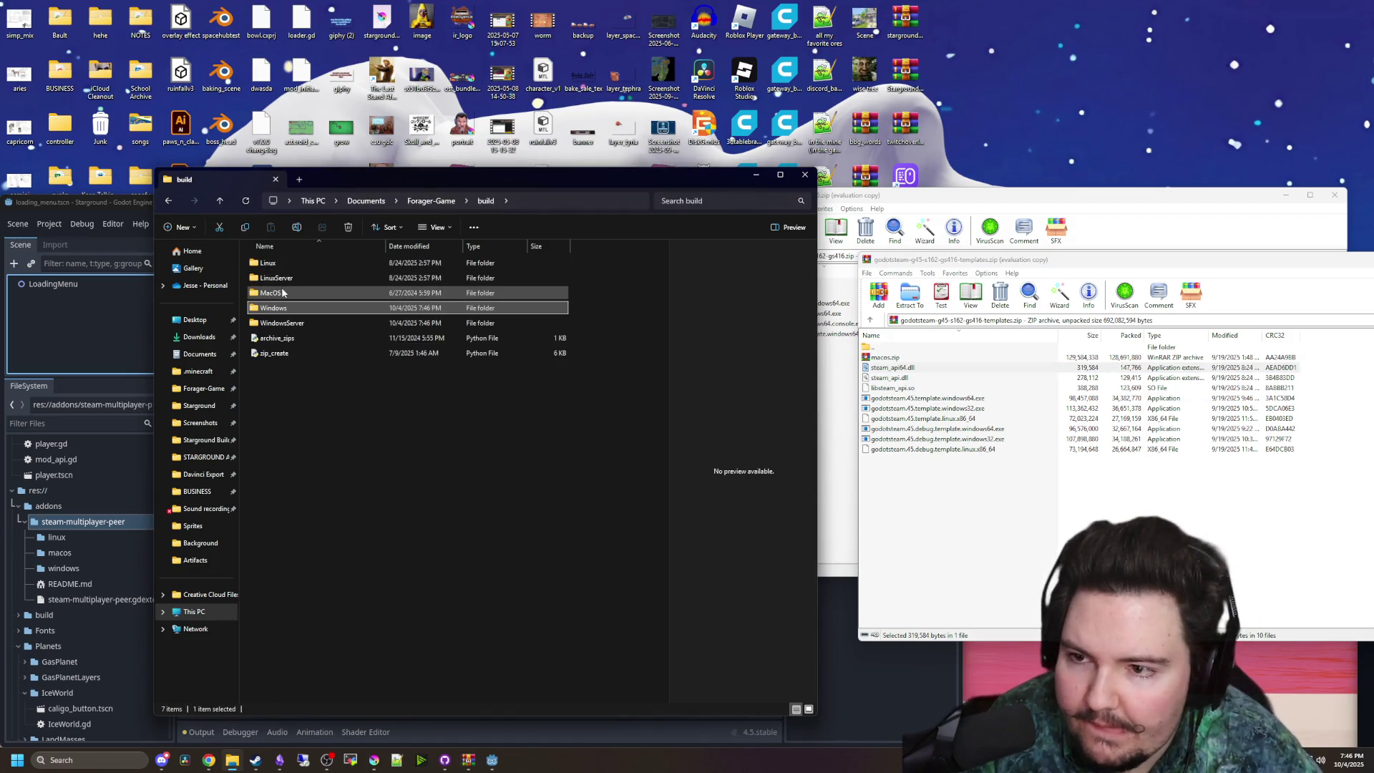
pyautogui.doubleClick(289, 293)
pyautogui.click(283, 278)
pyautogui.press('Delete')
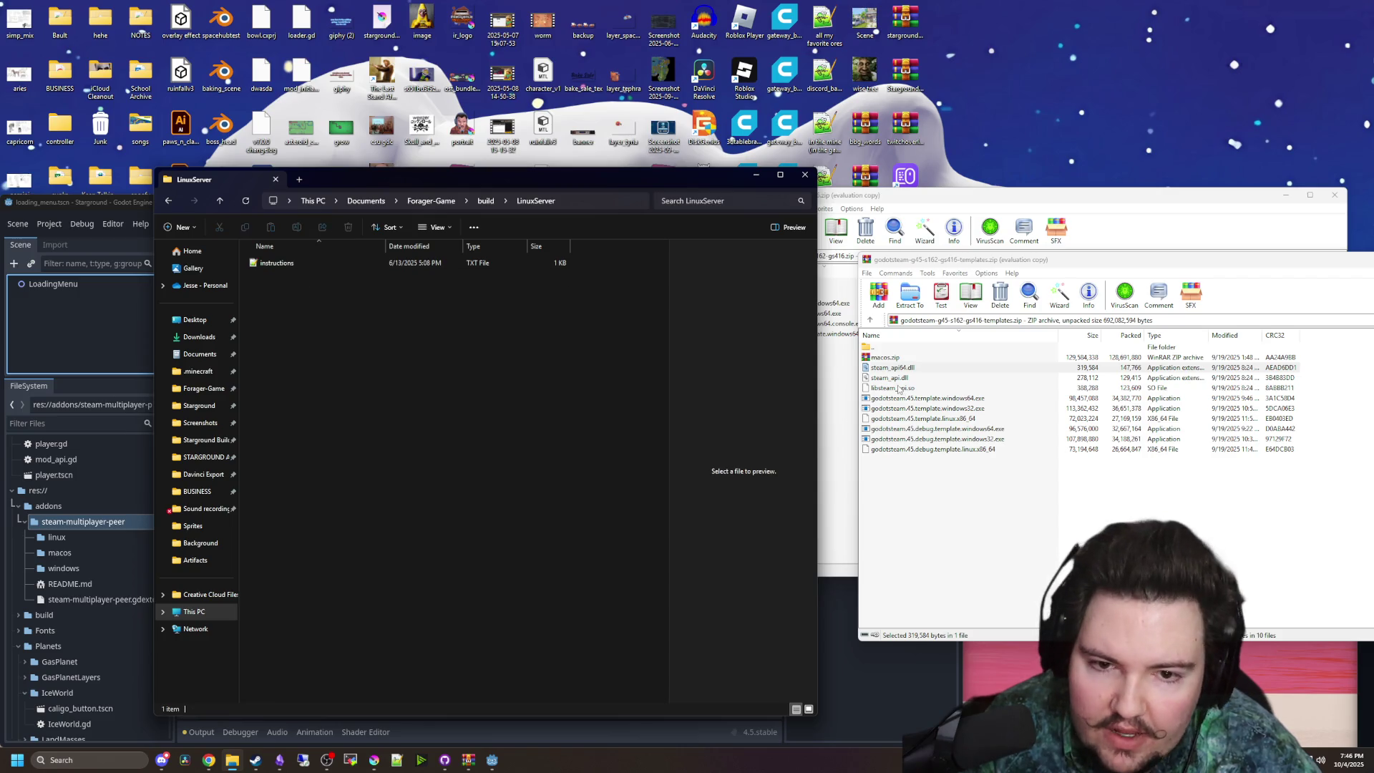
pyautogui.moveTo(893, 388); pyautogui.dragTo(437, 286)
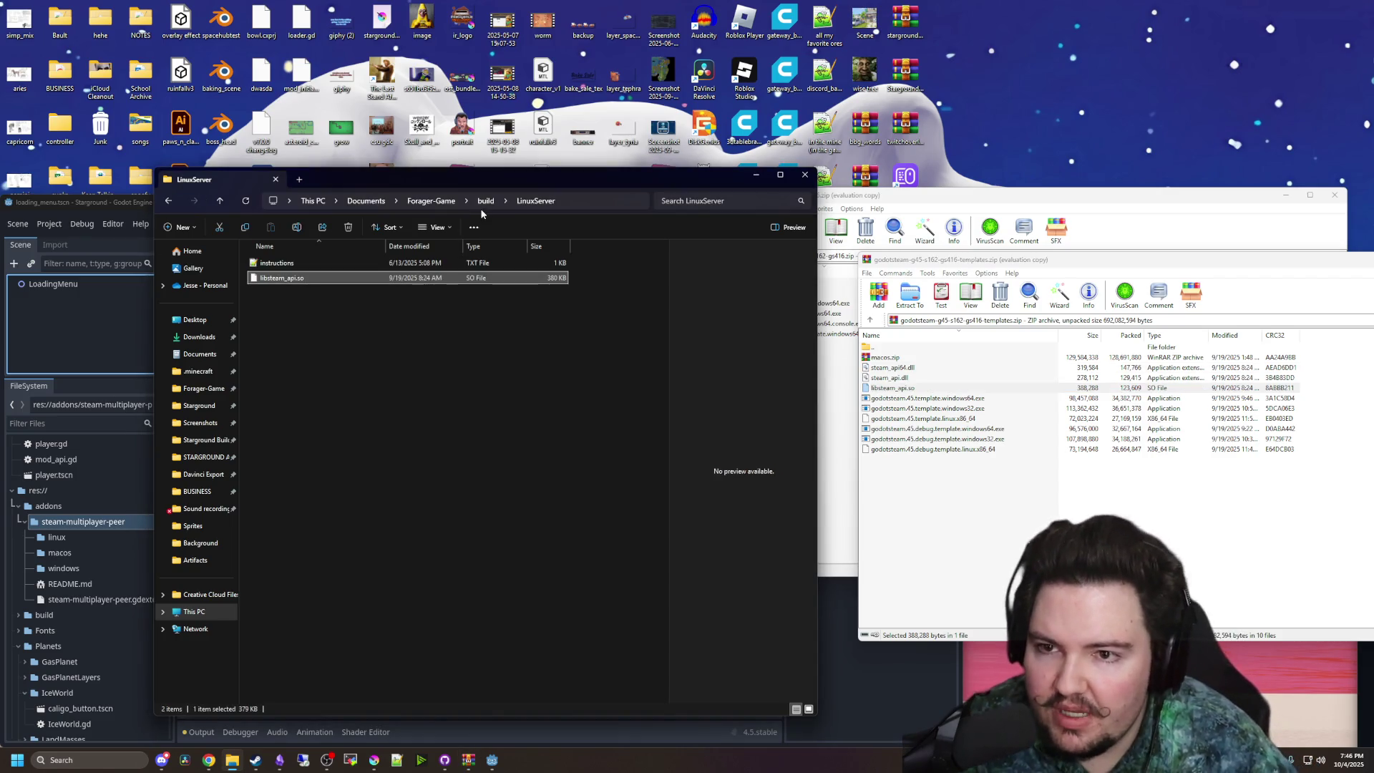
# - Replace the Linux folder's libsteam_api.so with the new archive copy
pyautogui.hotkey('alt', 'Up')
pyautogui.doubleClick(301, 265)
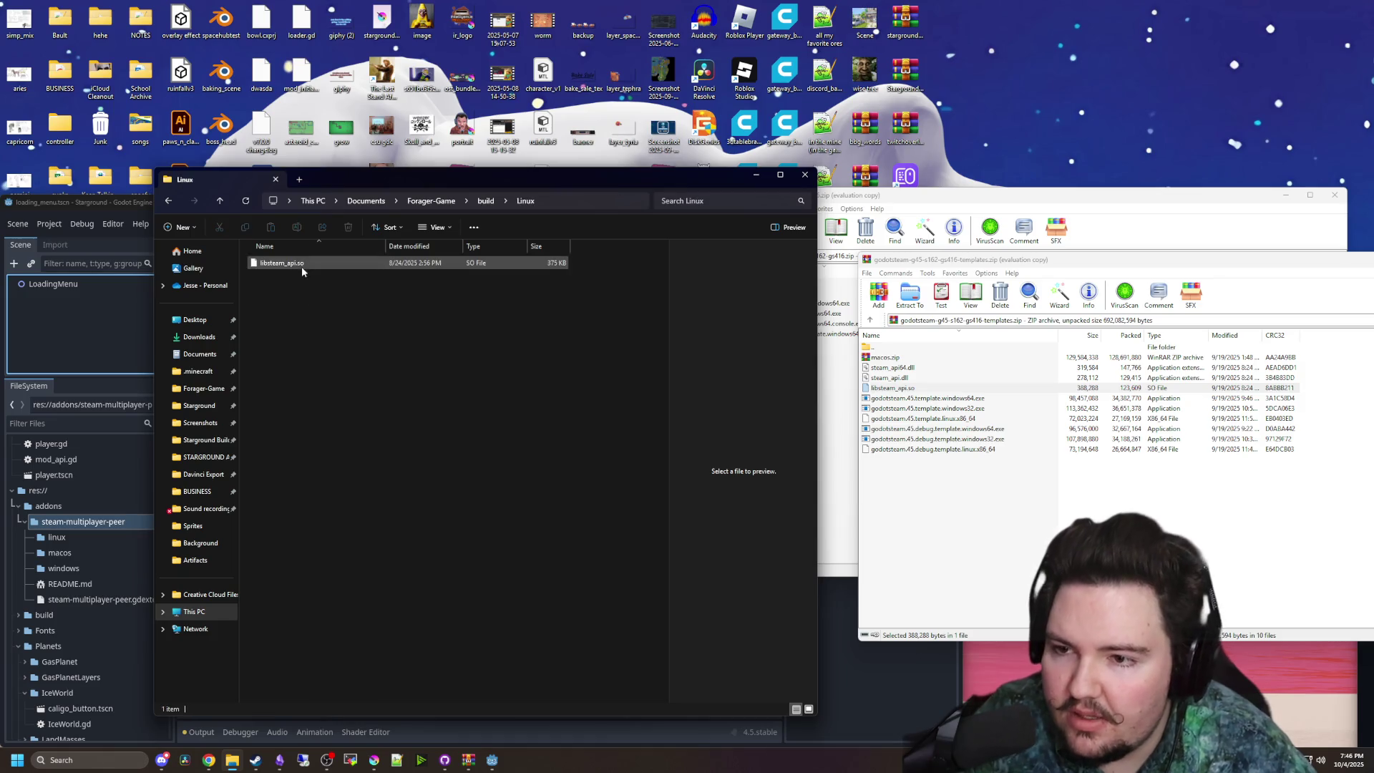
pyautogui.click(302, 263)
pyautogui.press('Delete')
pyautogui.click(893, 388)
pyautogui.moveTo(892, 388); pyautogui.dragTo(273, 336)
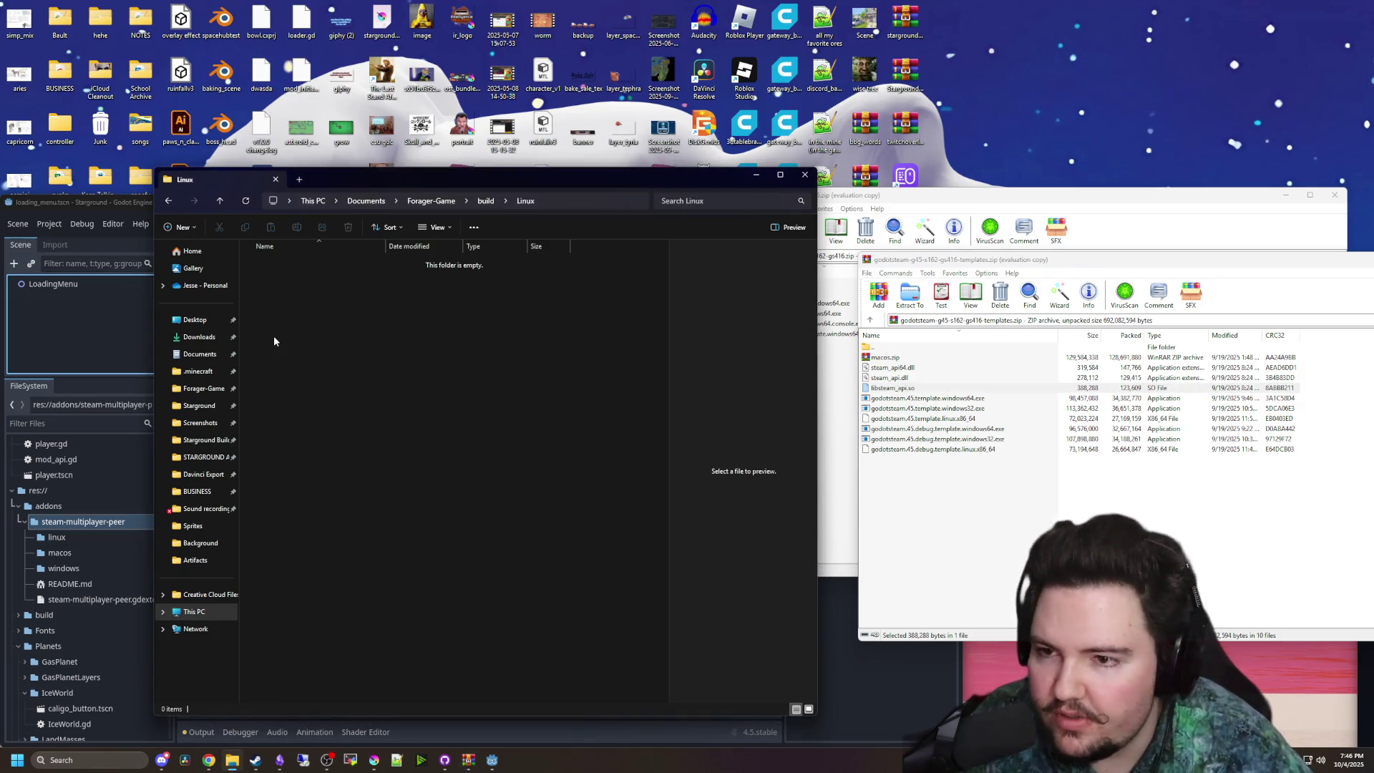
pyautogui.click(350, 386)
# - Check the updated Windows and WindowsServer folders, then return to the Godot editor
pyautogui.click(485, 201)
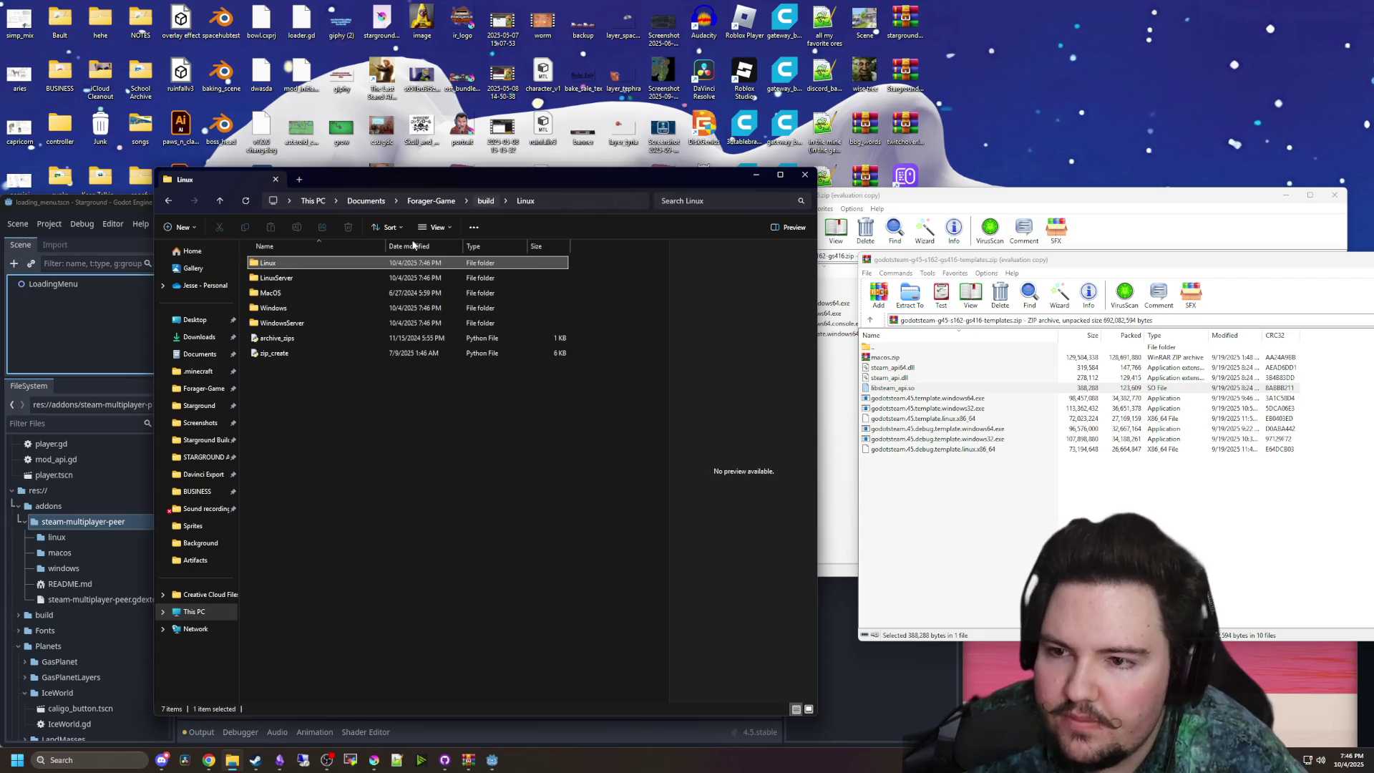
pyautogui.doubleClick(401, 308)
pyautogui.click(483, 202)
pyautogui.doubleClick(308, 310)
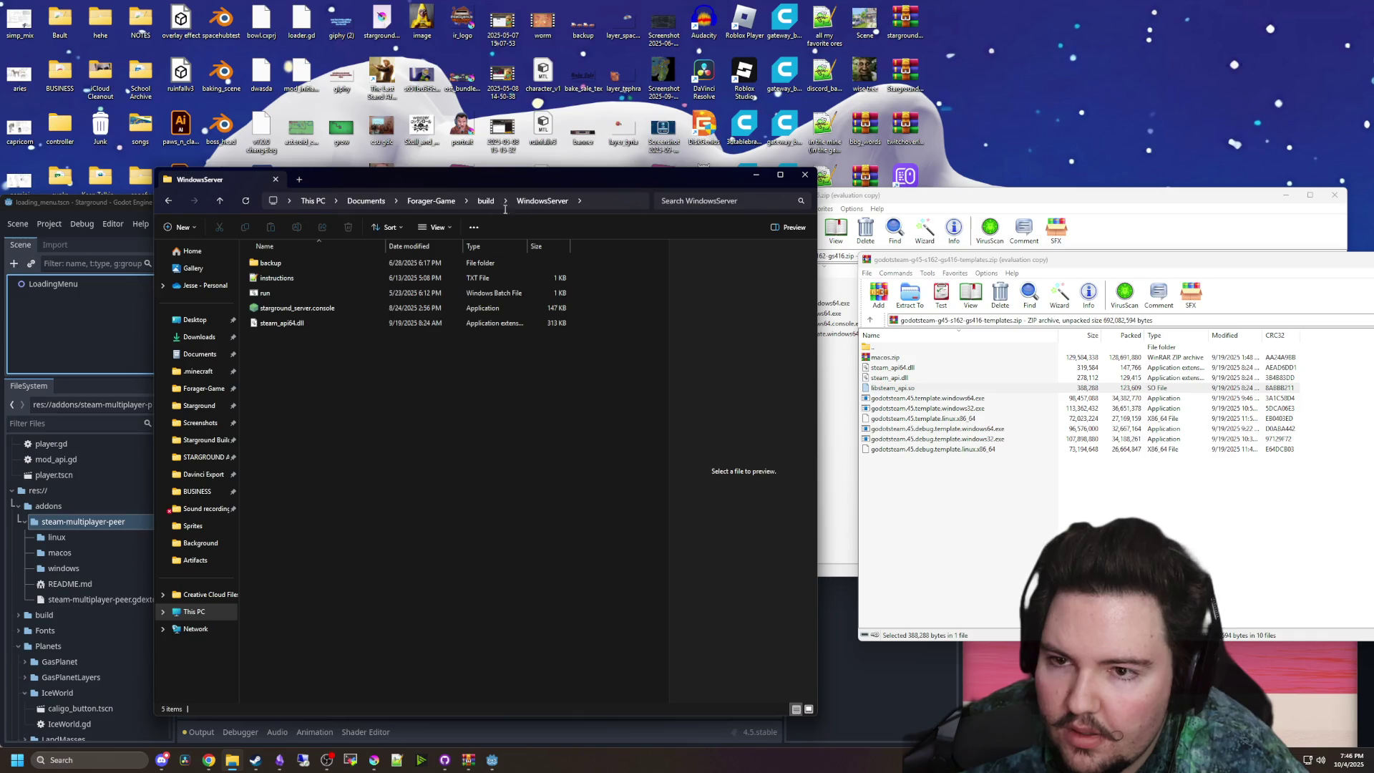
pyautogui.click(478, 204)
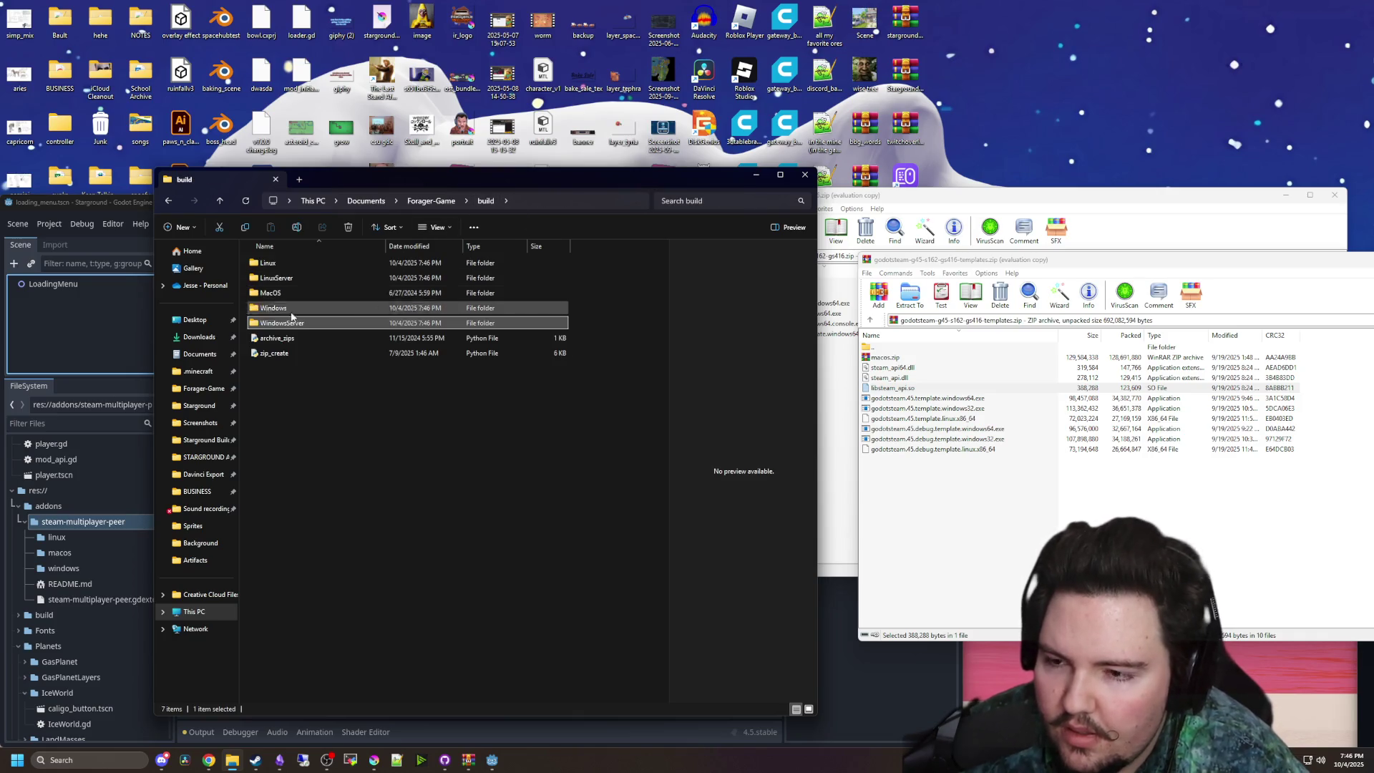
pyautogui.click(384, 435)
pyautogui.click(756, 175)
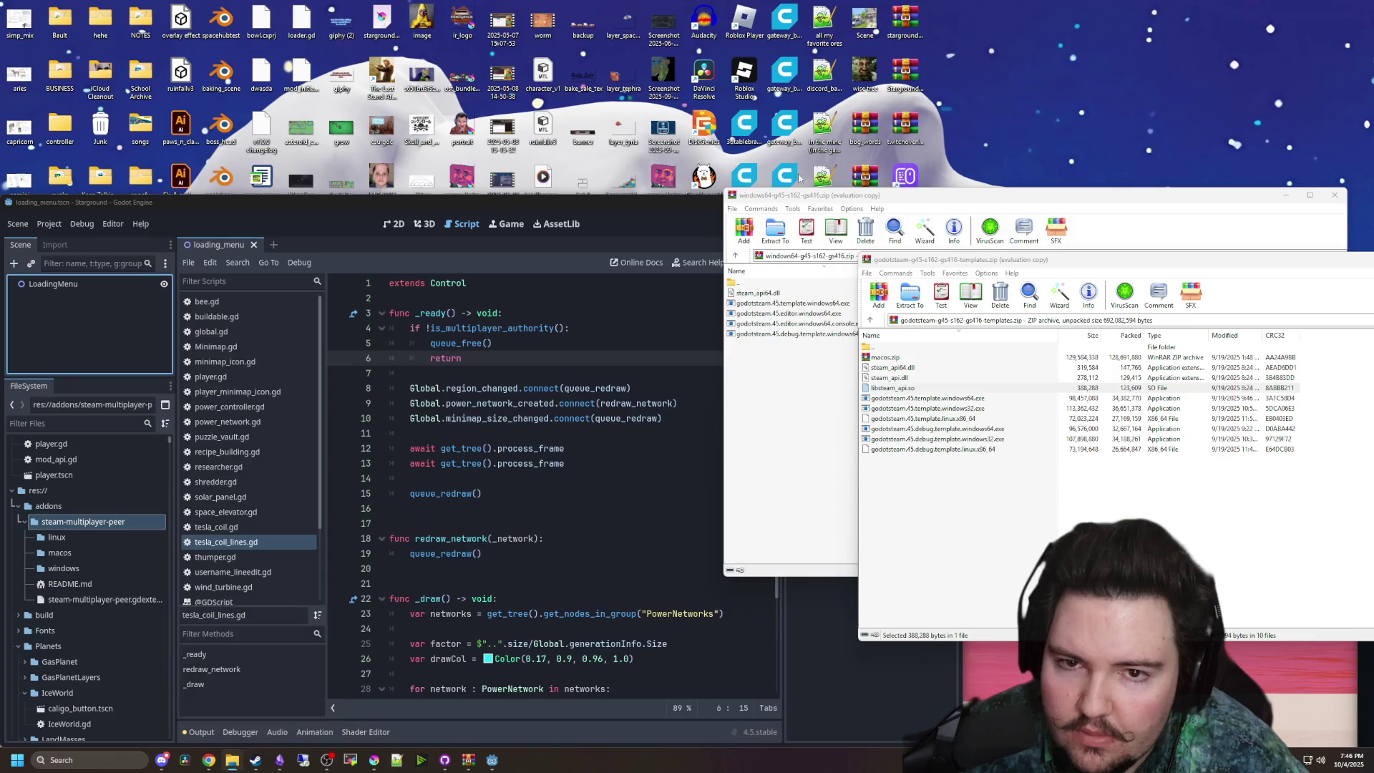
# - Maximize Godot and inspect the line-26 drawCol colour picker and its format list
pyautogui.press('super+Up')
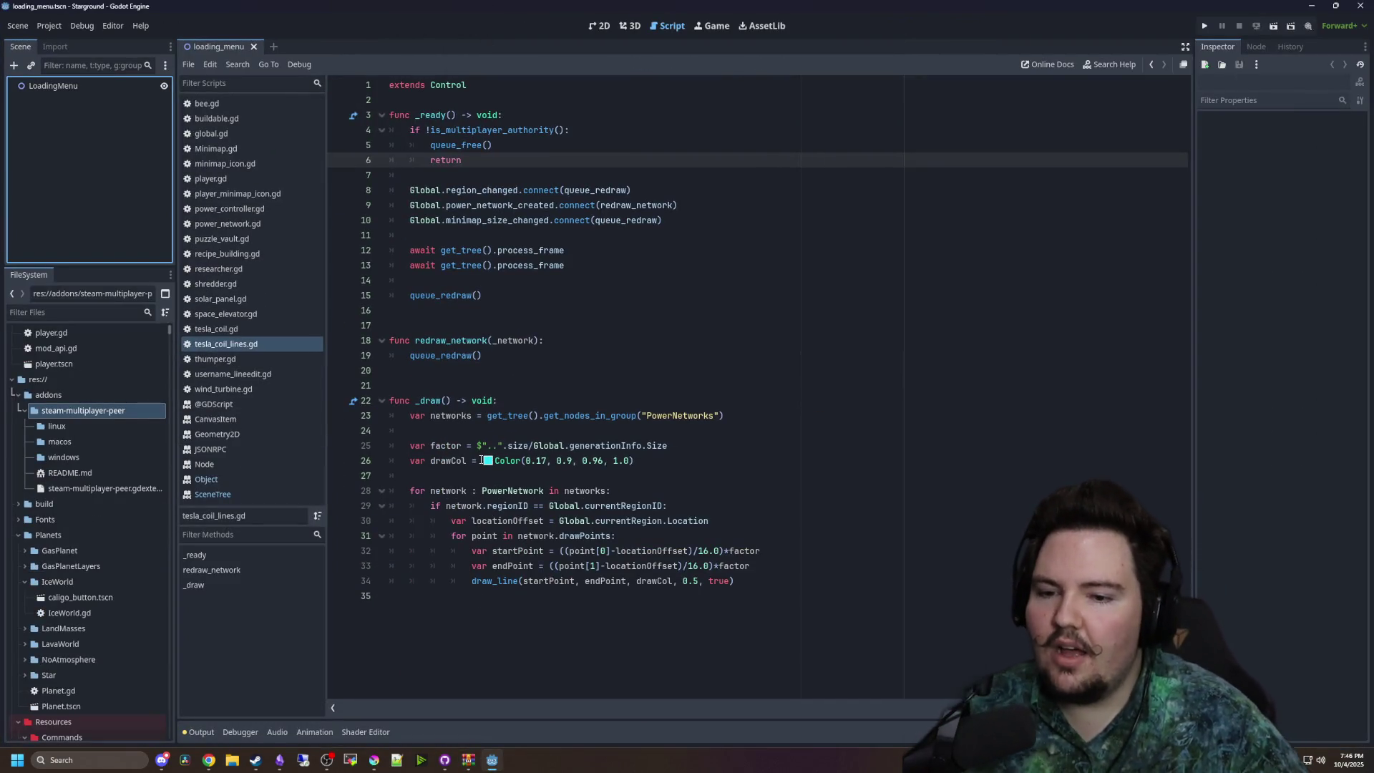
pyautogui.click(488, 506)
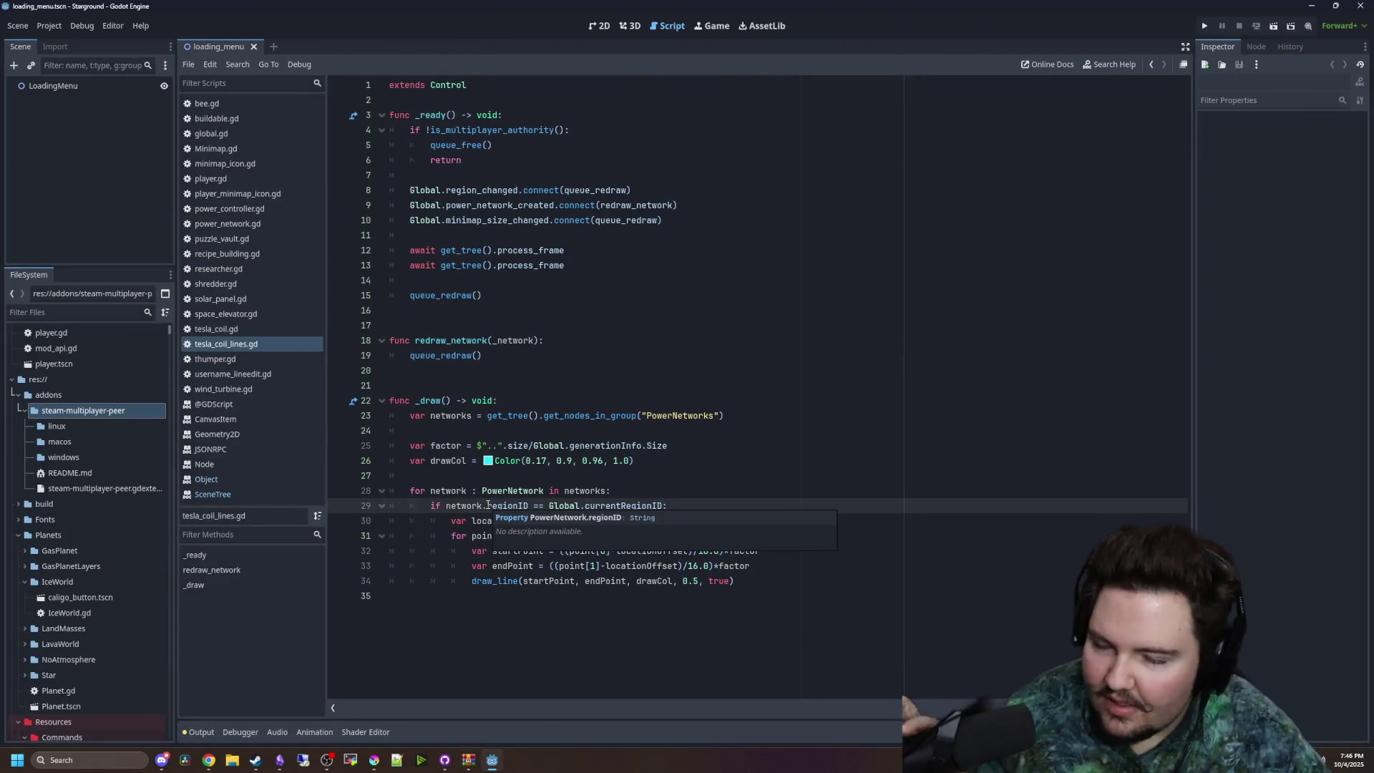
pyautogui.click(515, 476)
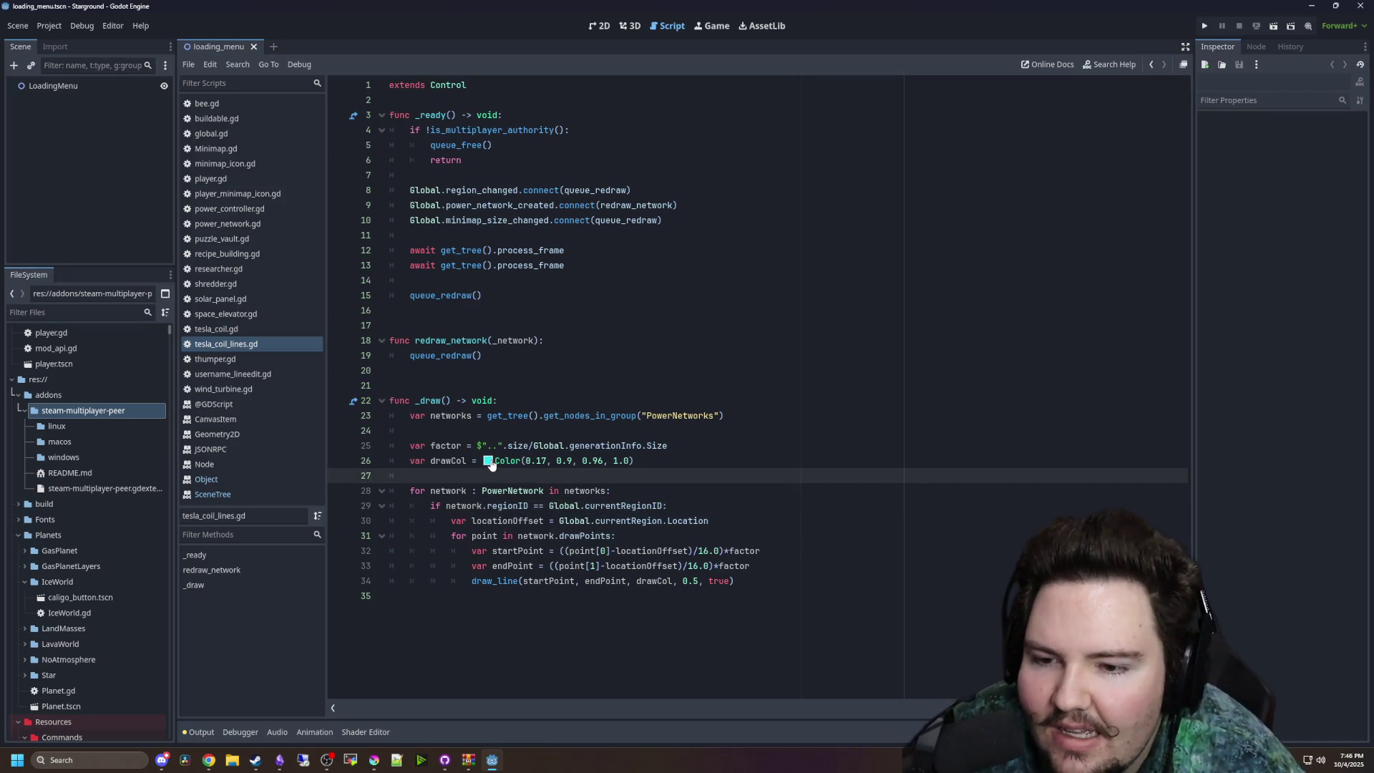
pyautogui.click(490, 462)
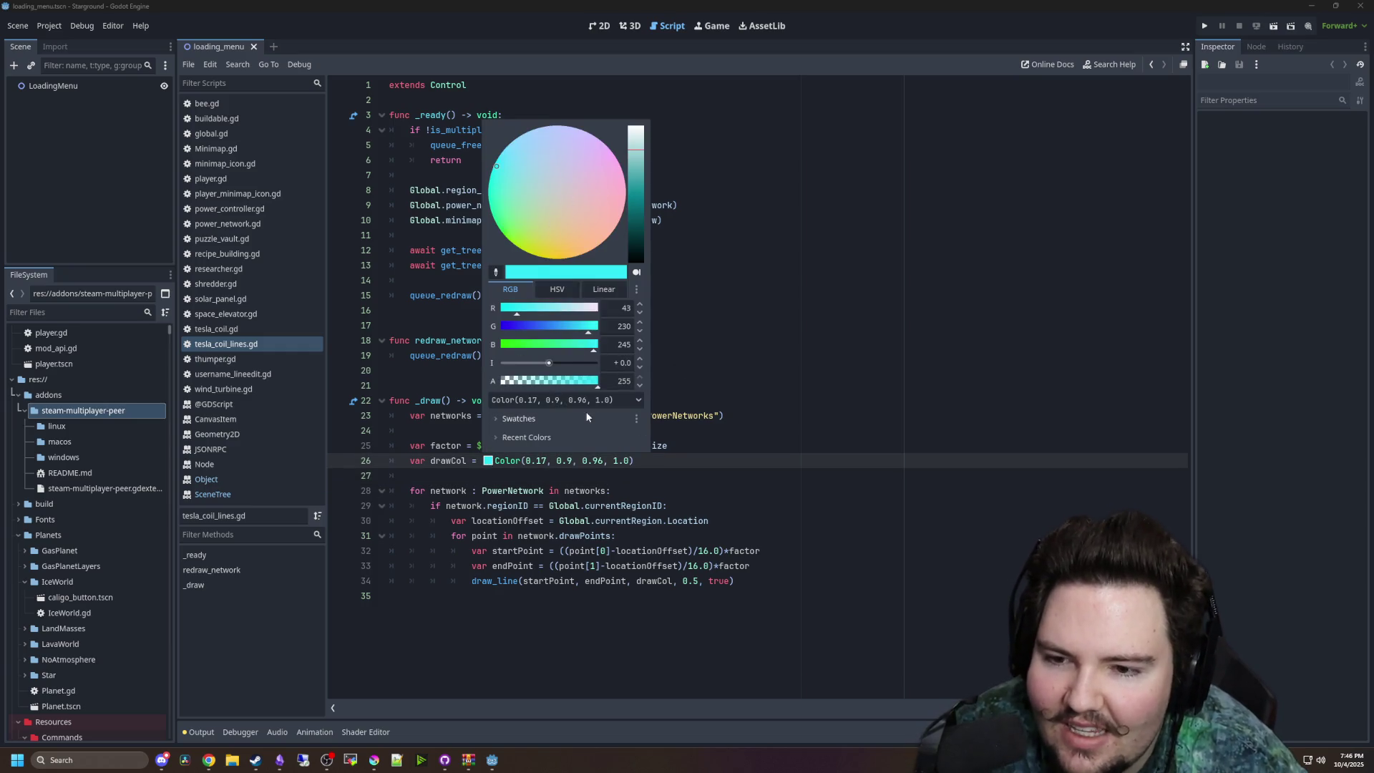
pyautogui.click(604, 399)
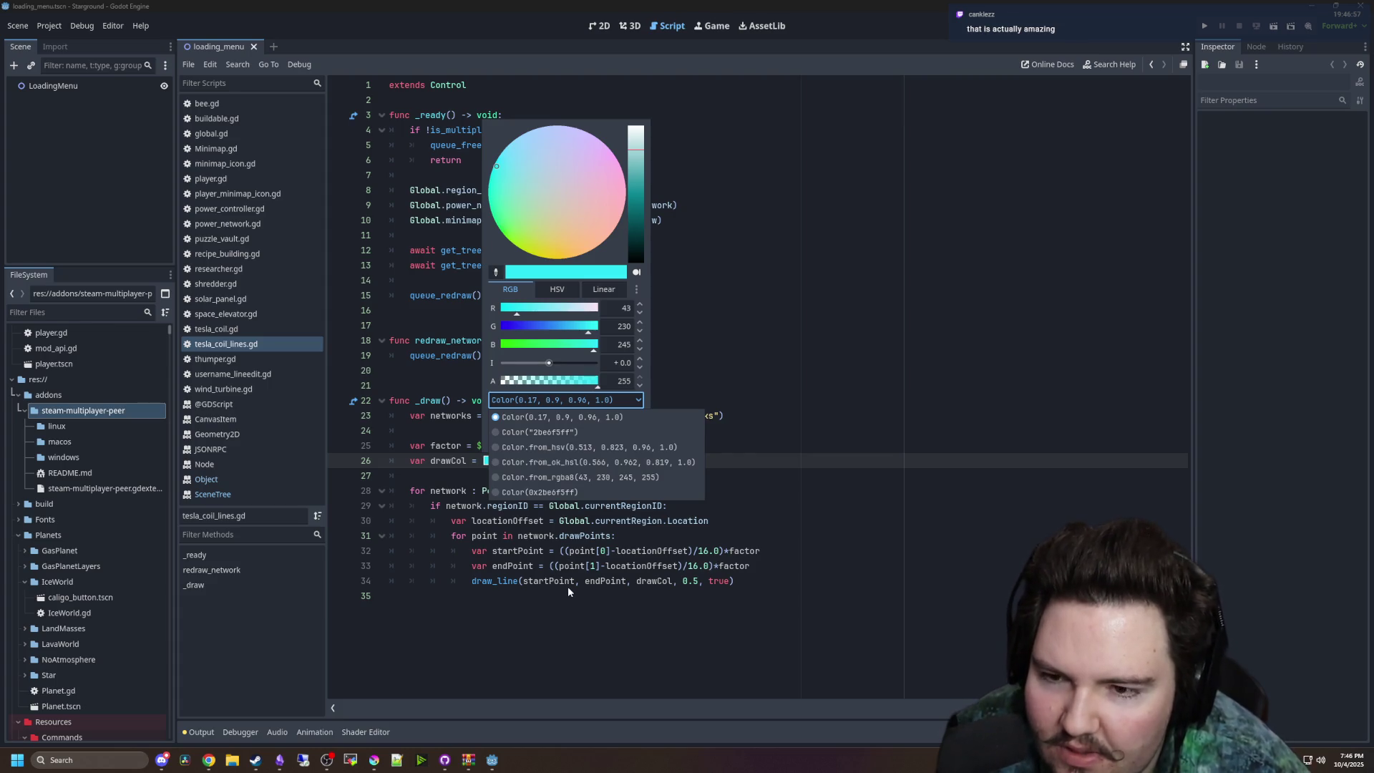
pyautogui.click(586, 480)
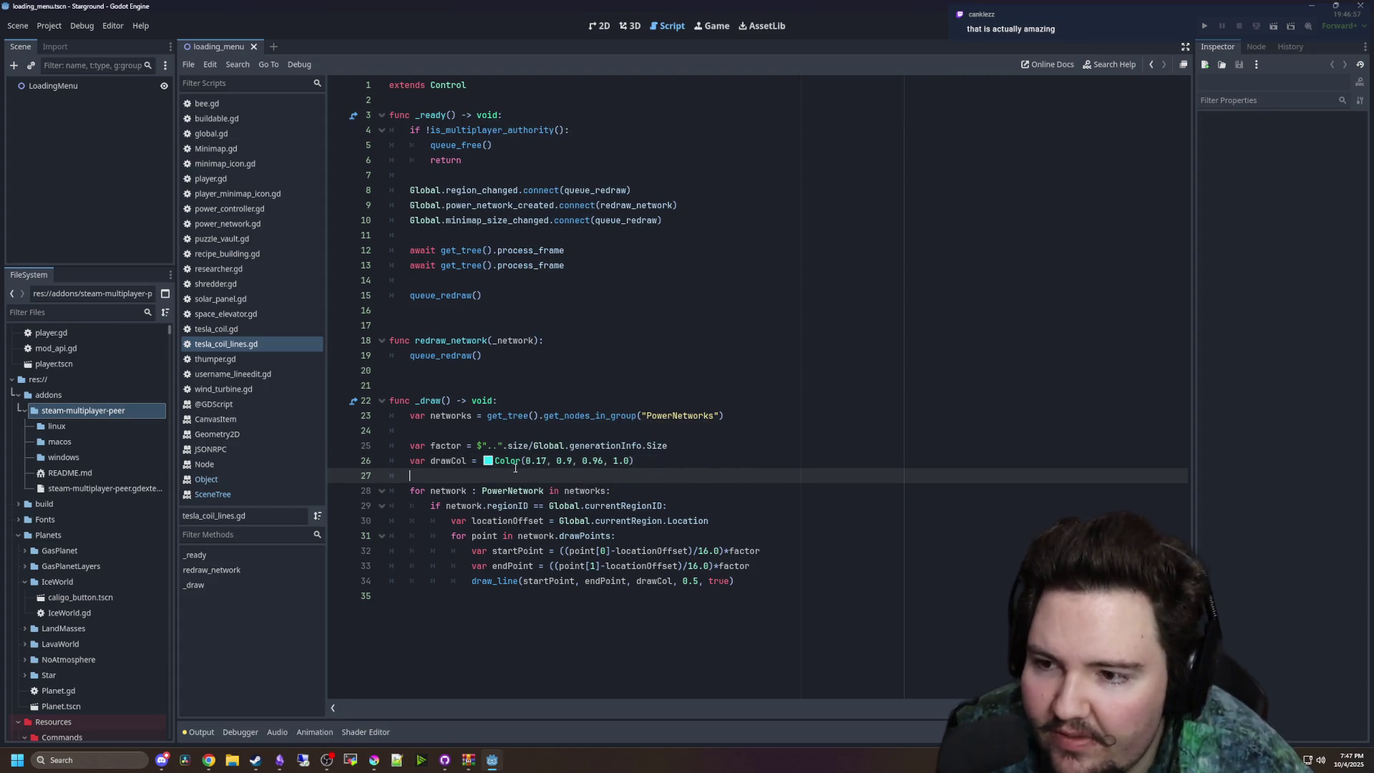
# - Select the line-26 Color value, reopen its picker and close it unchanged
pyautogui.moveTo(634, 462); pyautogui.dragTo(492, 472)
pyautogui.click(483, 491)
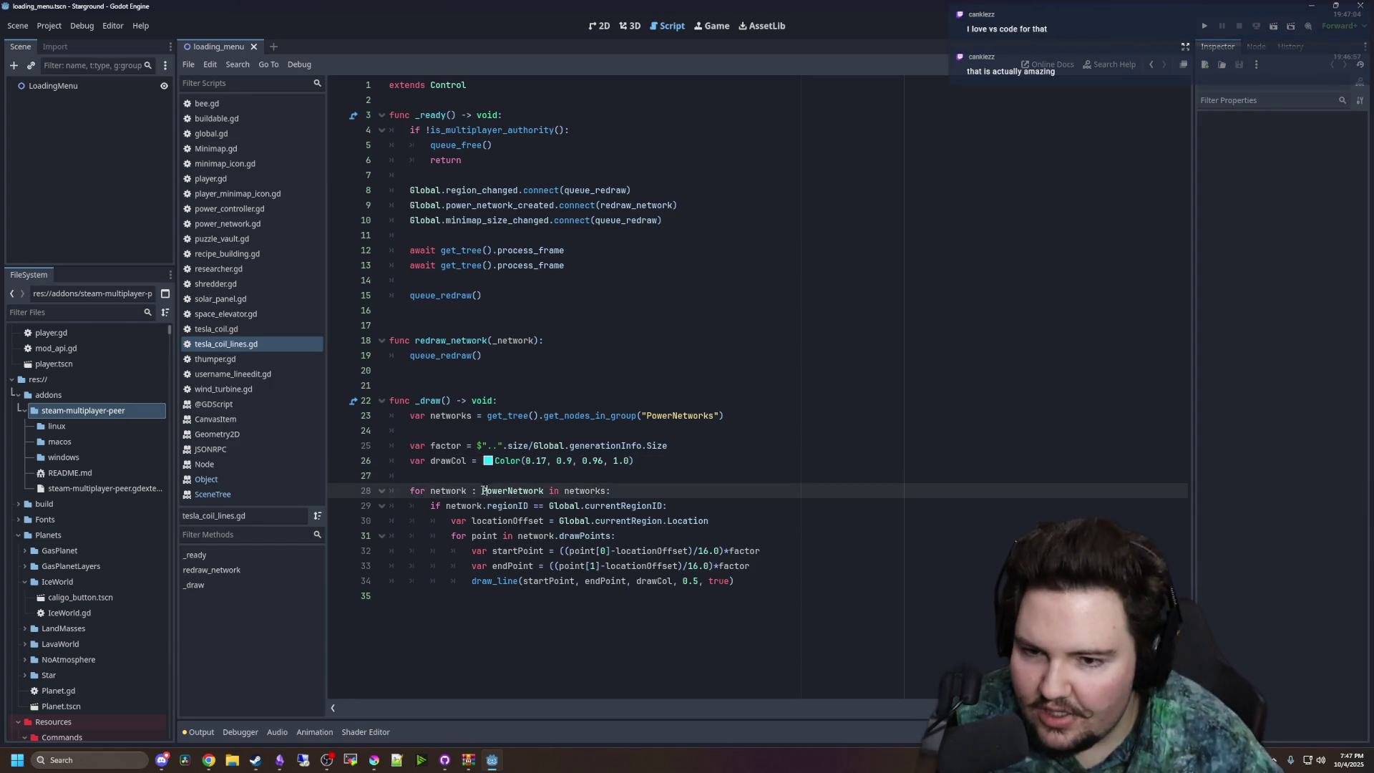
pyautogui.click(488, 460)
pyautogui.press('Escape')
# - Move through tesla_coil_lines.gd, leaving the caret at the end of line 9
pyautogui.click(533, 355)
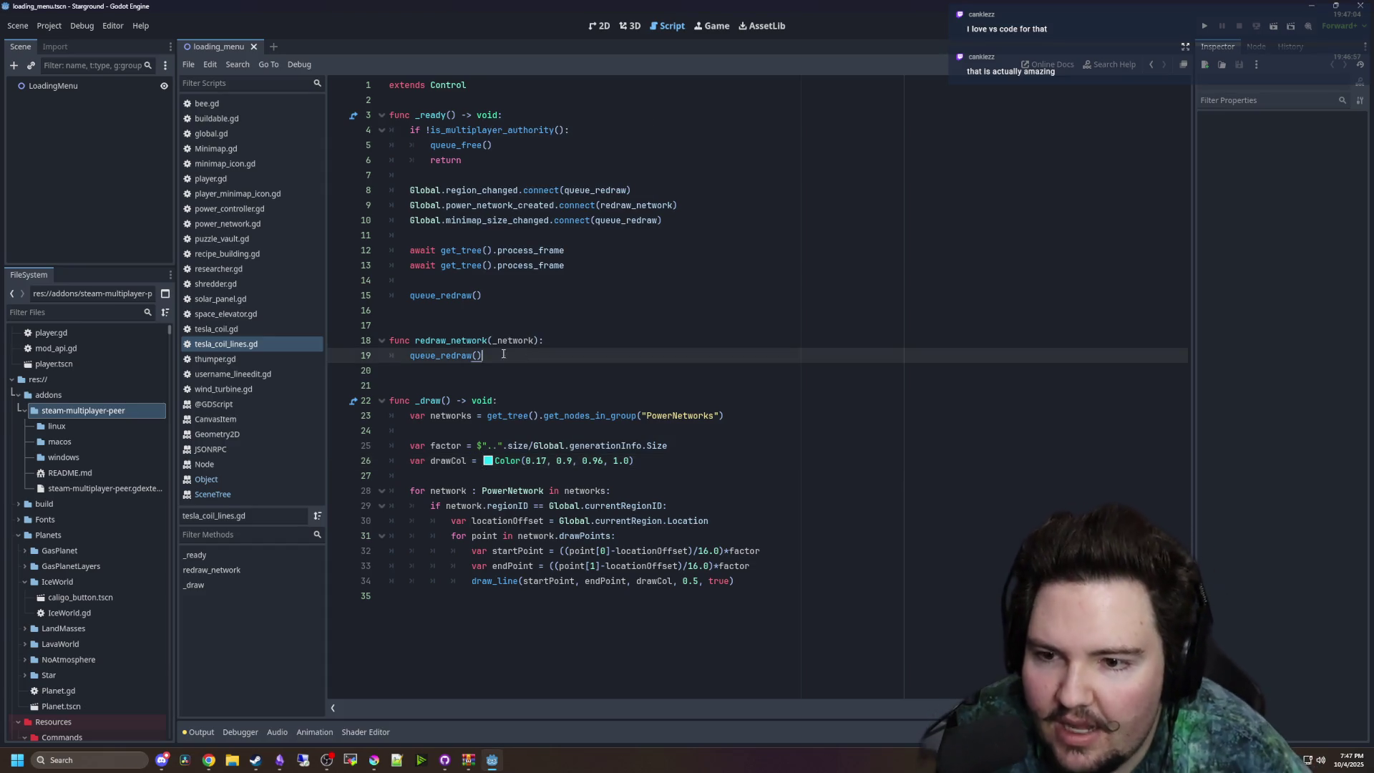
pyautogui.click(429, 387)
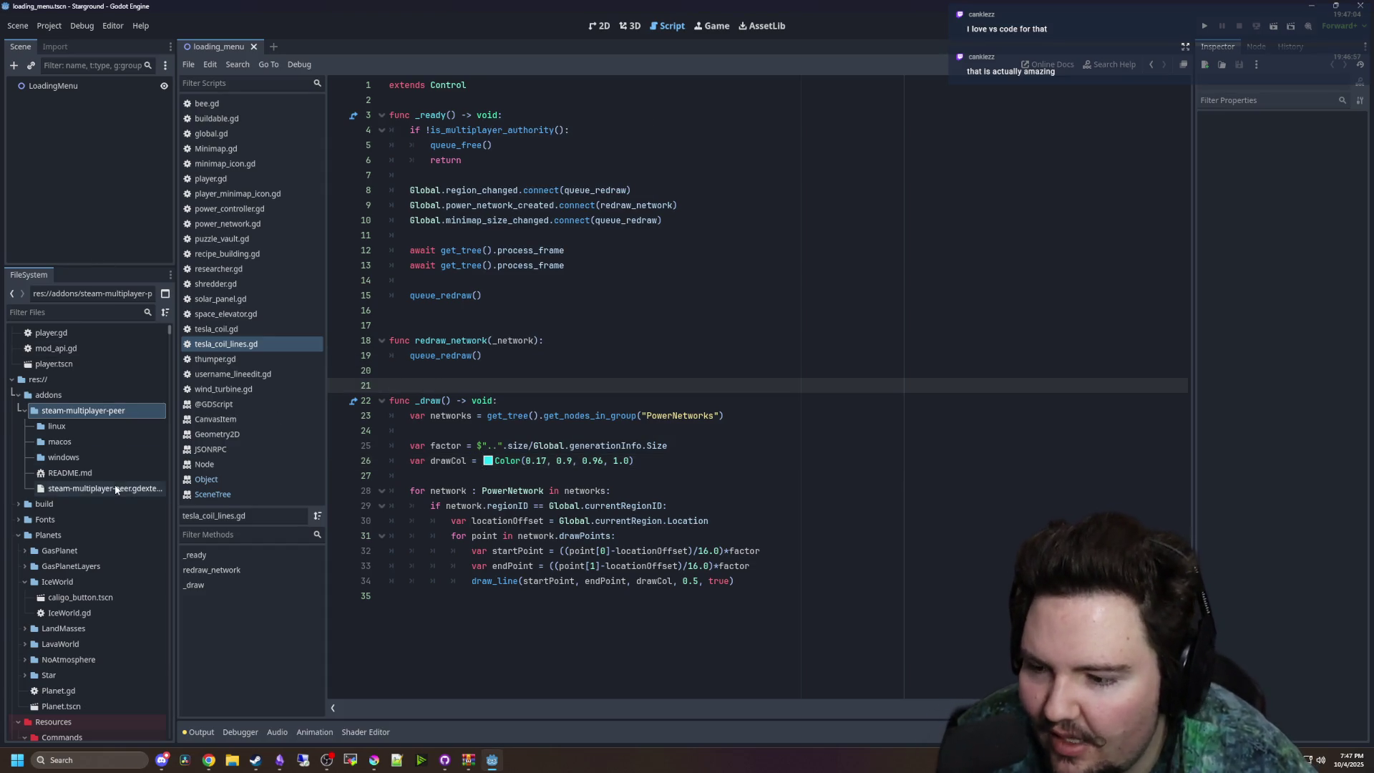
pyautogui.scroll(-10, 116, 483)
pyautogui.scroll(-10, 93, 458)
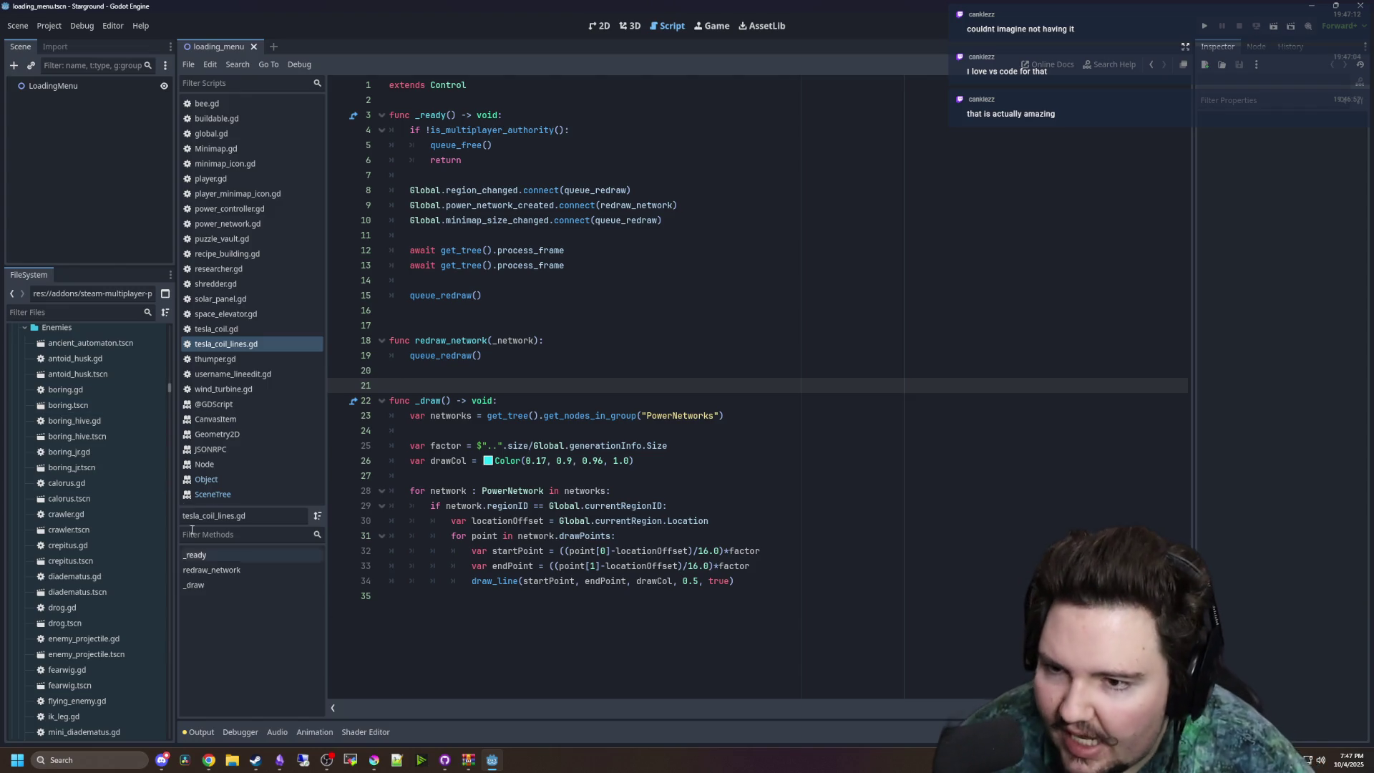
pyautogui.click(698, 206)
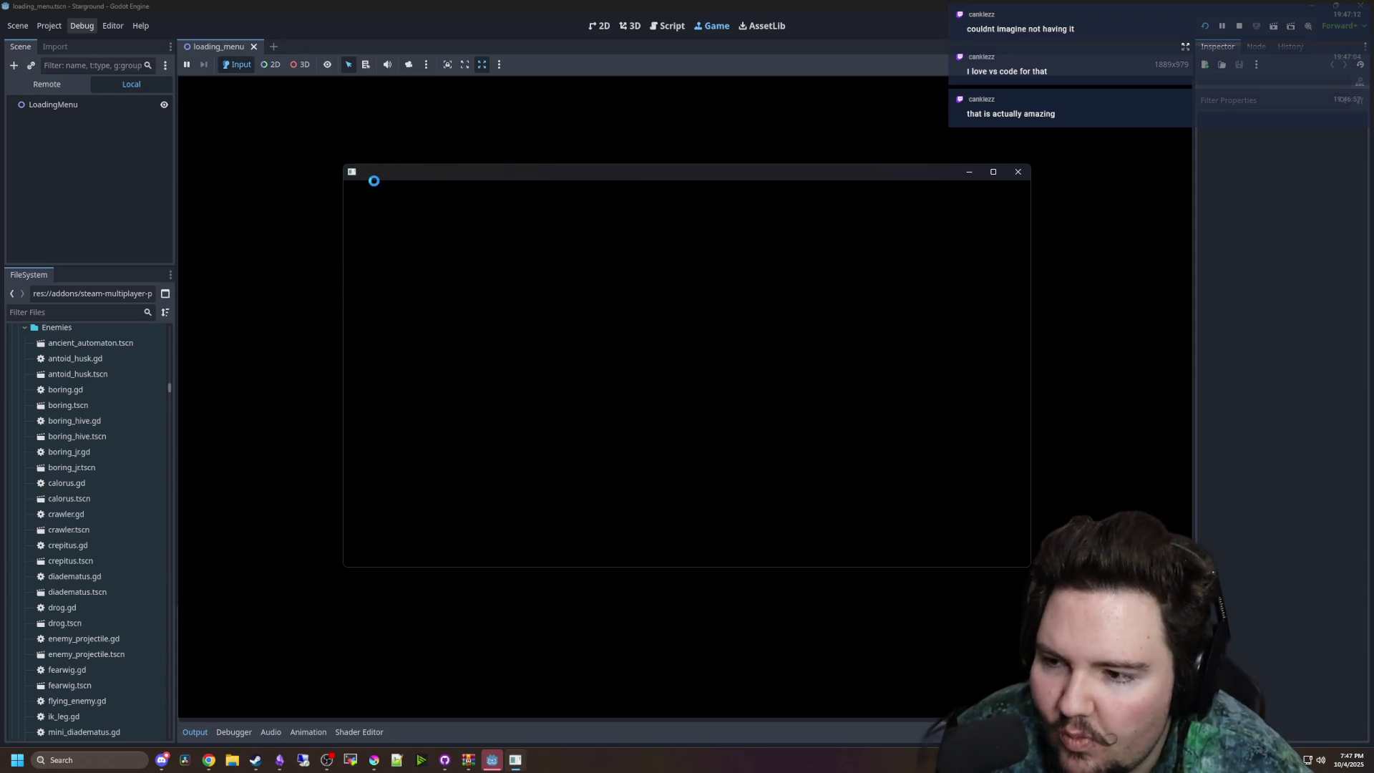
# - Close the GodotSteam templates archive window and move the remaining archive window aside
pyautogui.hotkey('alt', 'Tab')
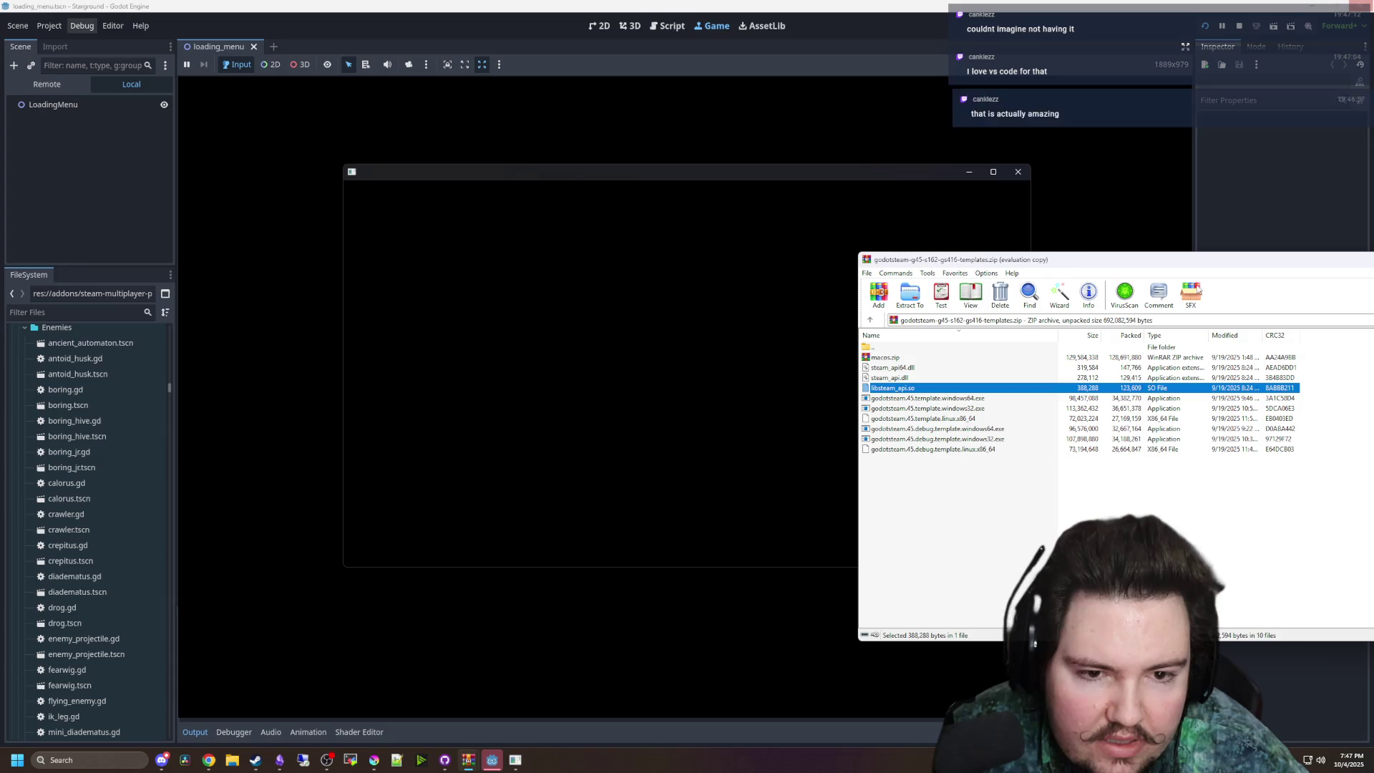
pyautogui.moveTo(1125, 265); pyautogui.dragTo(493, 300)
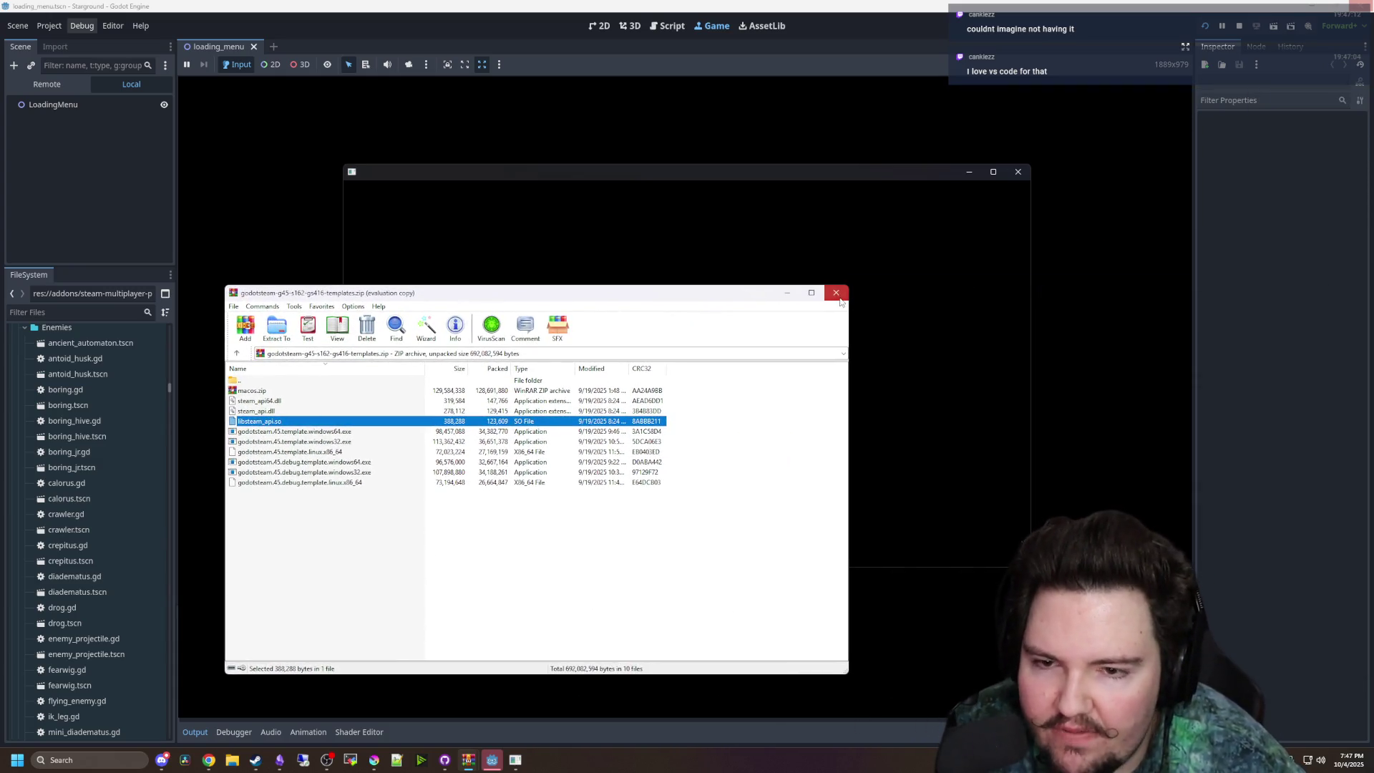
pyautogui.click(839, 296)
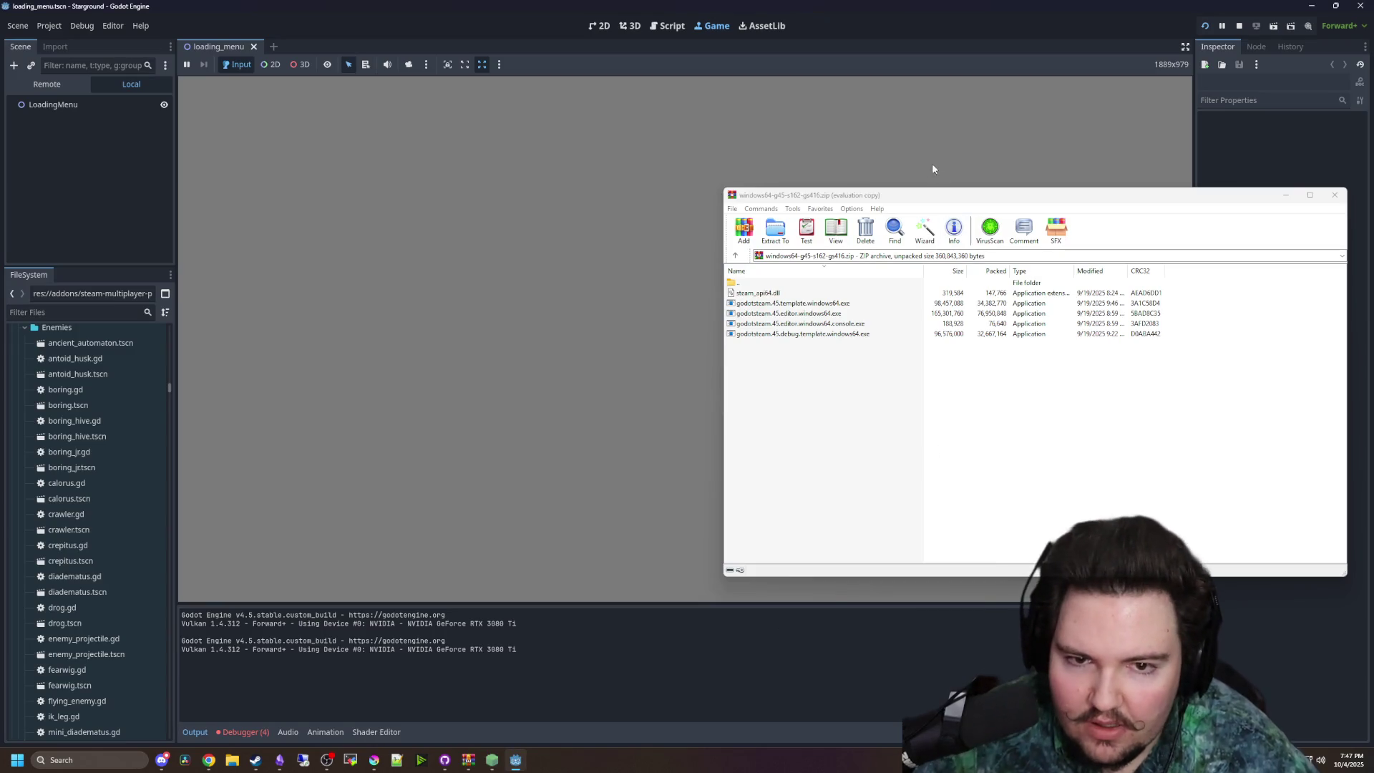
pyautogui.moveTo(894, 200); pyautogui.dragTo(654, 201)
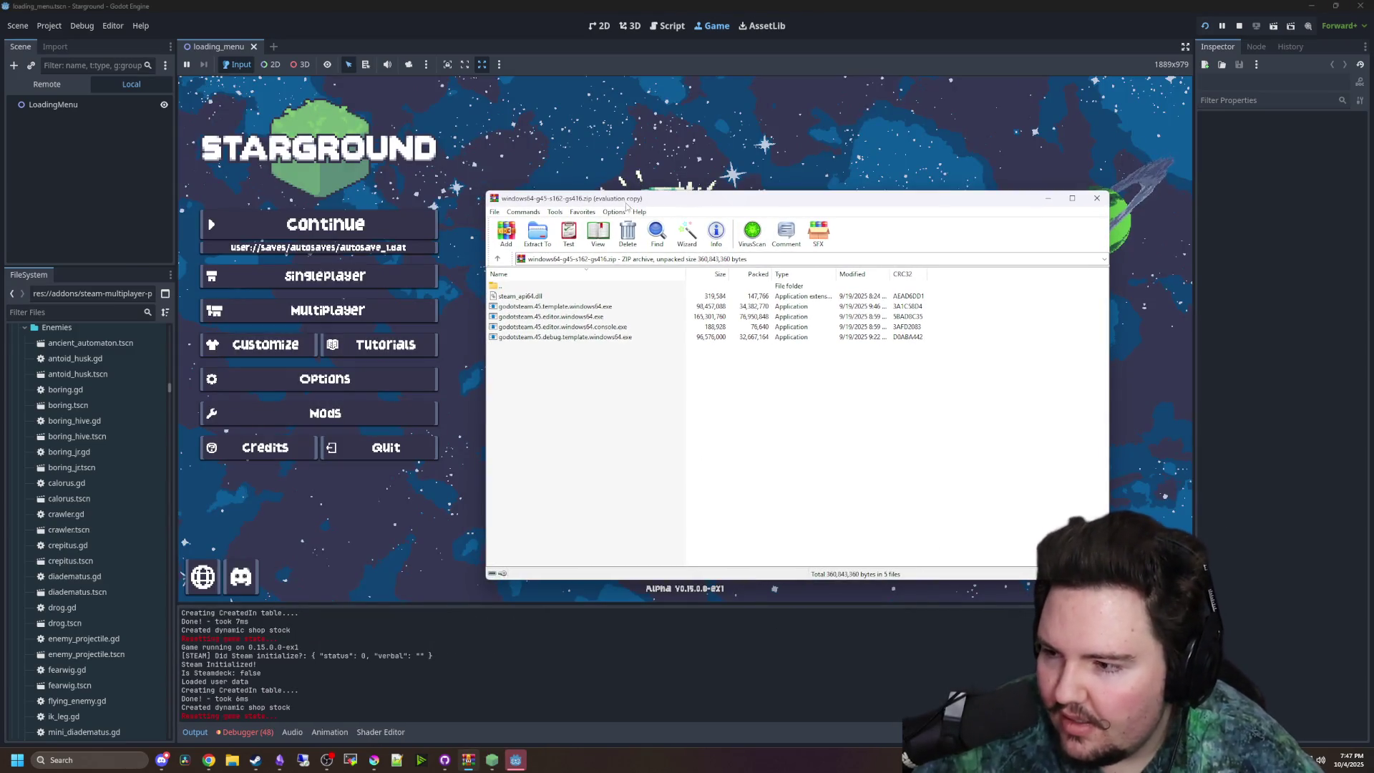
# - Close the windows64 archive, load a save via Singleplayer > Load Game, and view debugger errors
pyautogui.click(1096, 198)
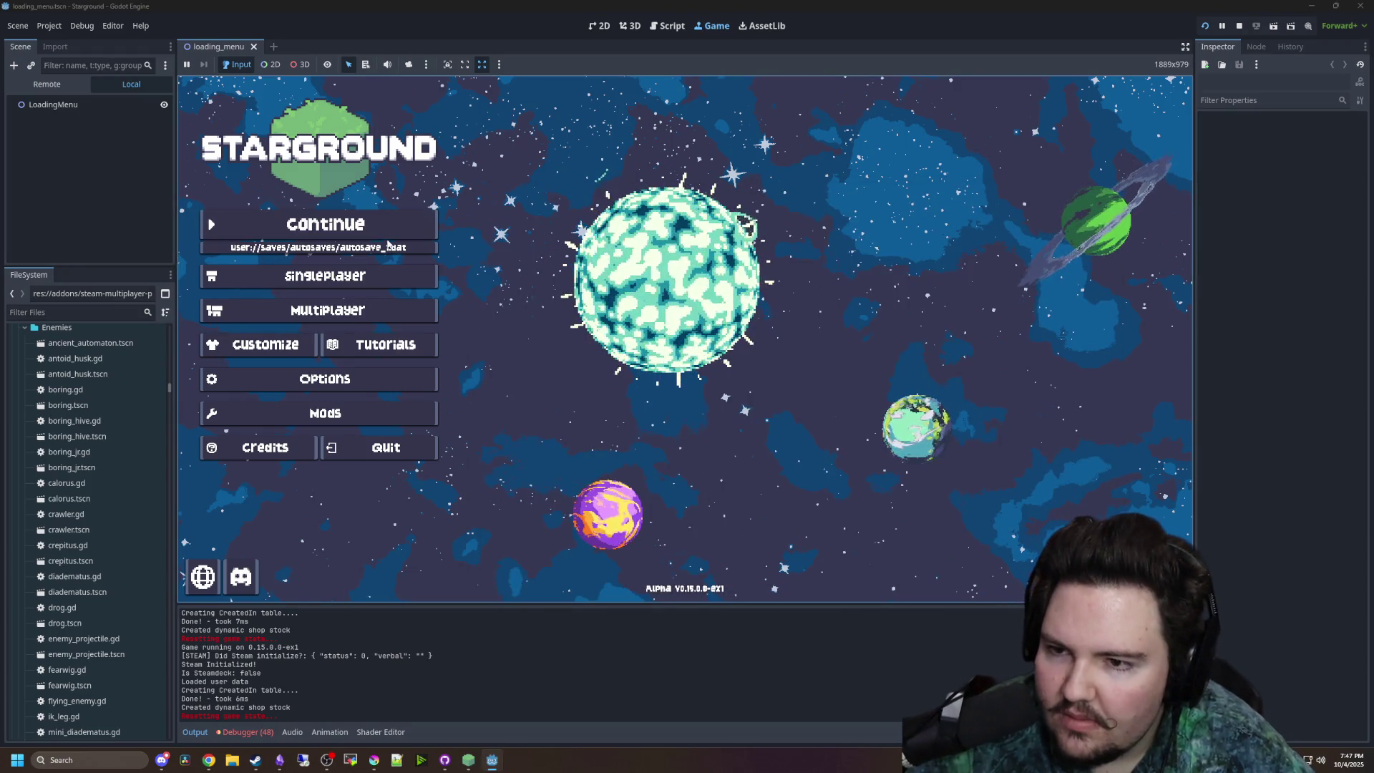
pyautogui.click(325, 276)
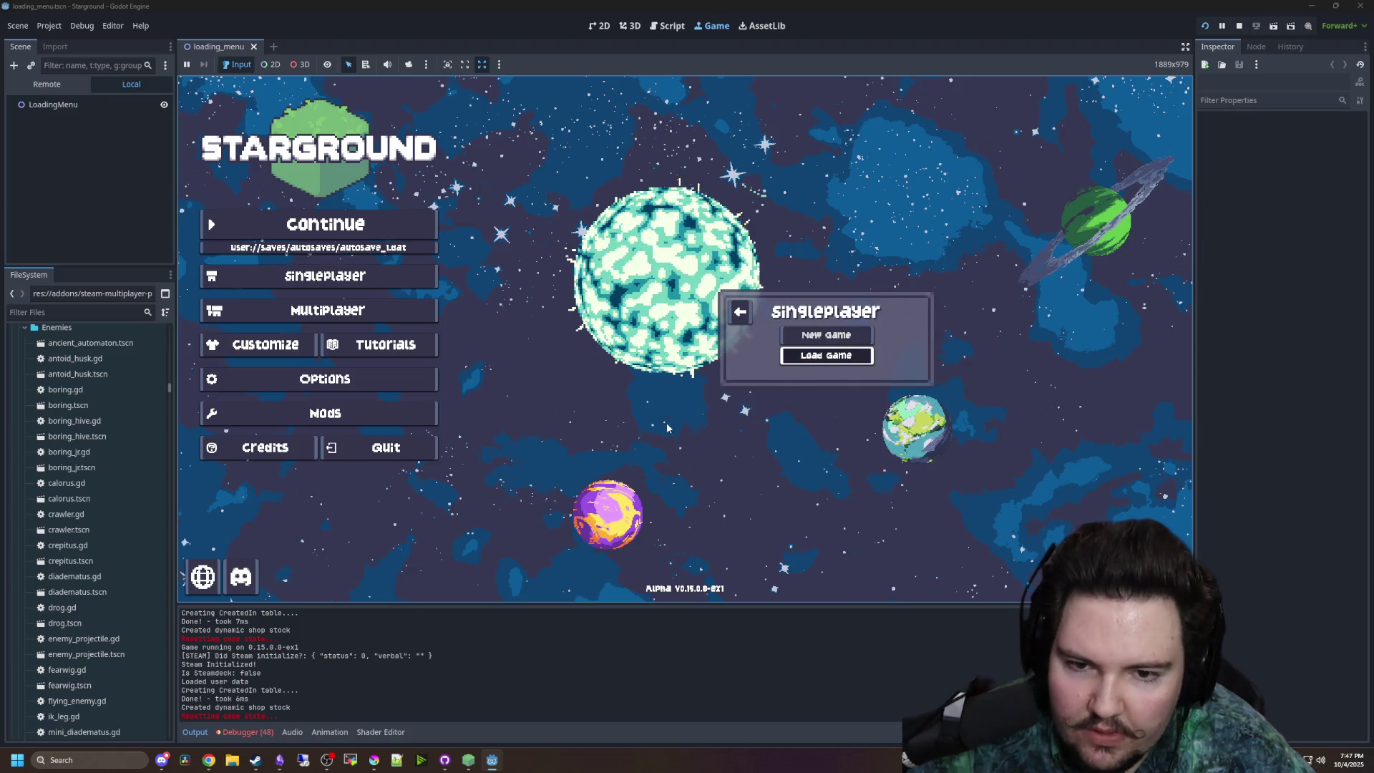
pyautogui.click(826, 355)
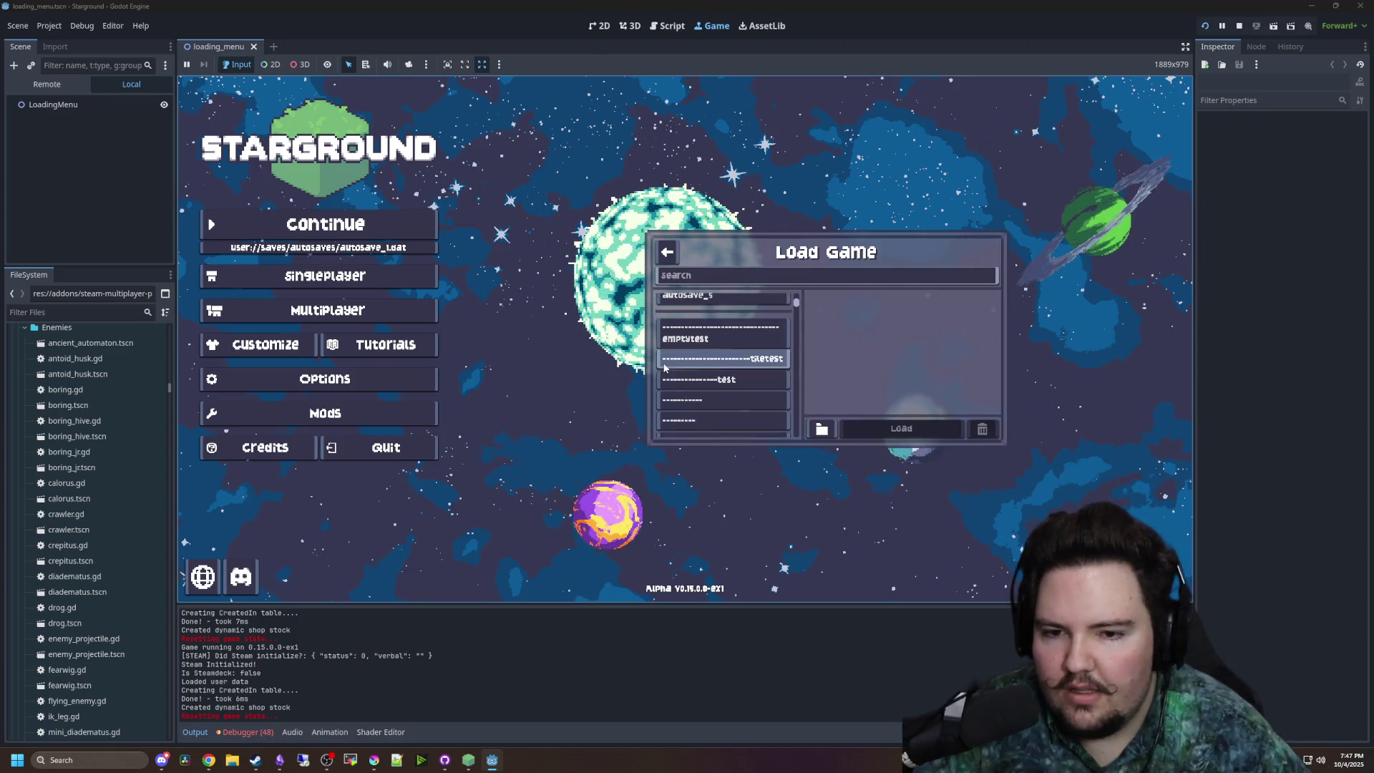
pyautogui.click(723, 379)
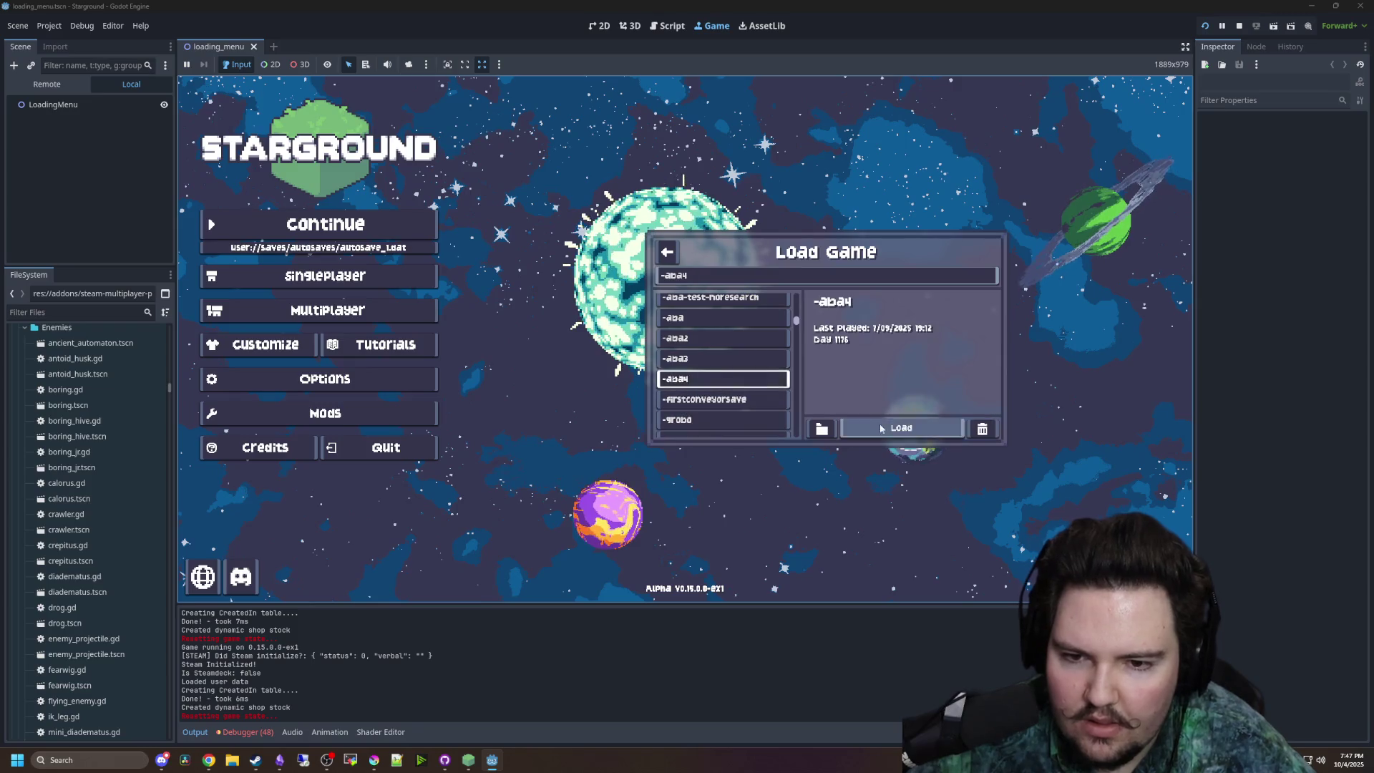
pyautogui.click(929, 433)
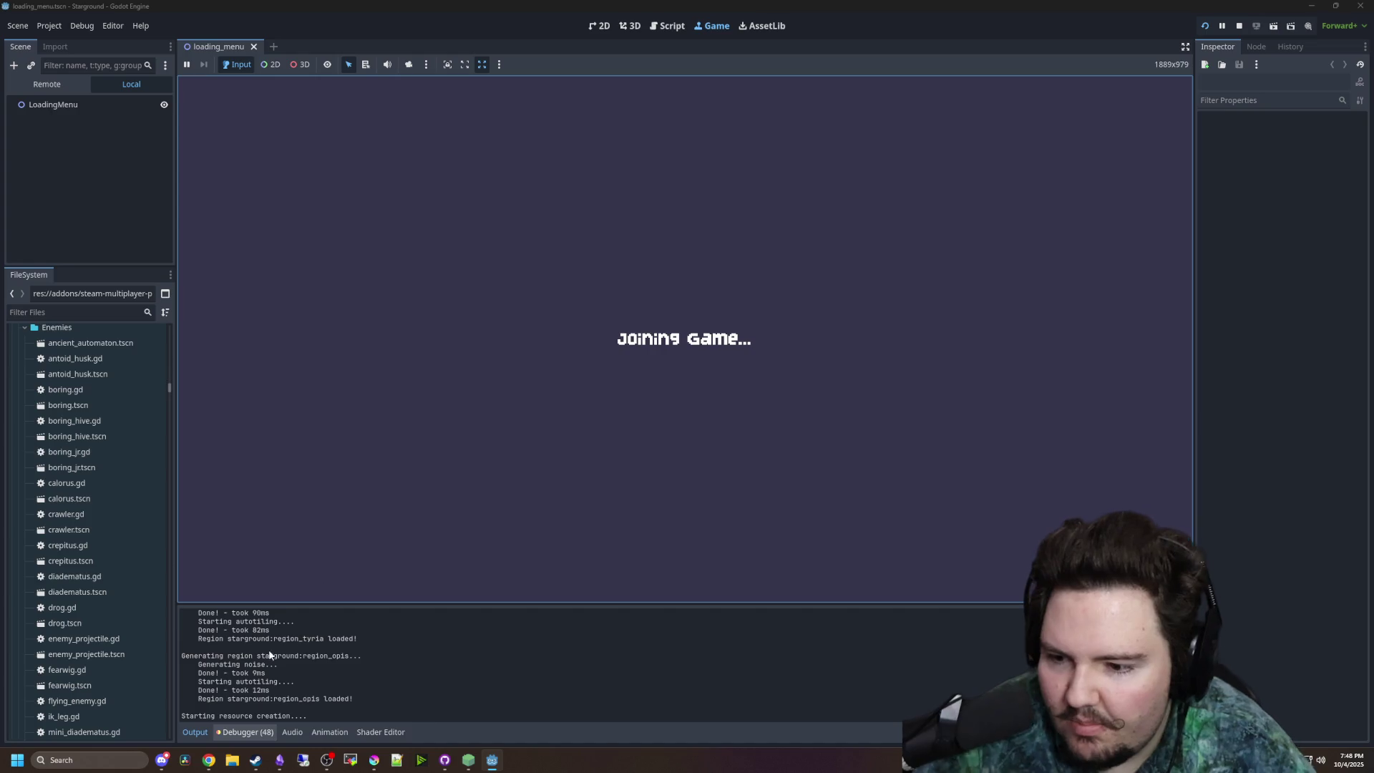
pyautogui.click(228, 736)
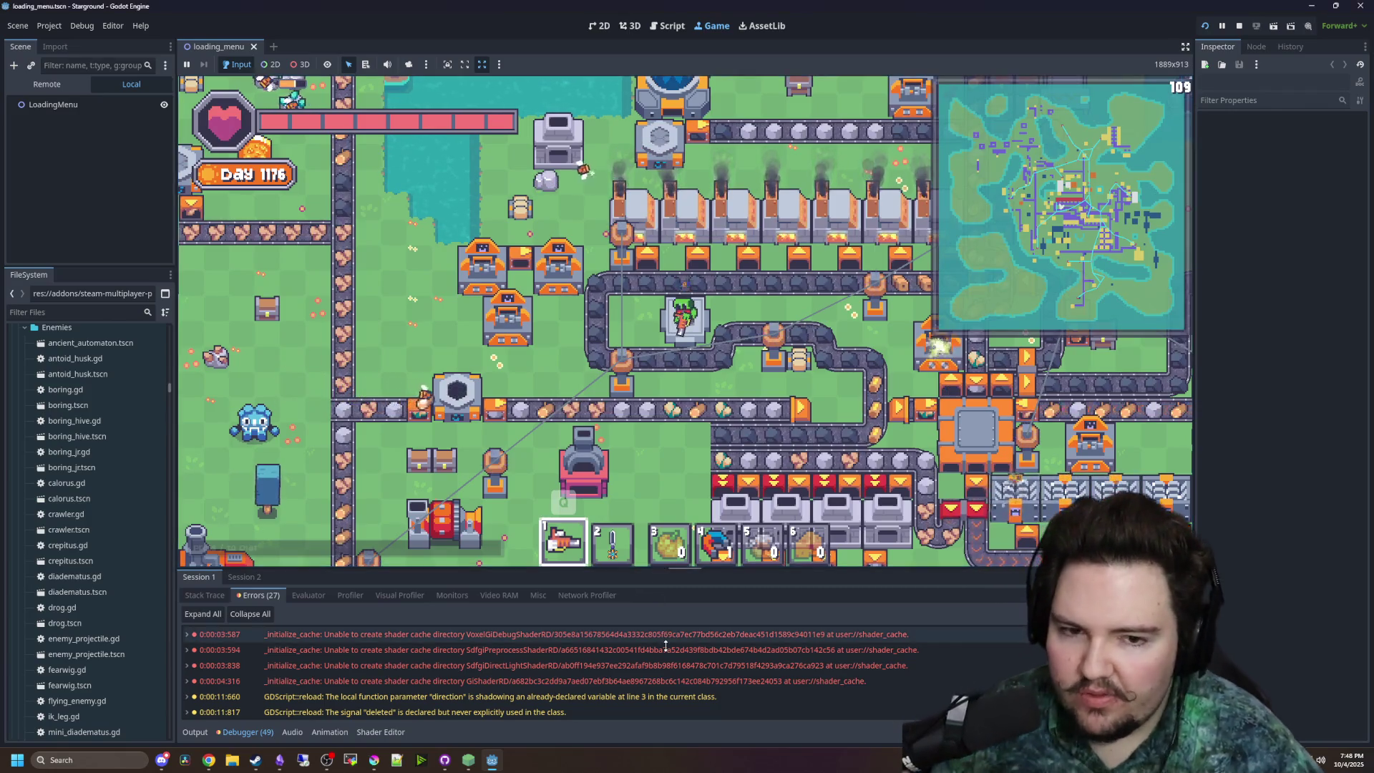
# - Walk the player around the Day 1176 base with WASD, then bring the separate Starground debug window forward
pyautogui.press('a')
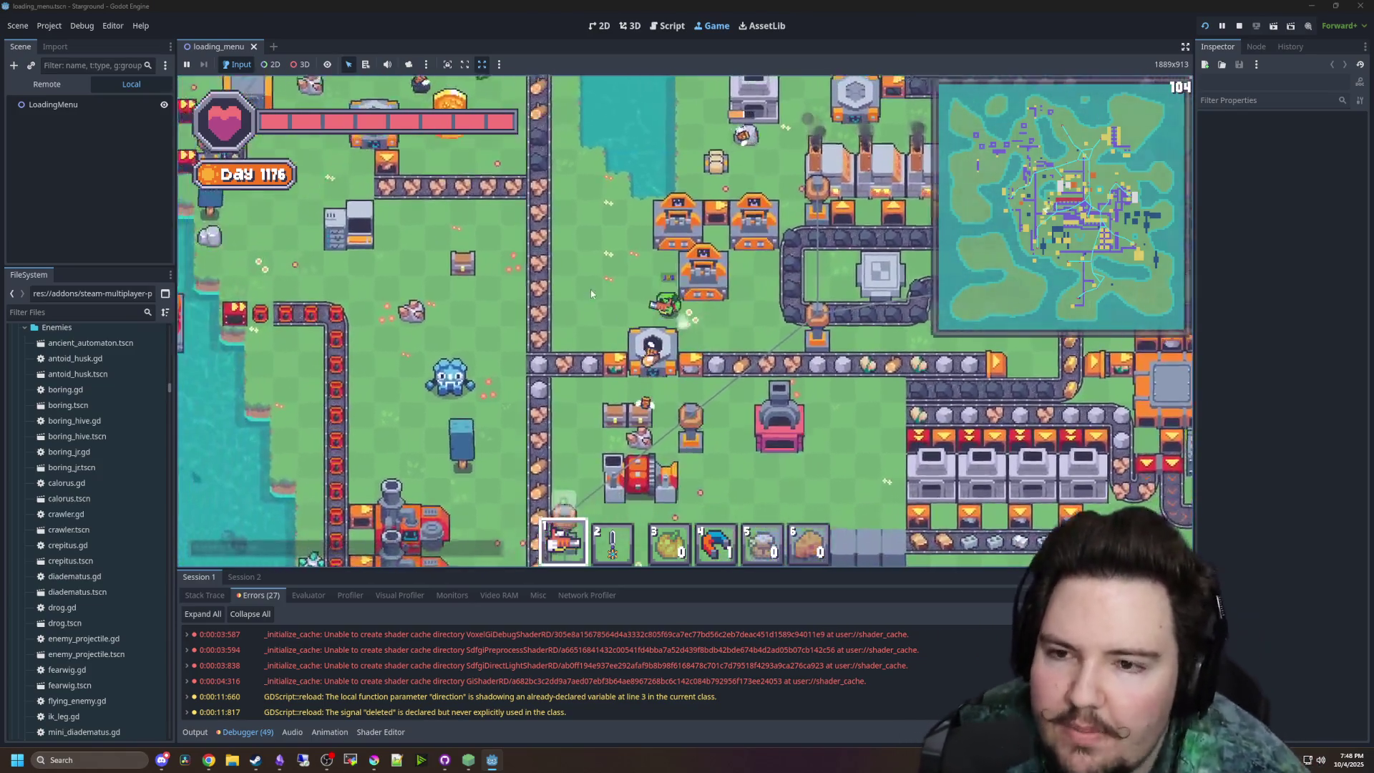
pyautogui.press('w')
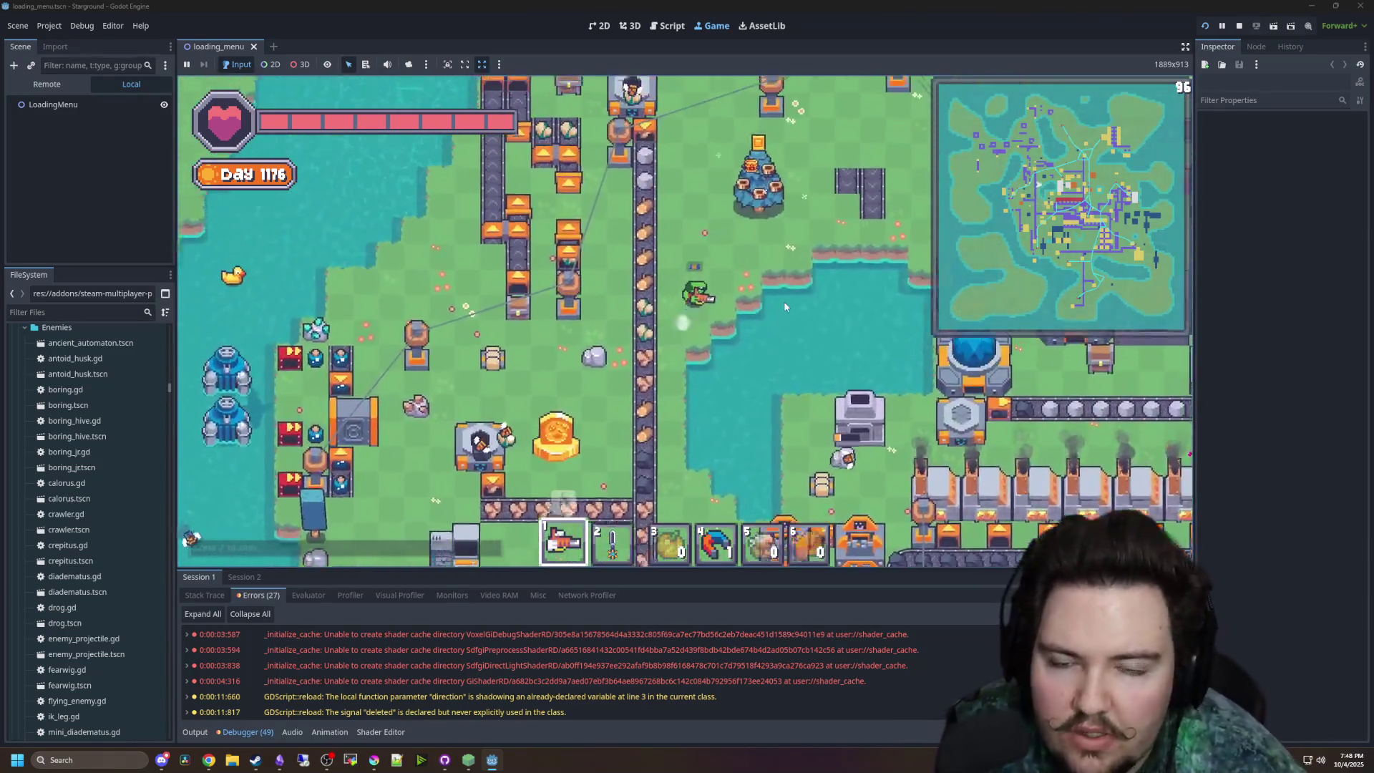
pyautogui.press('w')
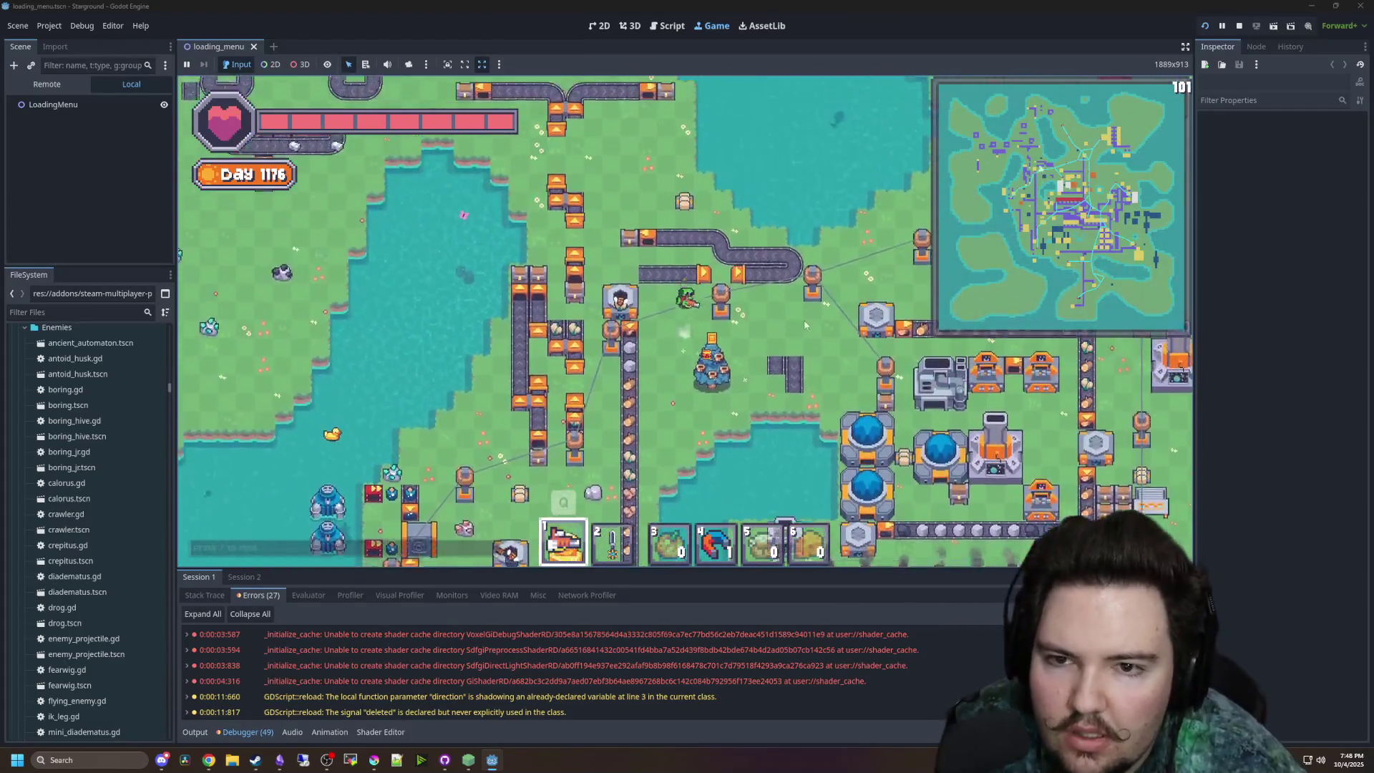
pyautogui.press('w')
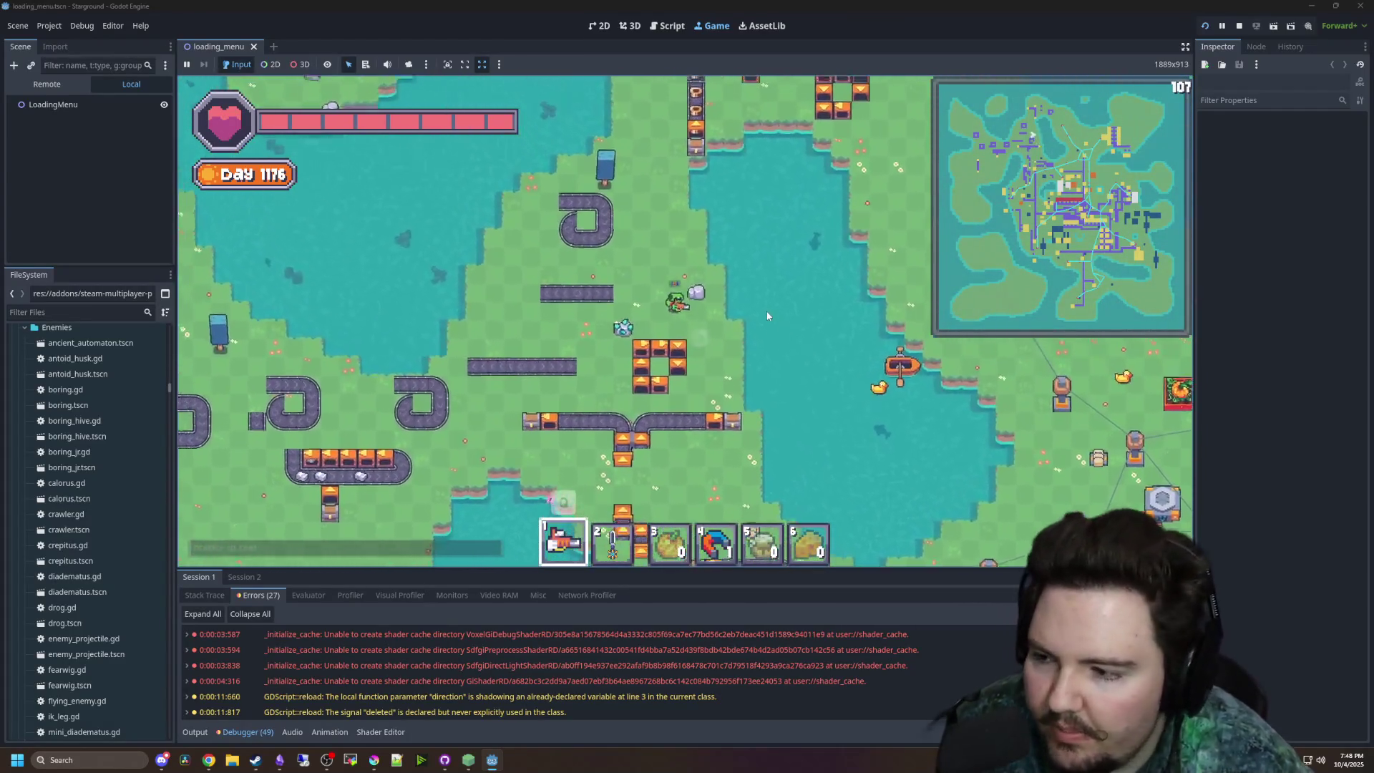
pyautogui.press('w')
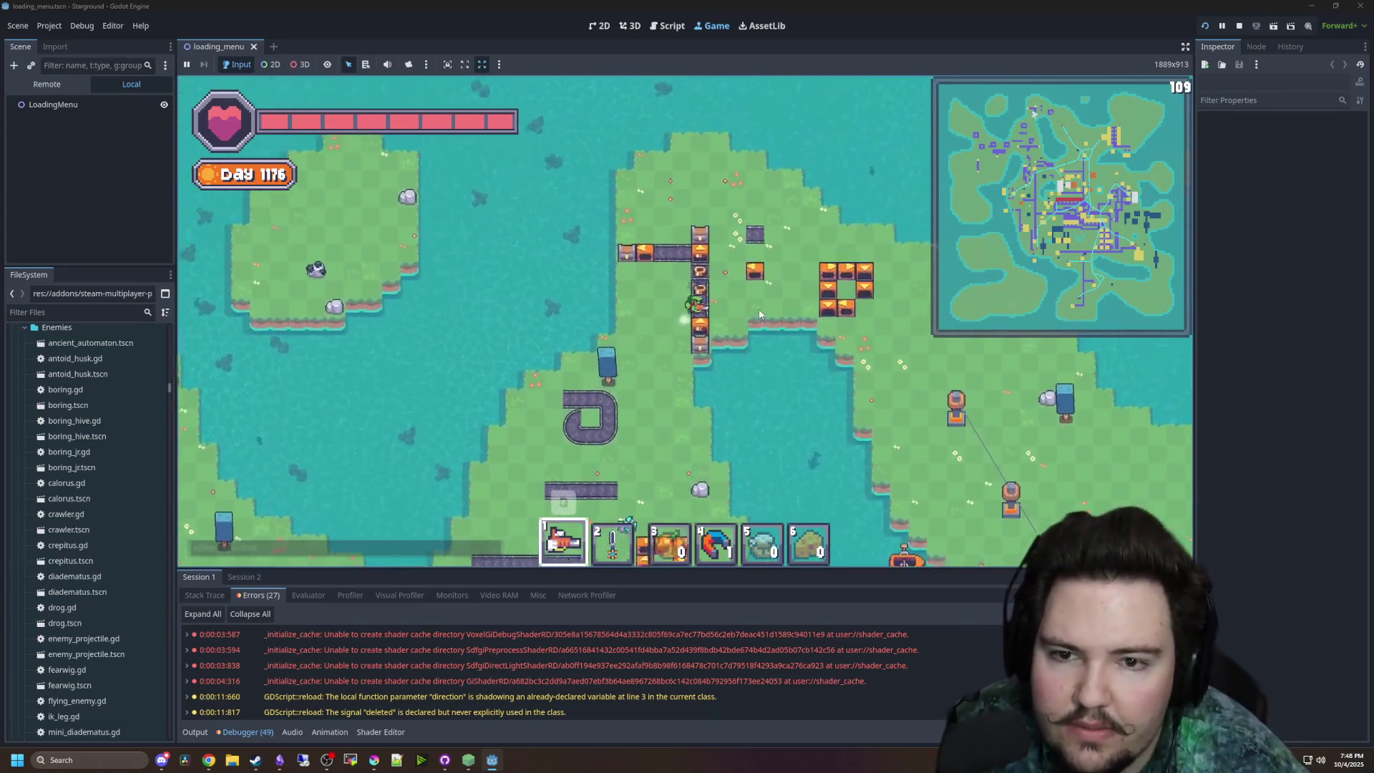
pyautogui.press('d')
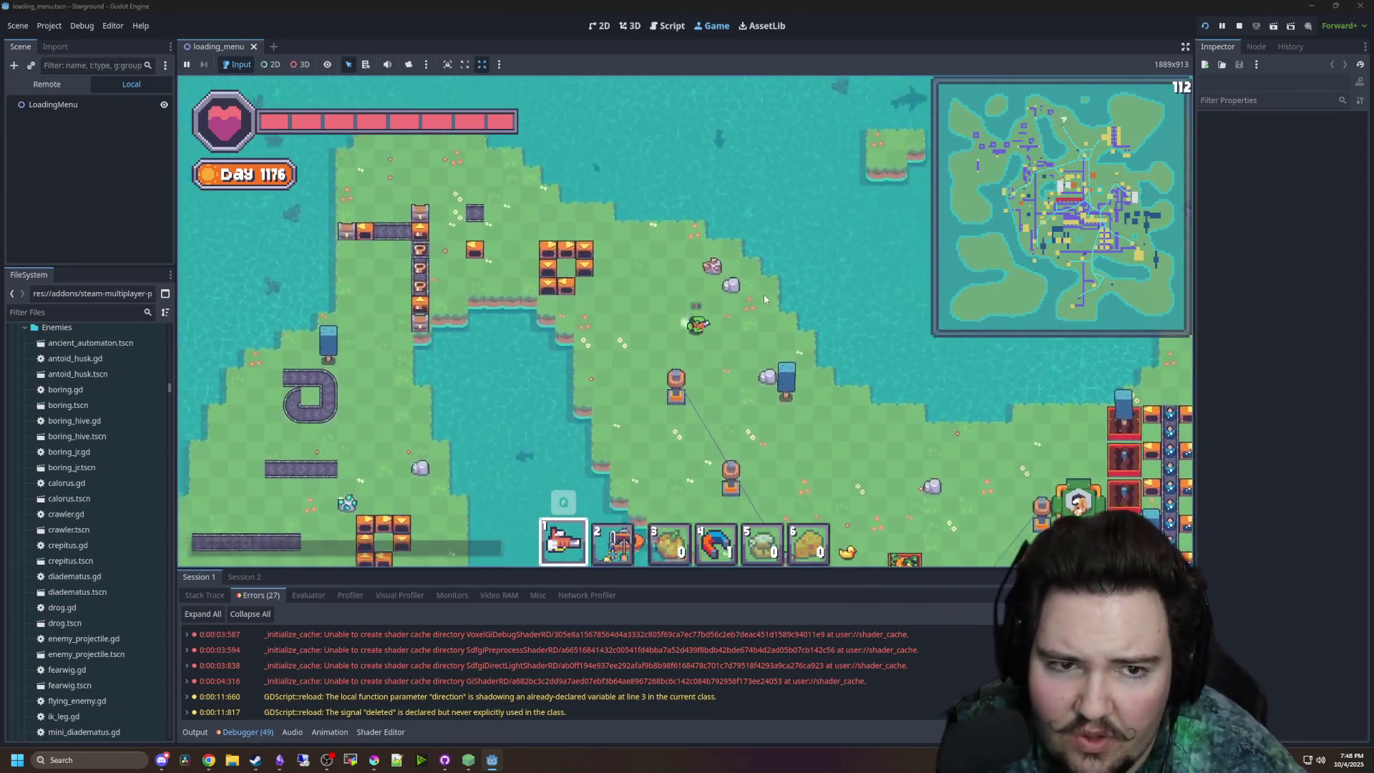
pyautogui.press('s')
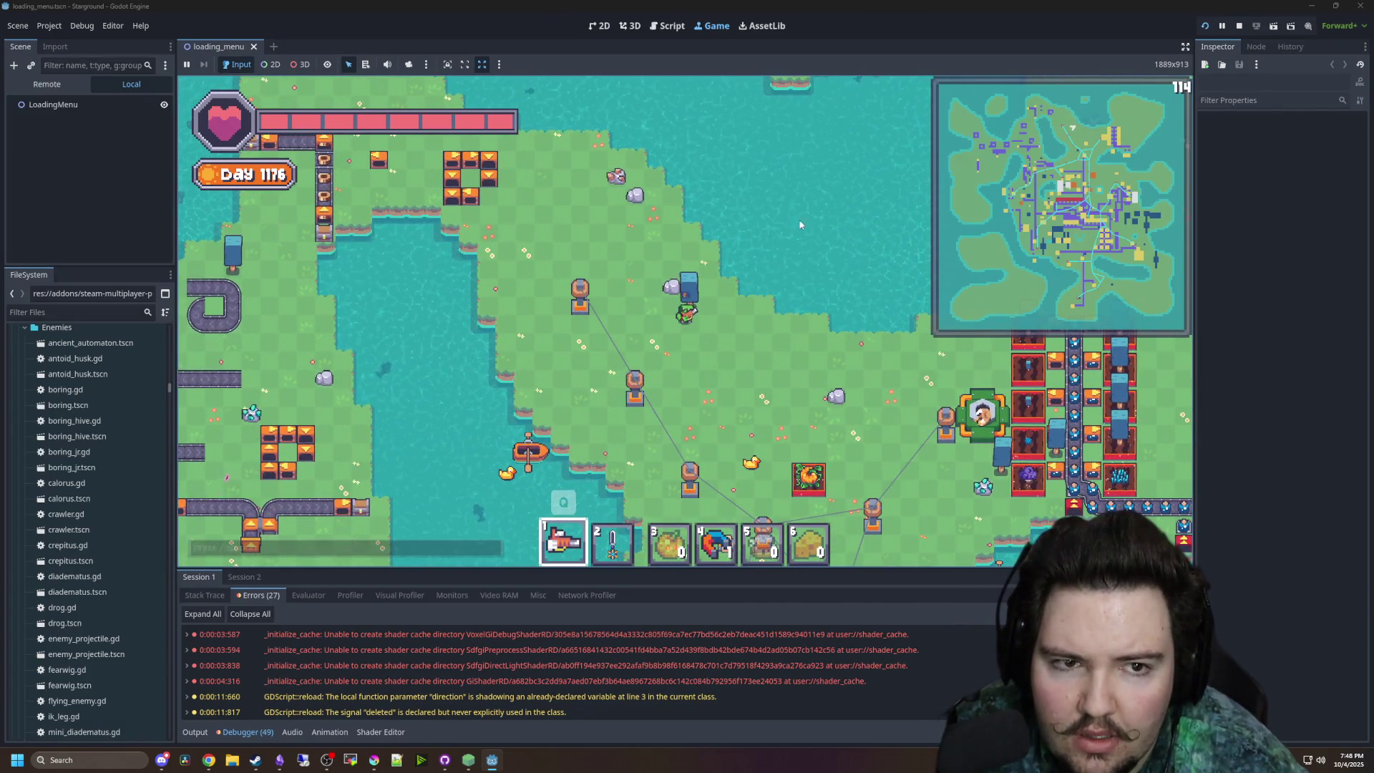
pyautogui.press('d')
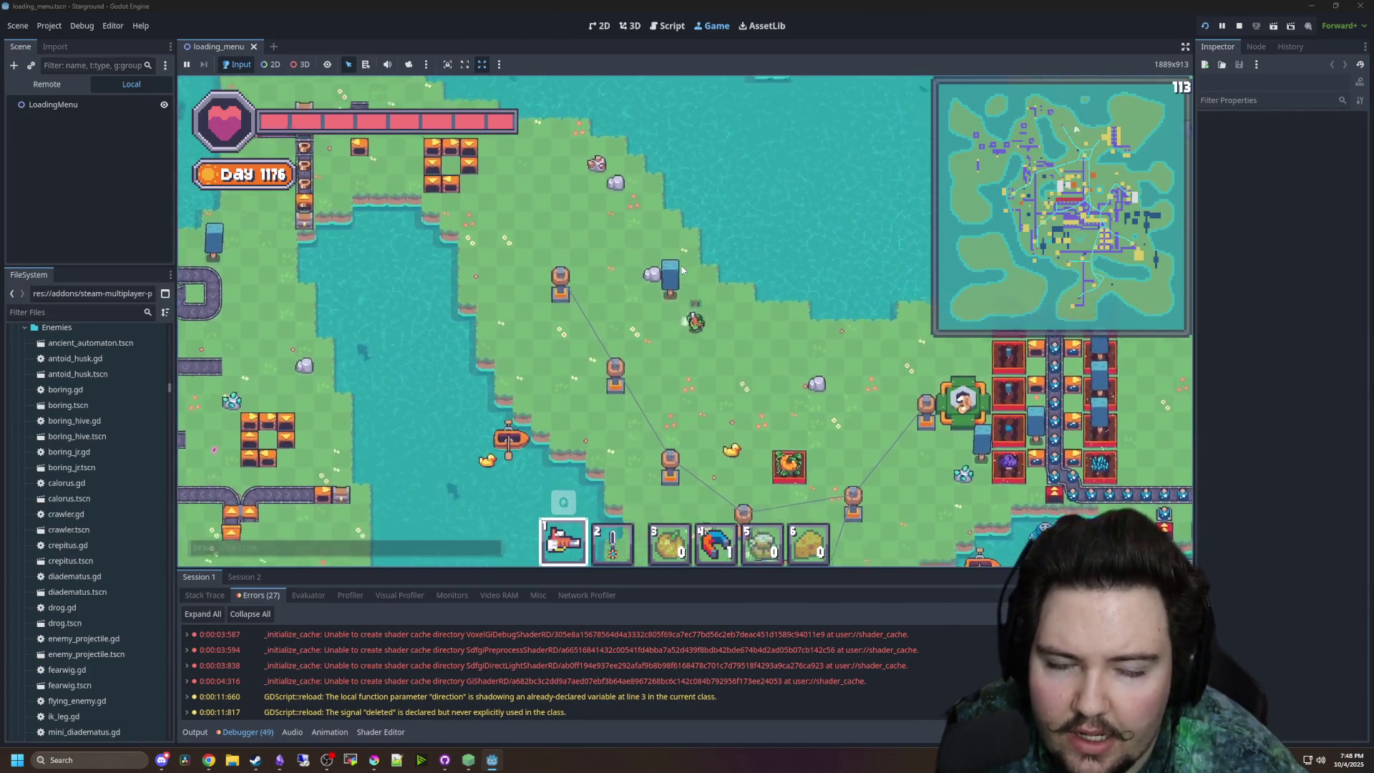
pyautogui.press('d')
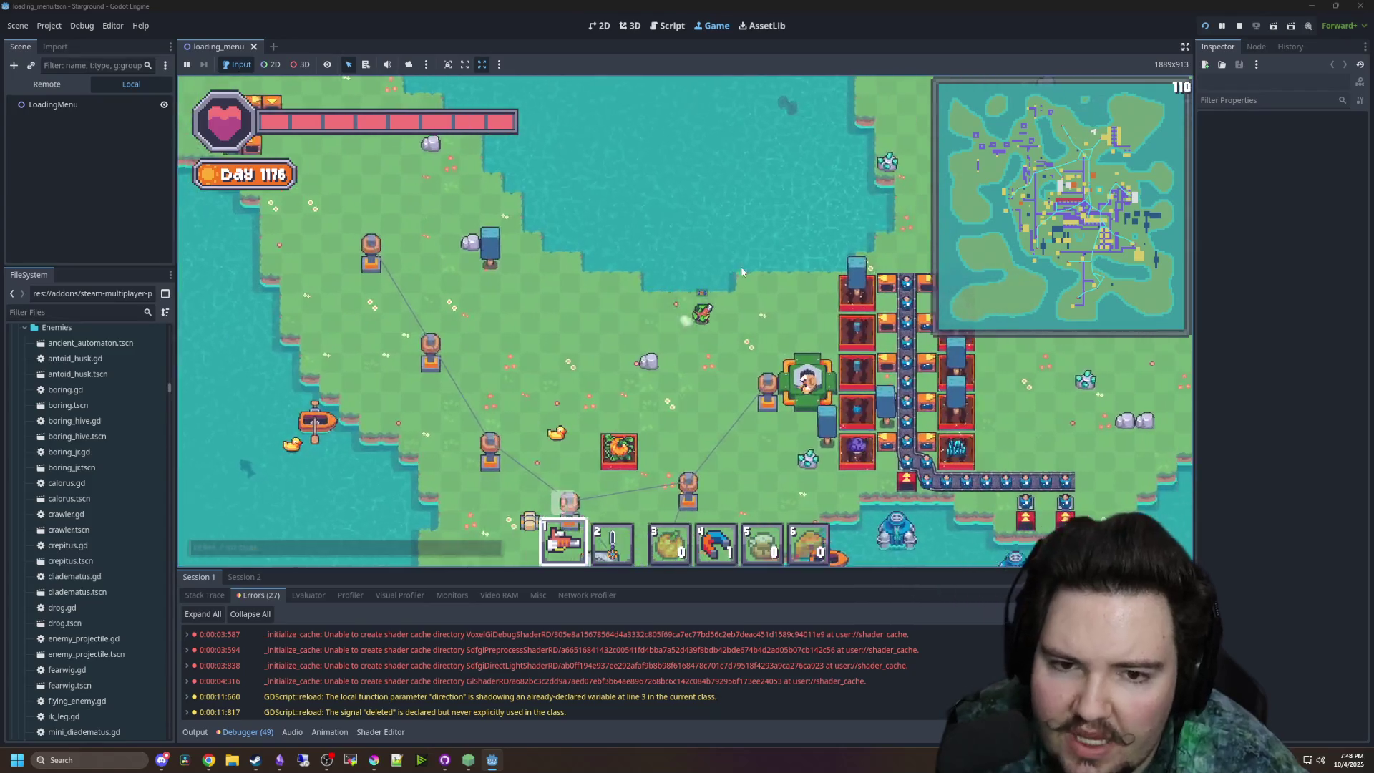
pyautogui.press('w')
pyautogui.press('d')
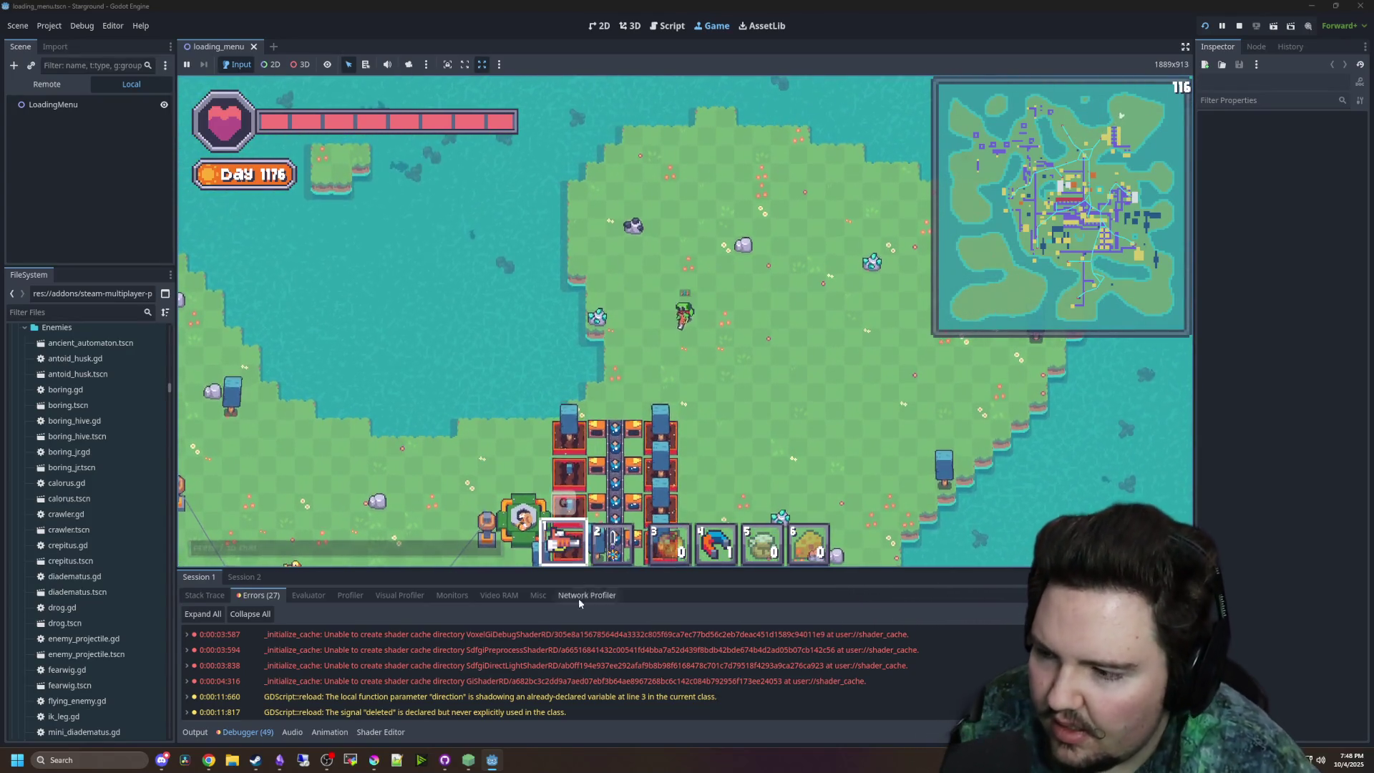
pyautogui.press('w')
pyautogui.press('d')
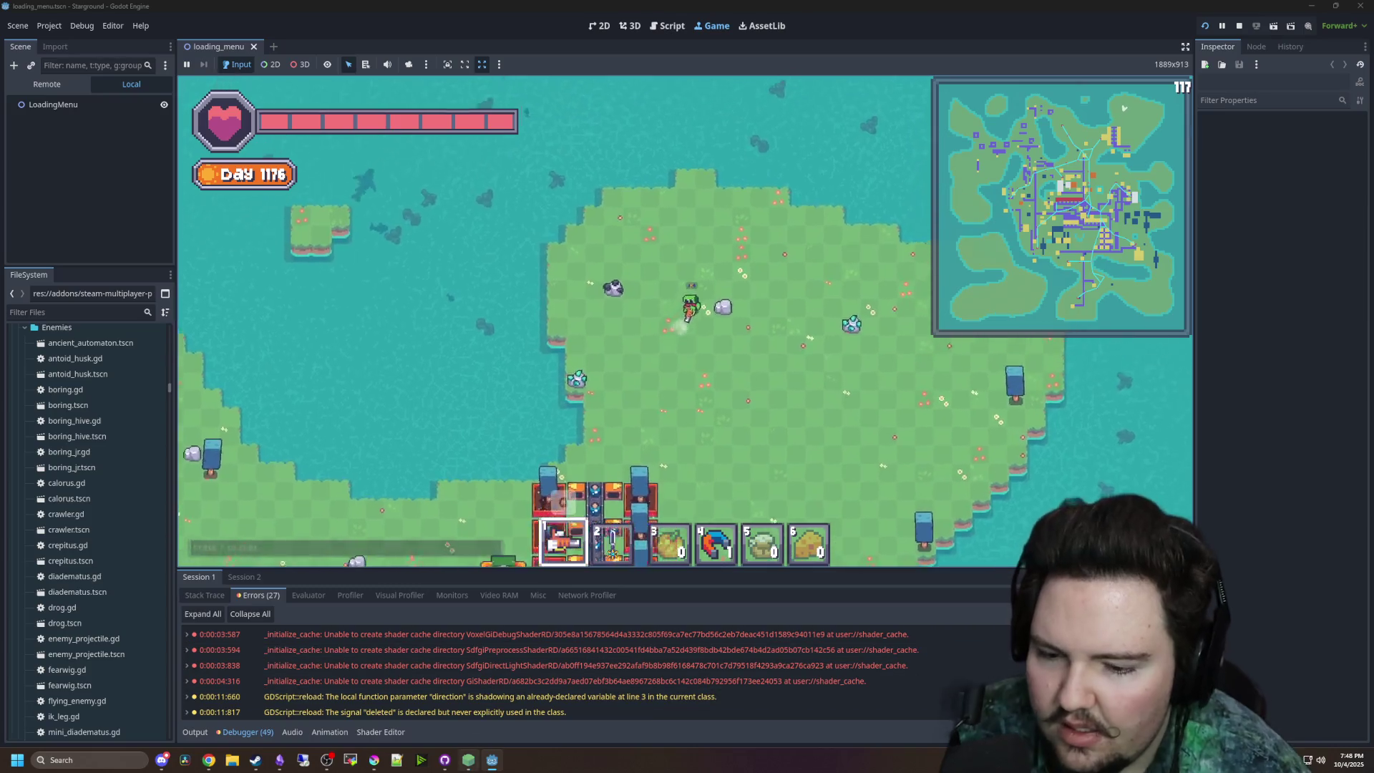
pyautogui.click(469, 760)
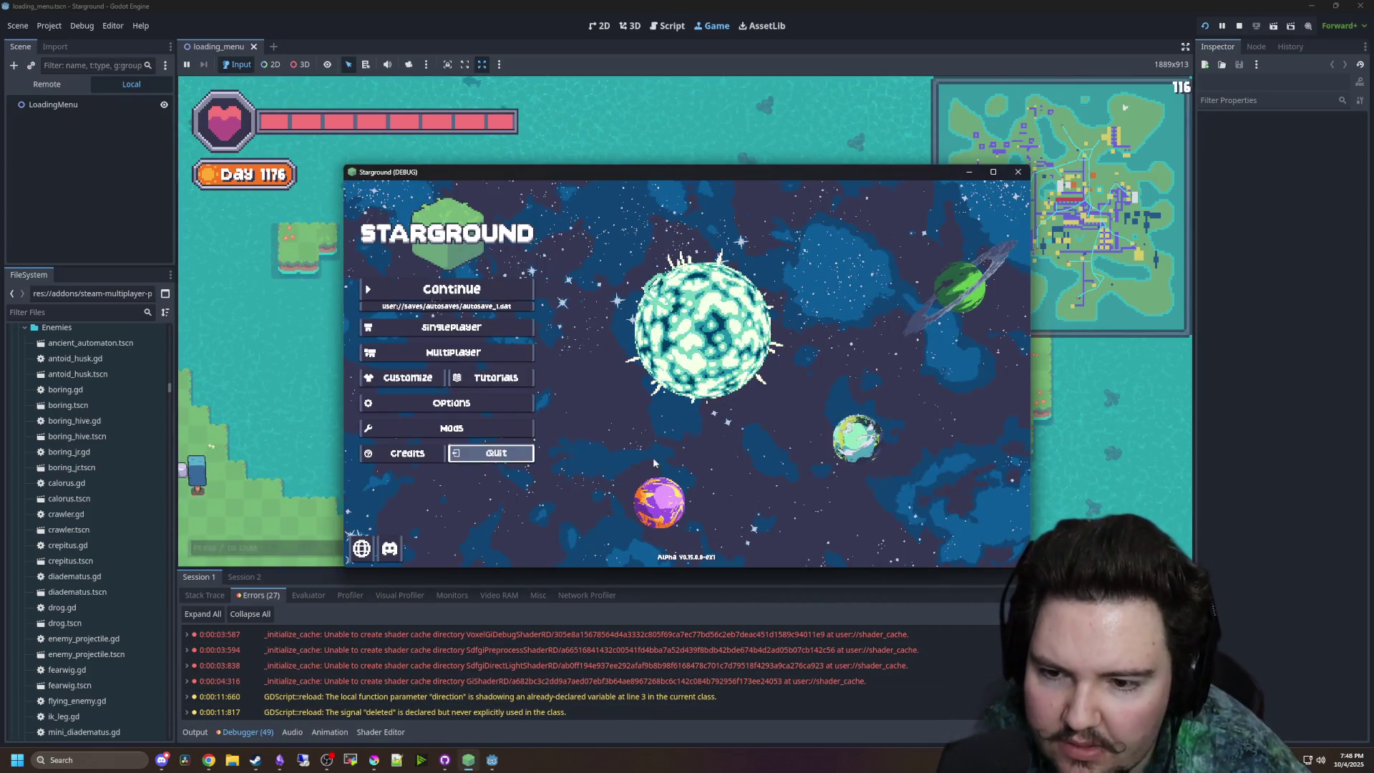
# - Close the separate Starground debug window with Alt+F4
pyautogui.hotkey('alt', 'F4')
# - Walk down to the boat, sail right across the water, and walk around on land
pyautogui.press('s')
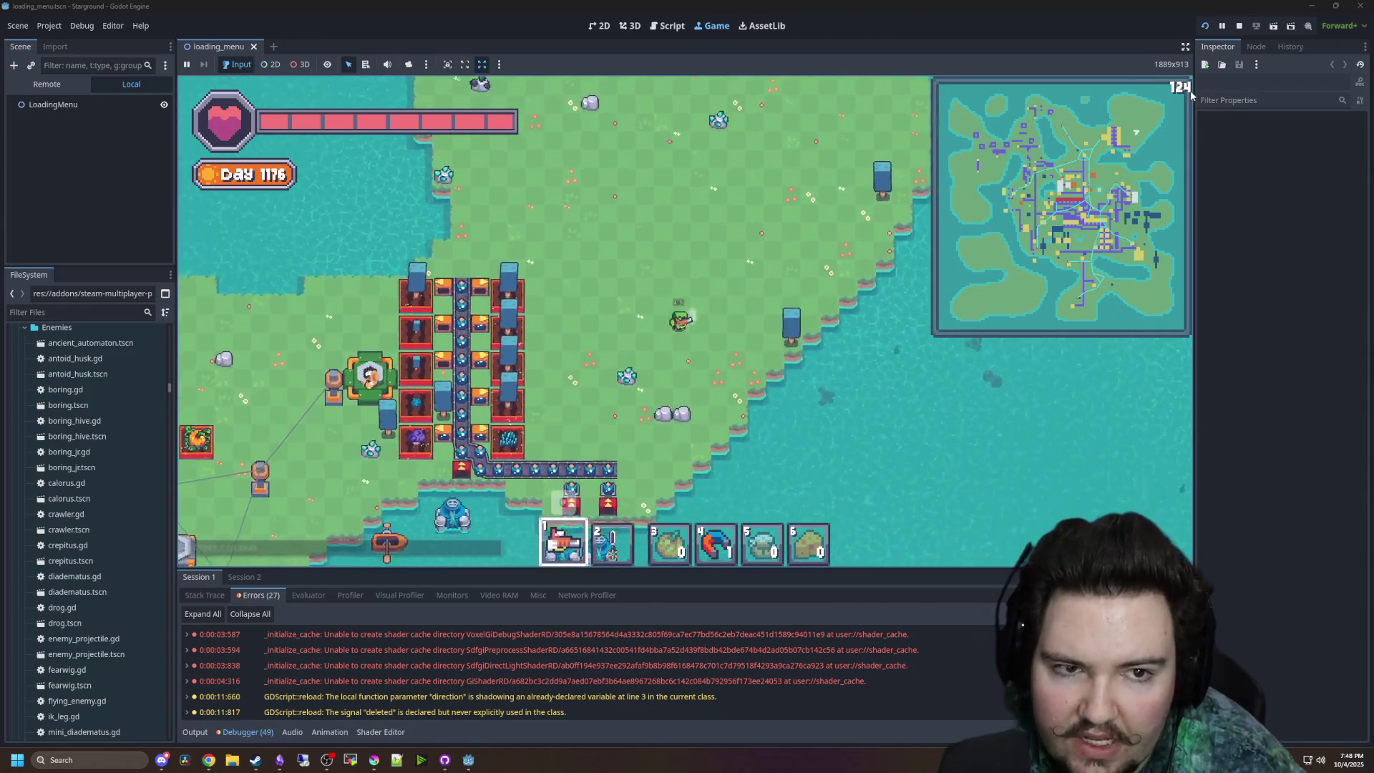
pyautogui.press('a')
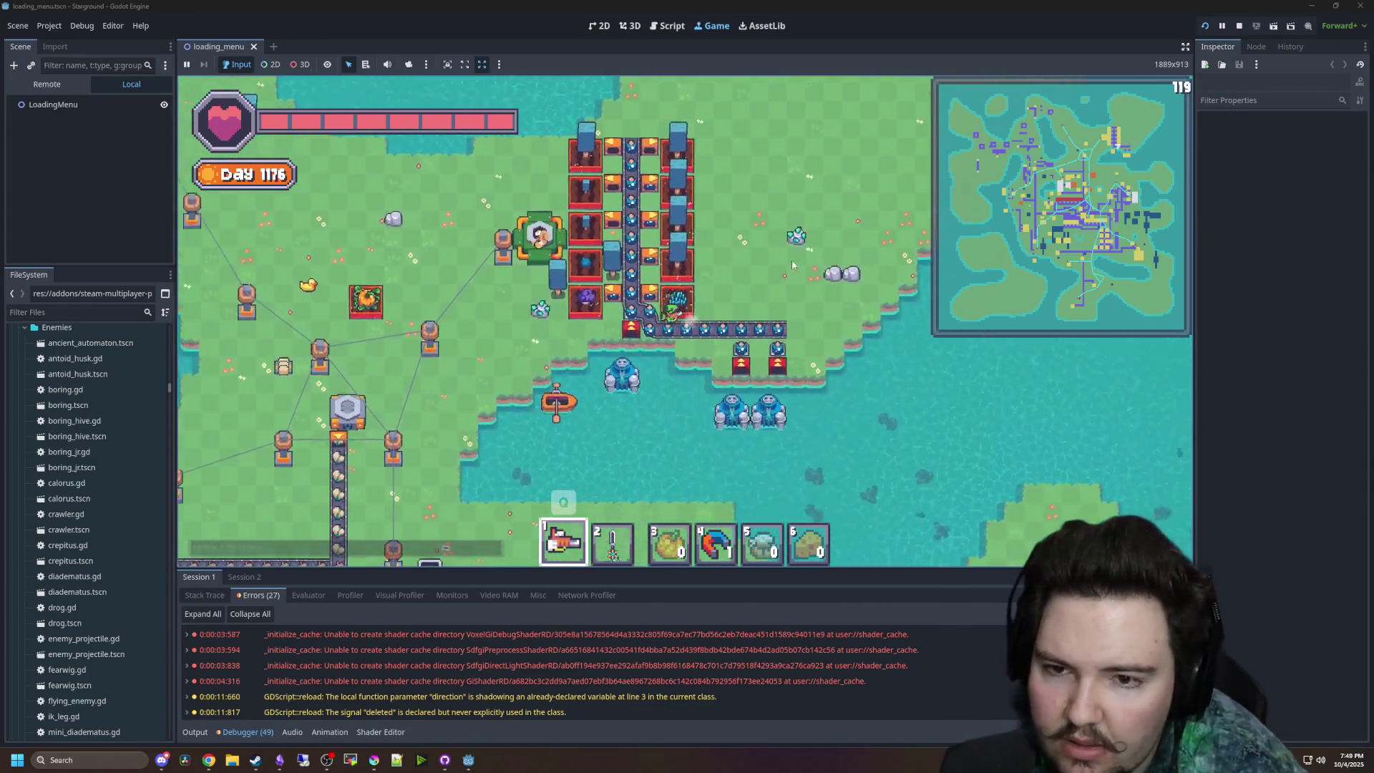
pyautogui.press('s')
pyautogui.press('a')
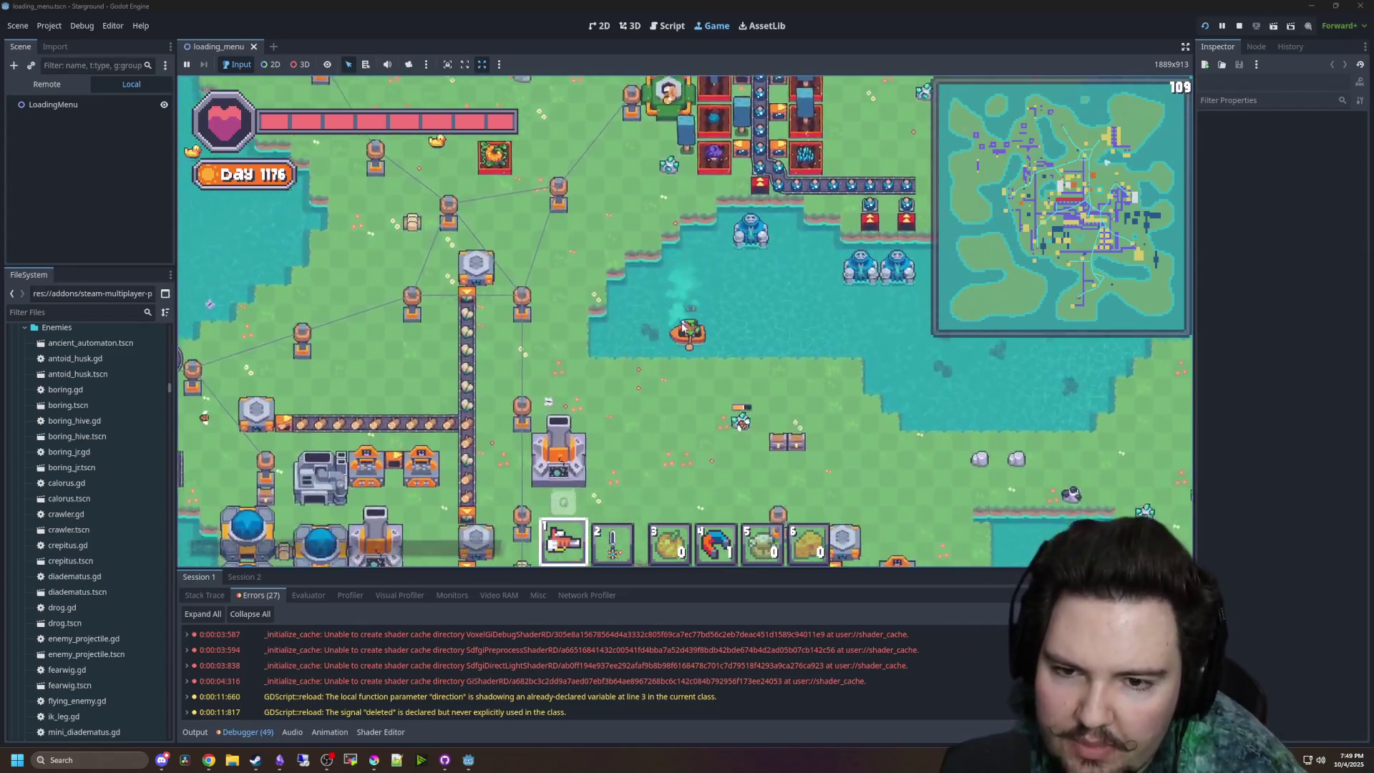
pyautogui.press('d')
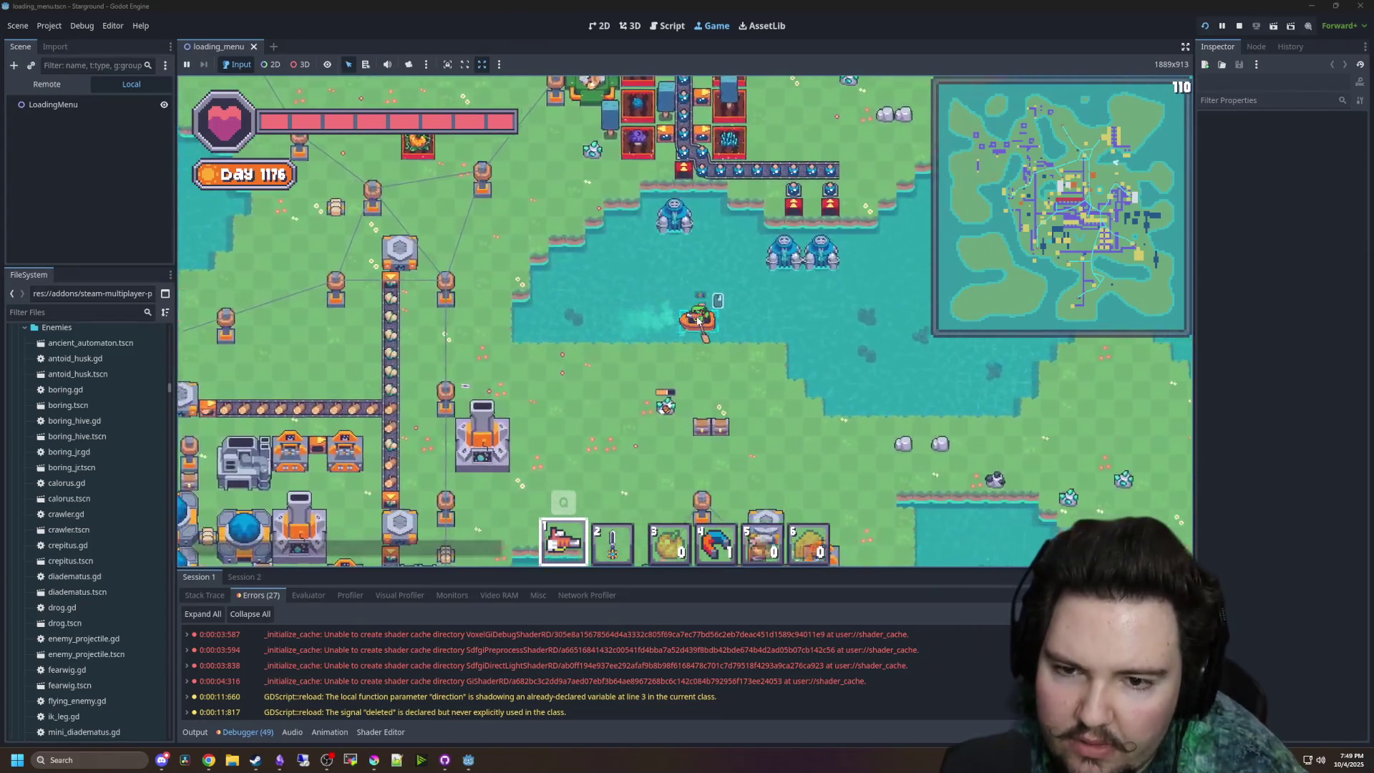
pyautogui.press('s')
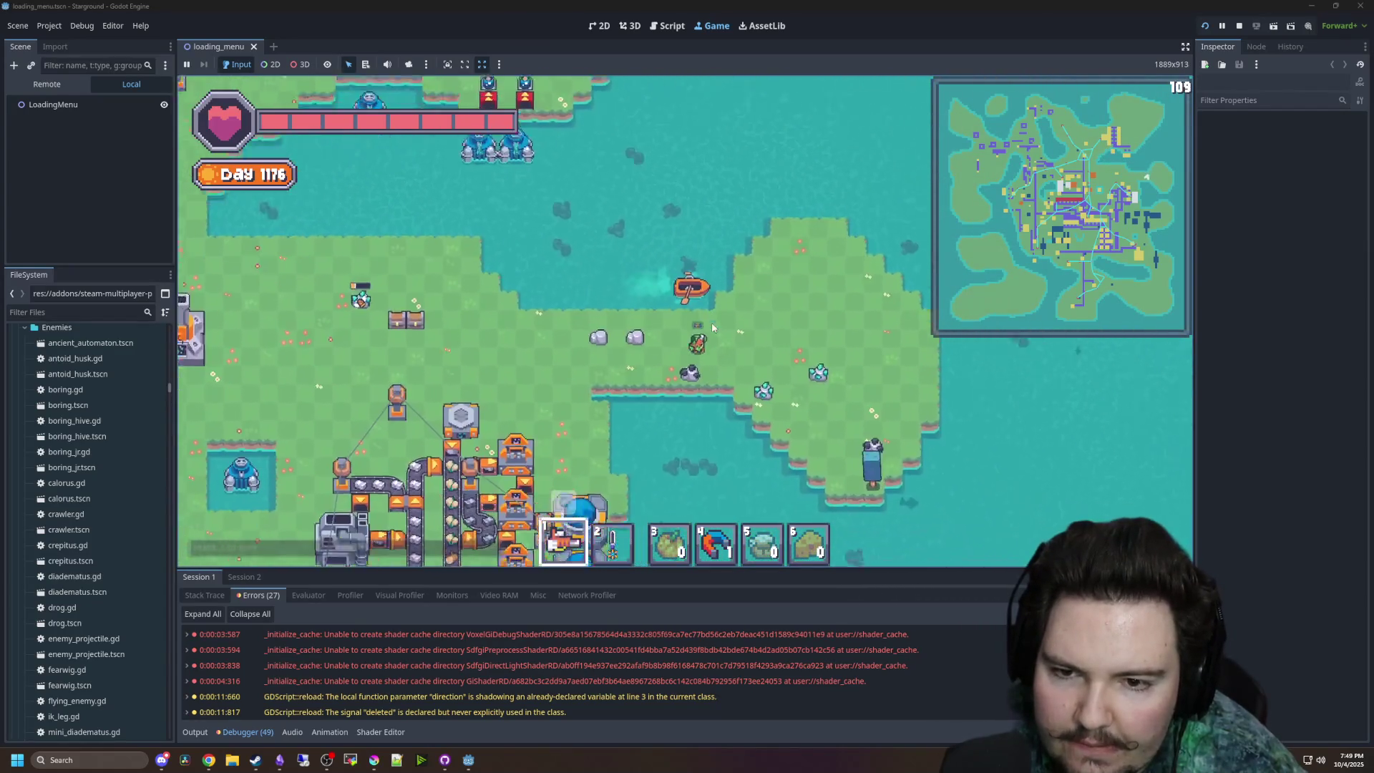
pyautogui.press('a')
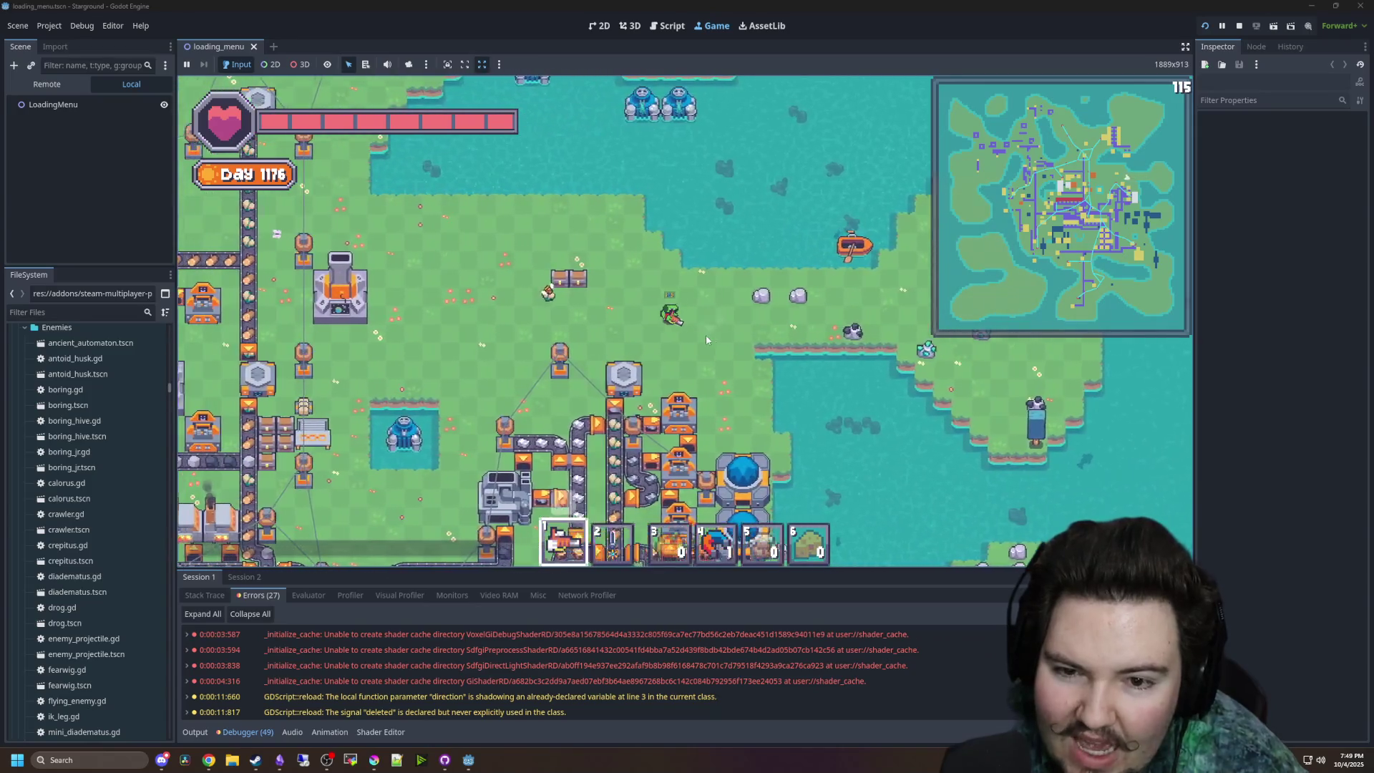
pyautogui.press('w')
pyautogui.press('a')
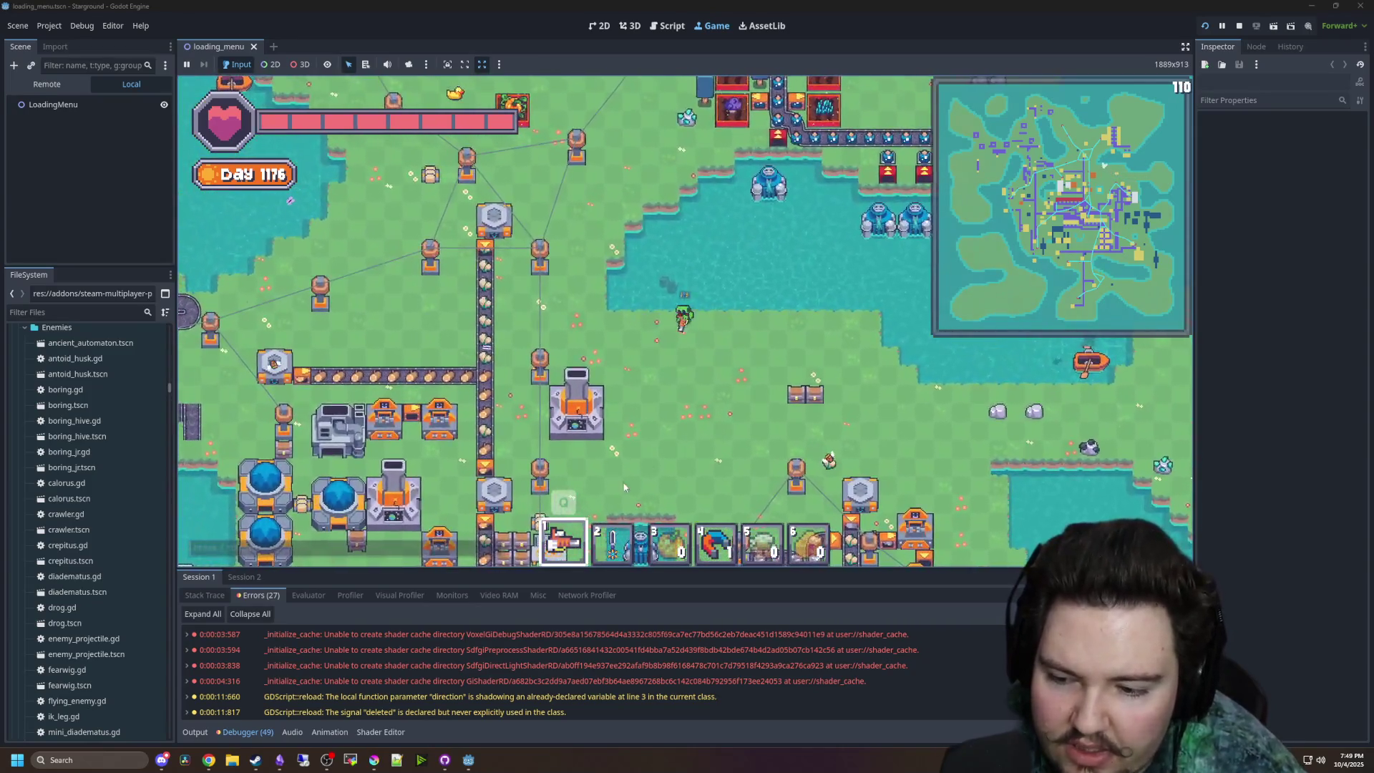
pyautogui.press('s')
pyautogui.press('a')
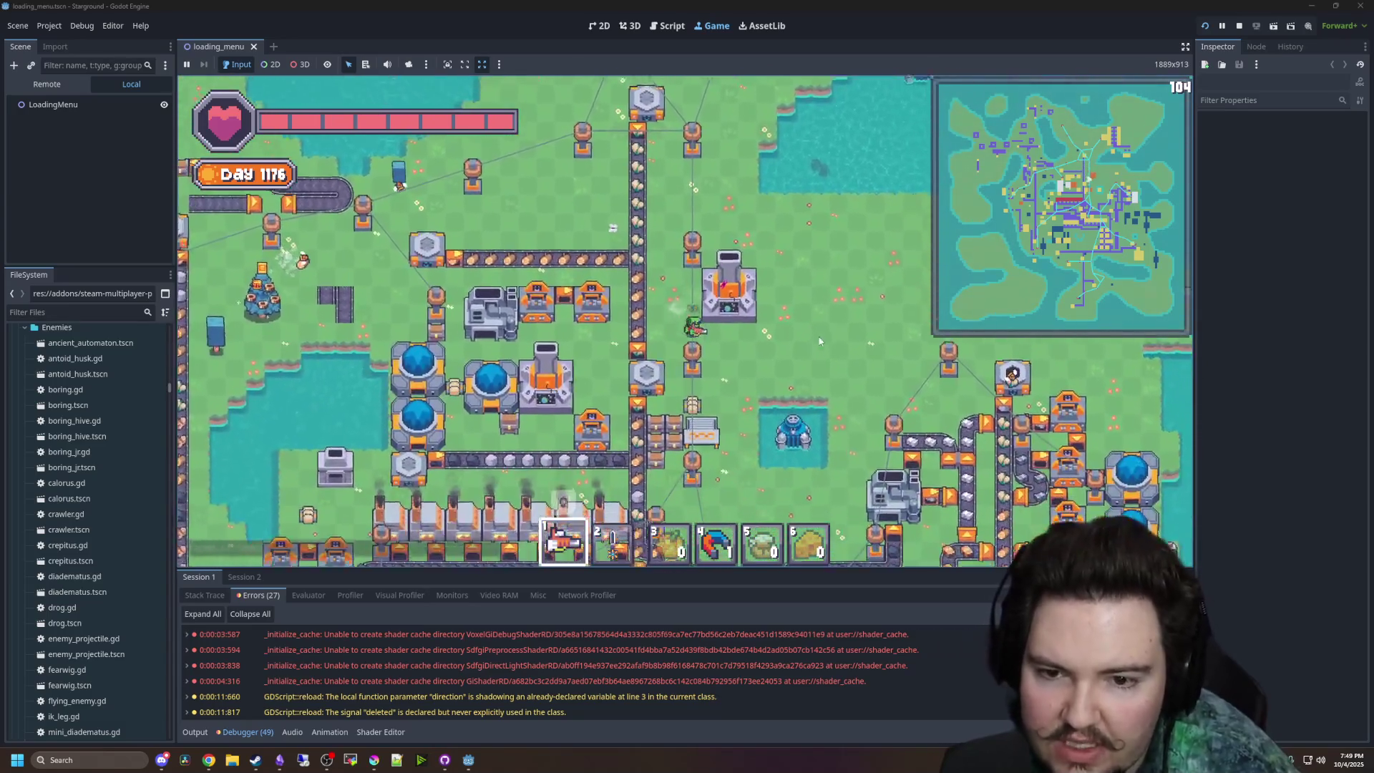
pyautogui.press('s')
pyautogui.press('d')
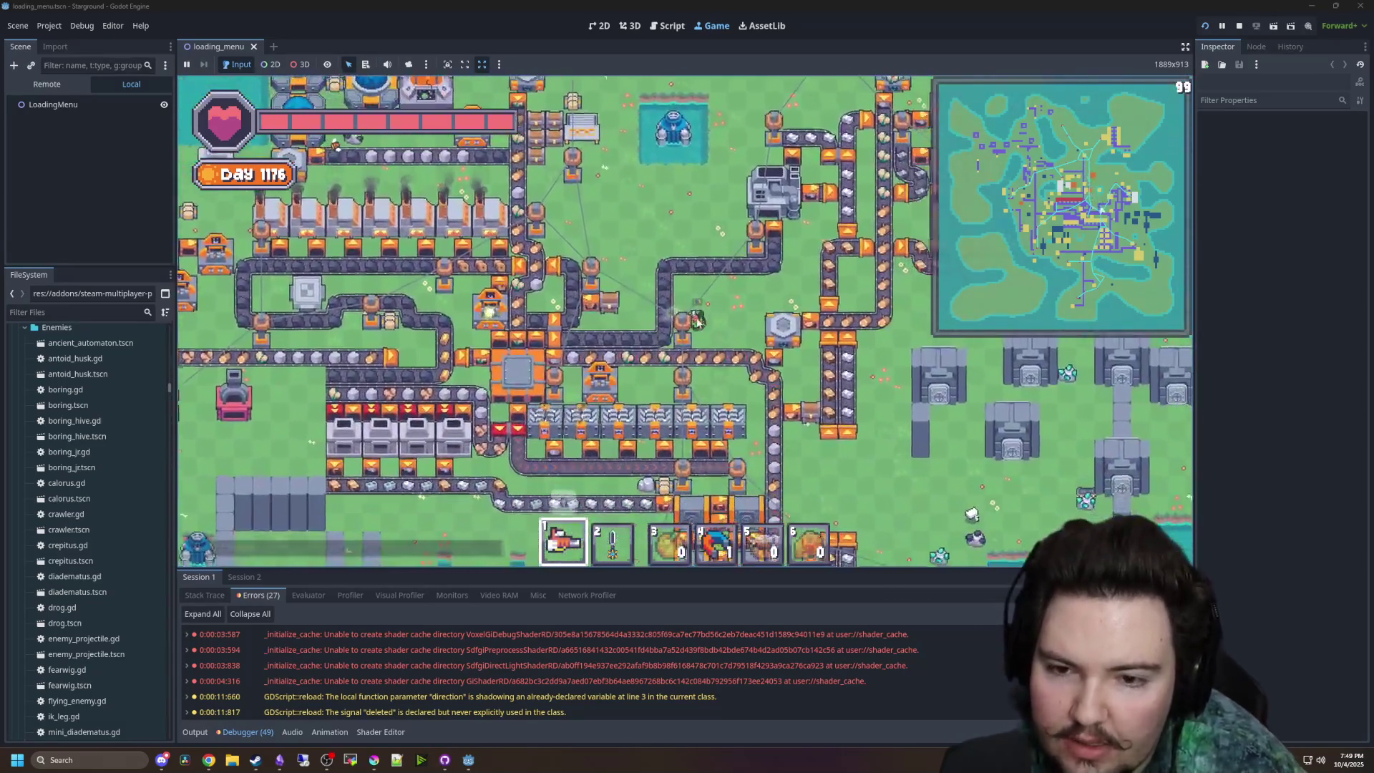
# - Walk around switching between hotbar slots 2 and 1, then open the inventory
pyautogui.press('s')
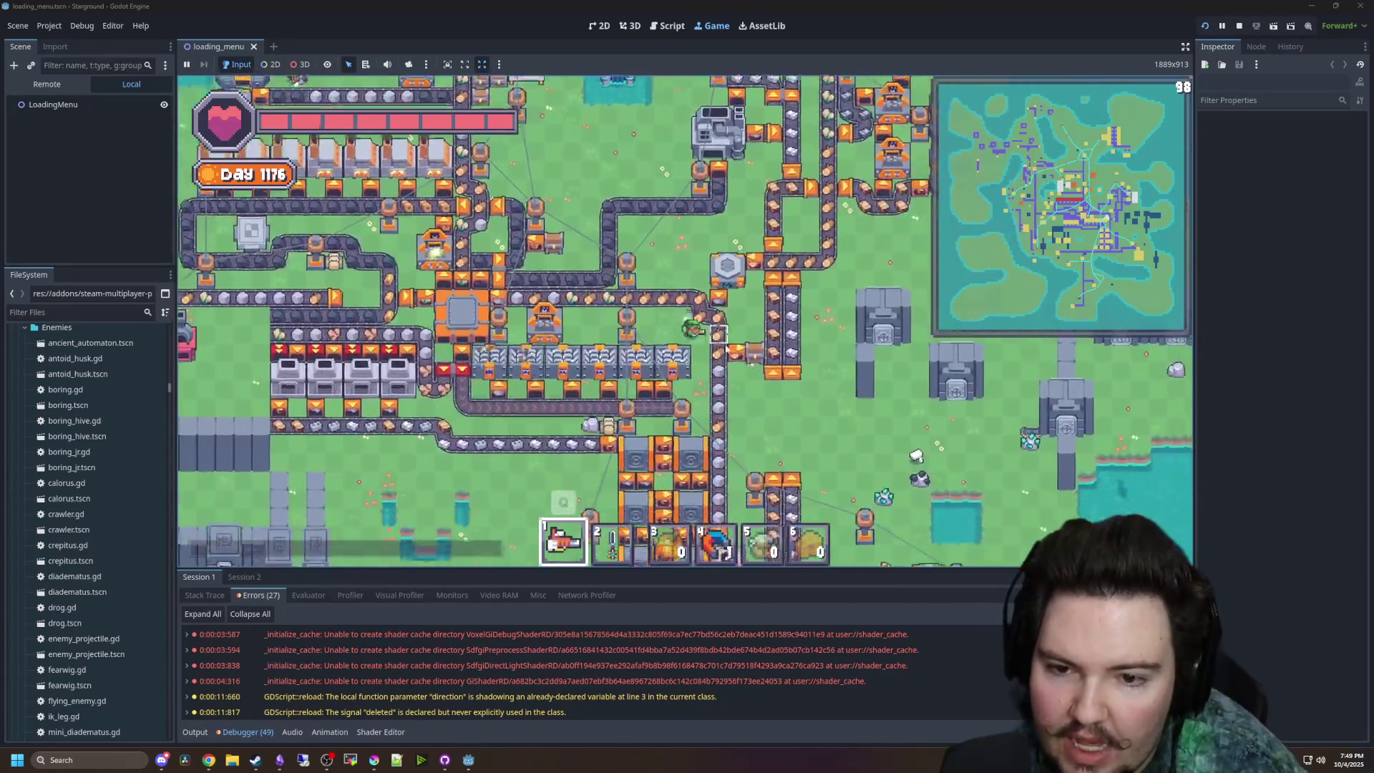
pyautogui.press('2')
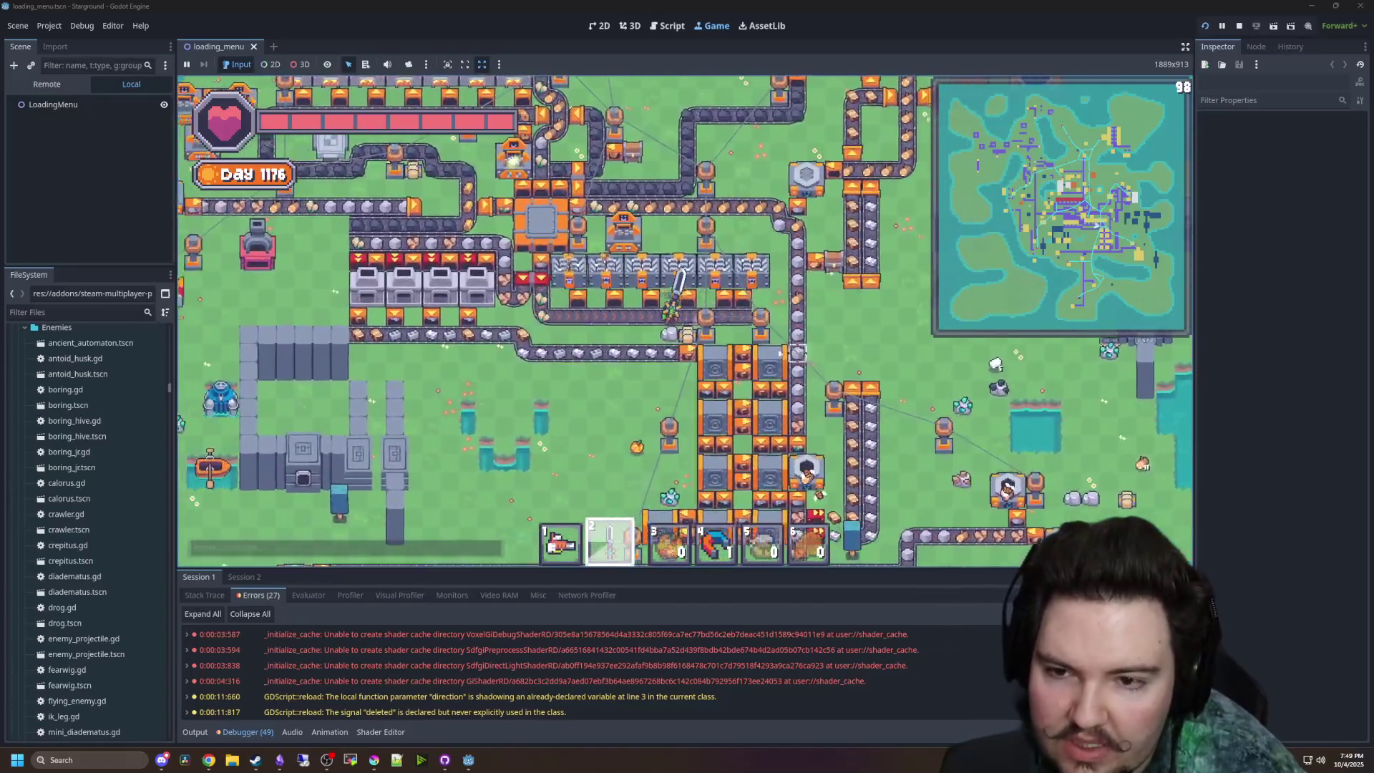
pyautogui.press('s')
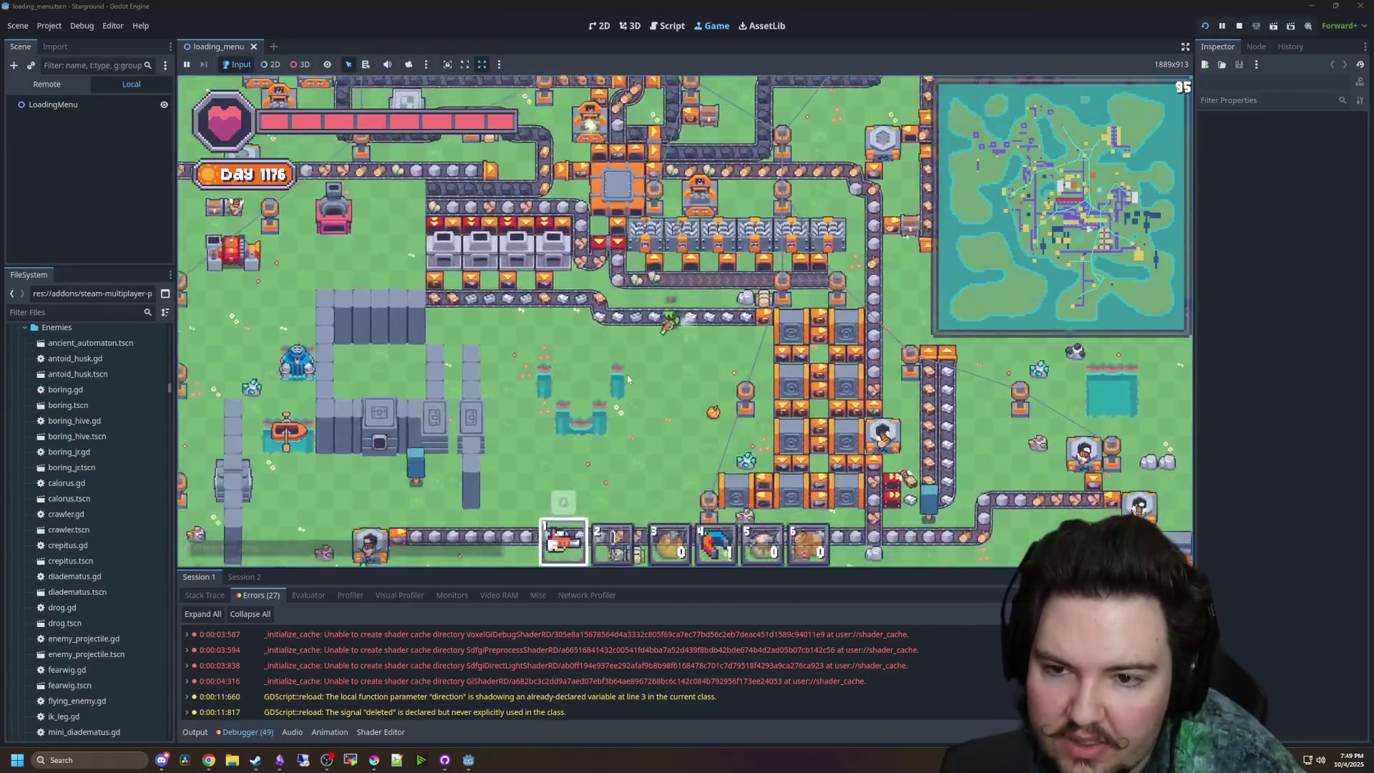
pyautogui.press('a')
pyautogui.press('1')
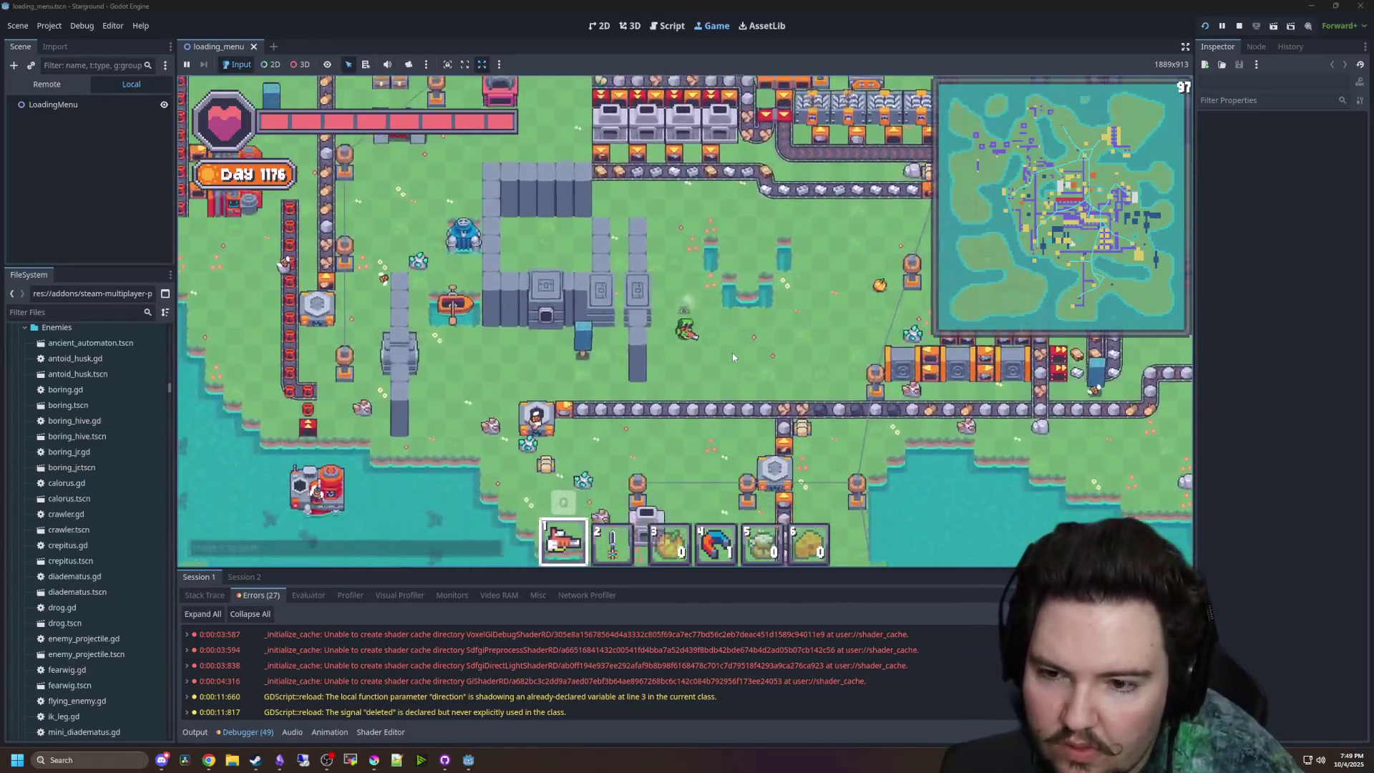
pyautogui.press('a')
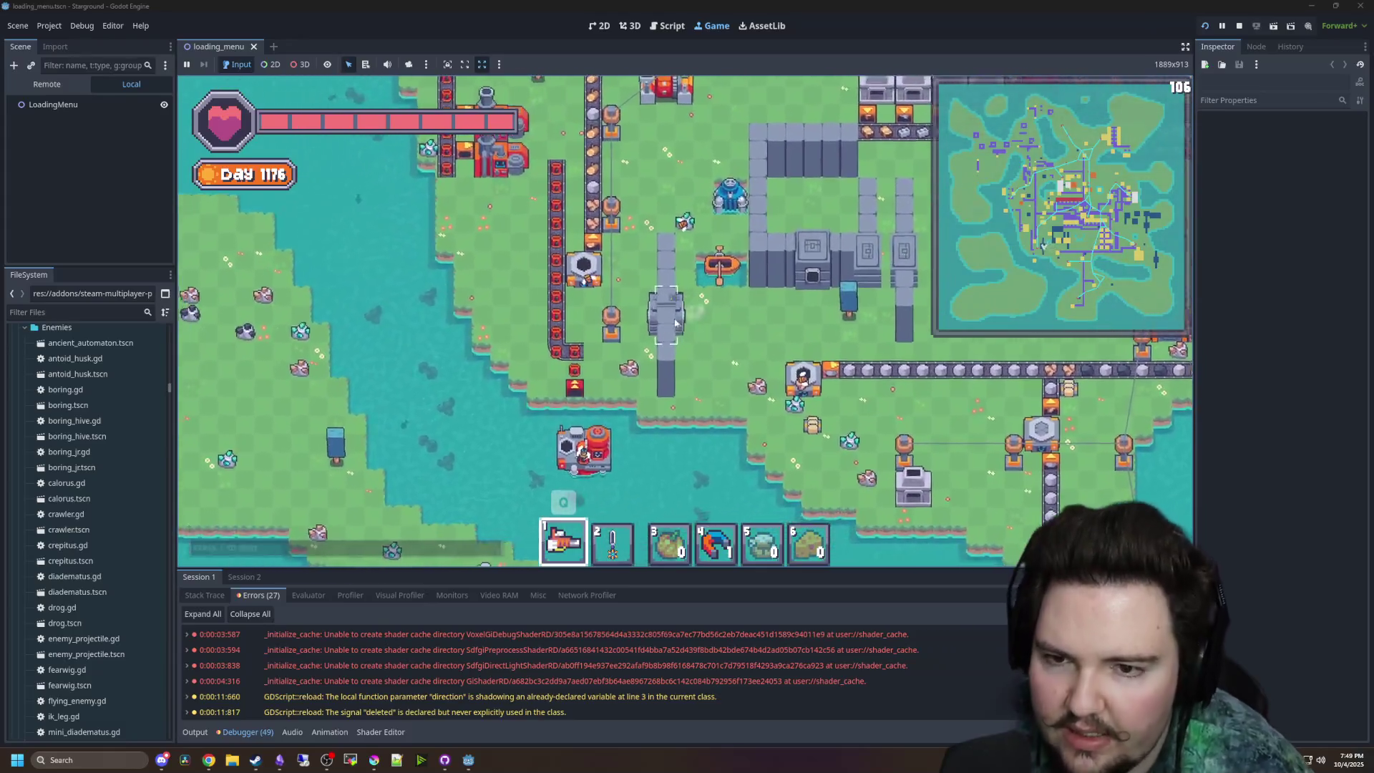
pyautogui.press('w')
pyautogui.press('a')
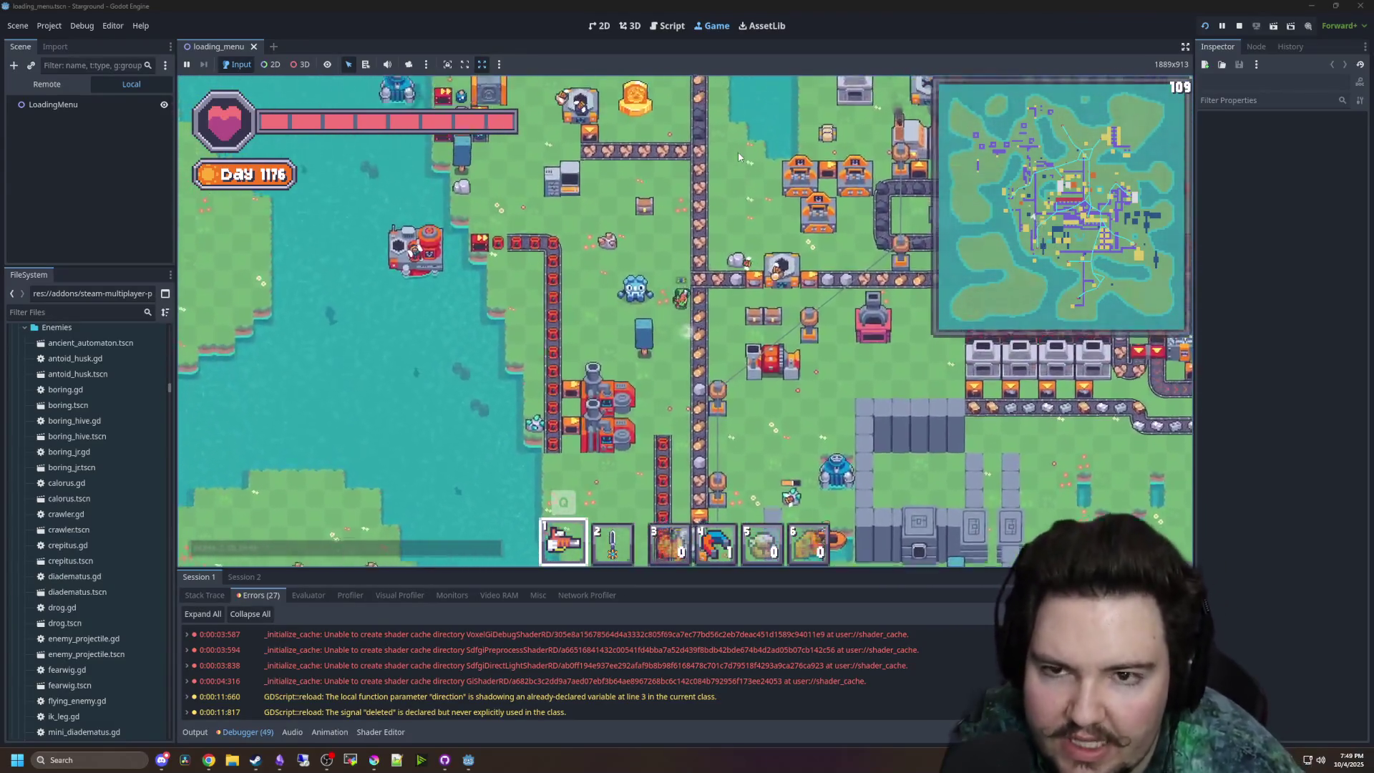
pyautogui.press('w')
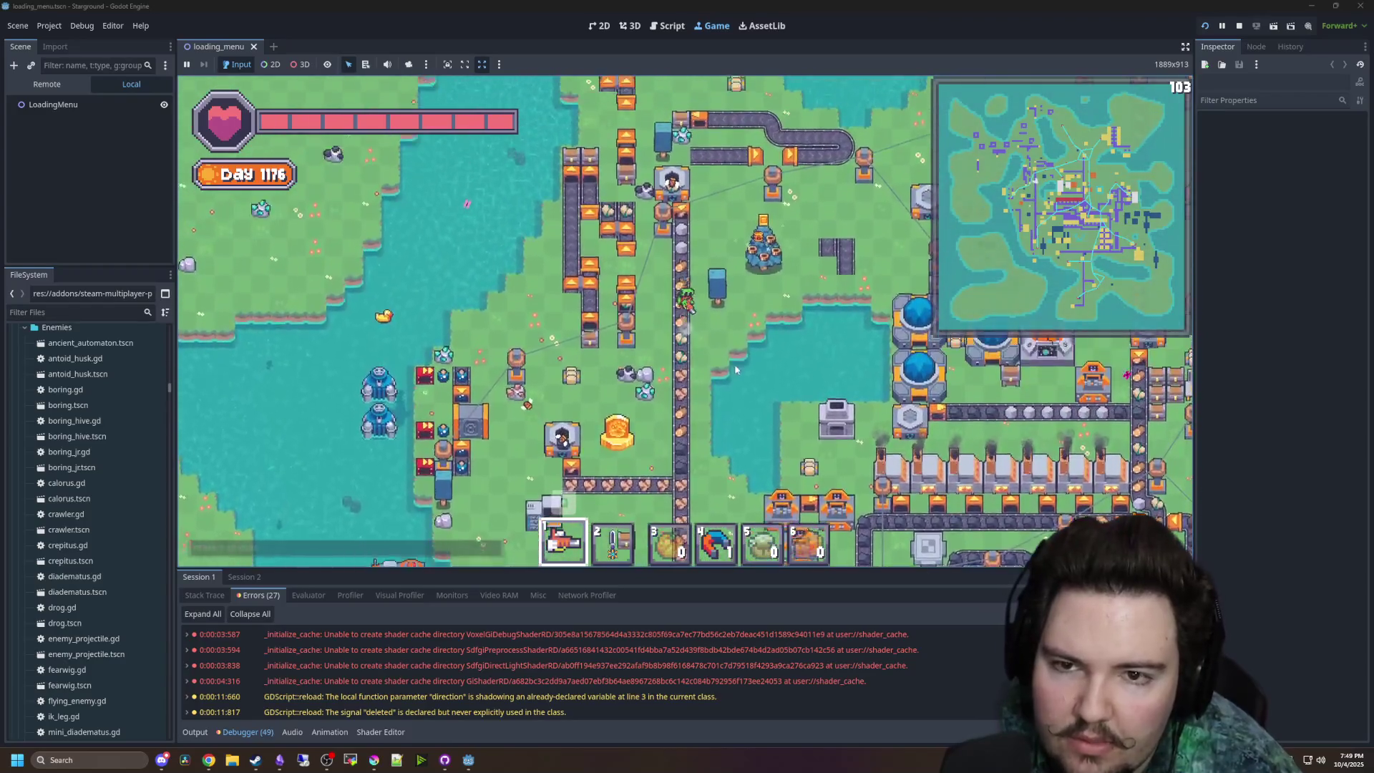
pyautogui.press('w')
pyautogui.press('a')
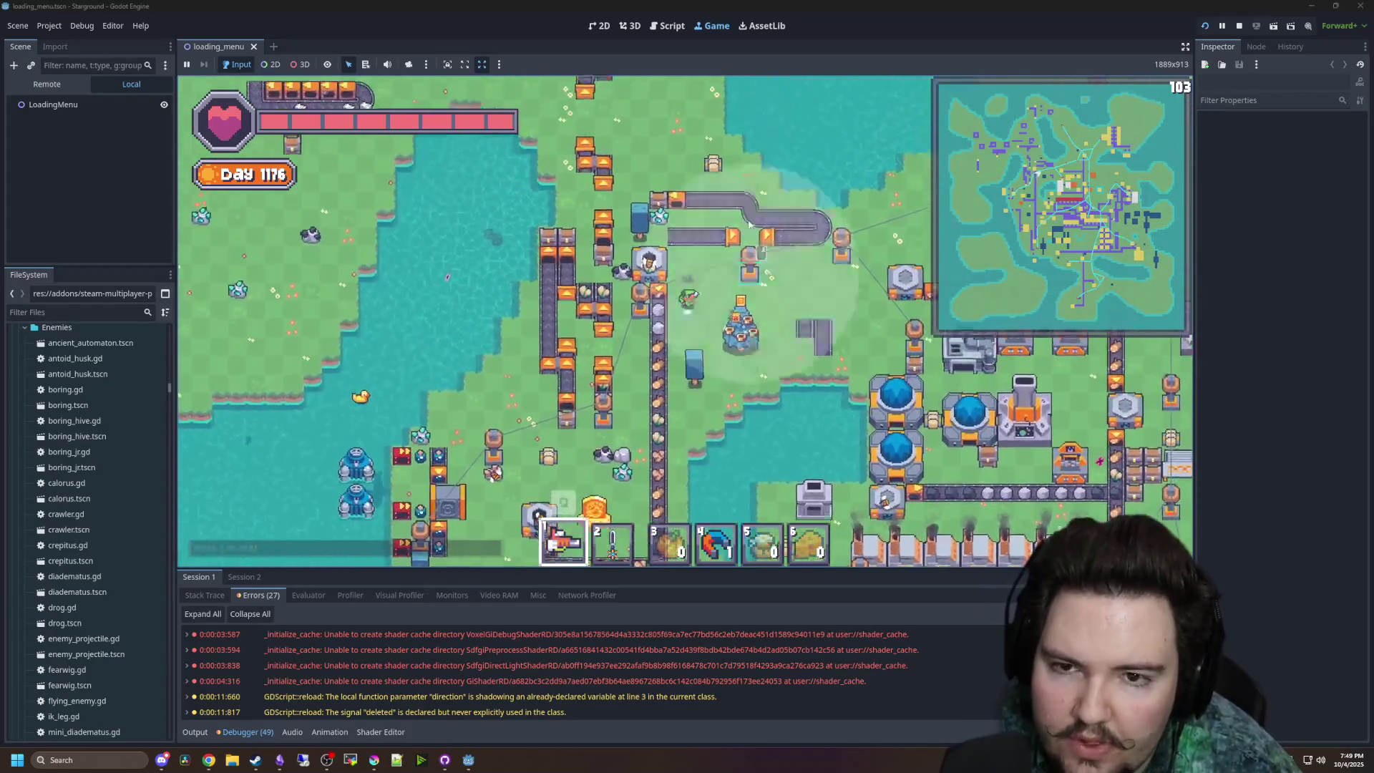
pyautogui.press('e')
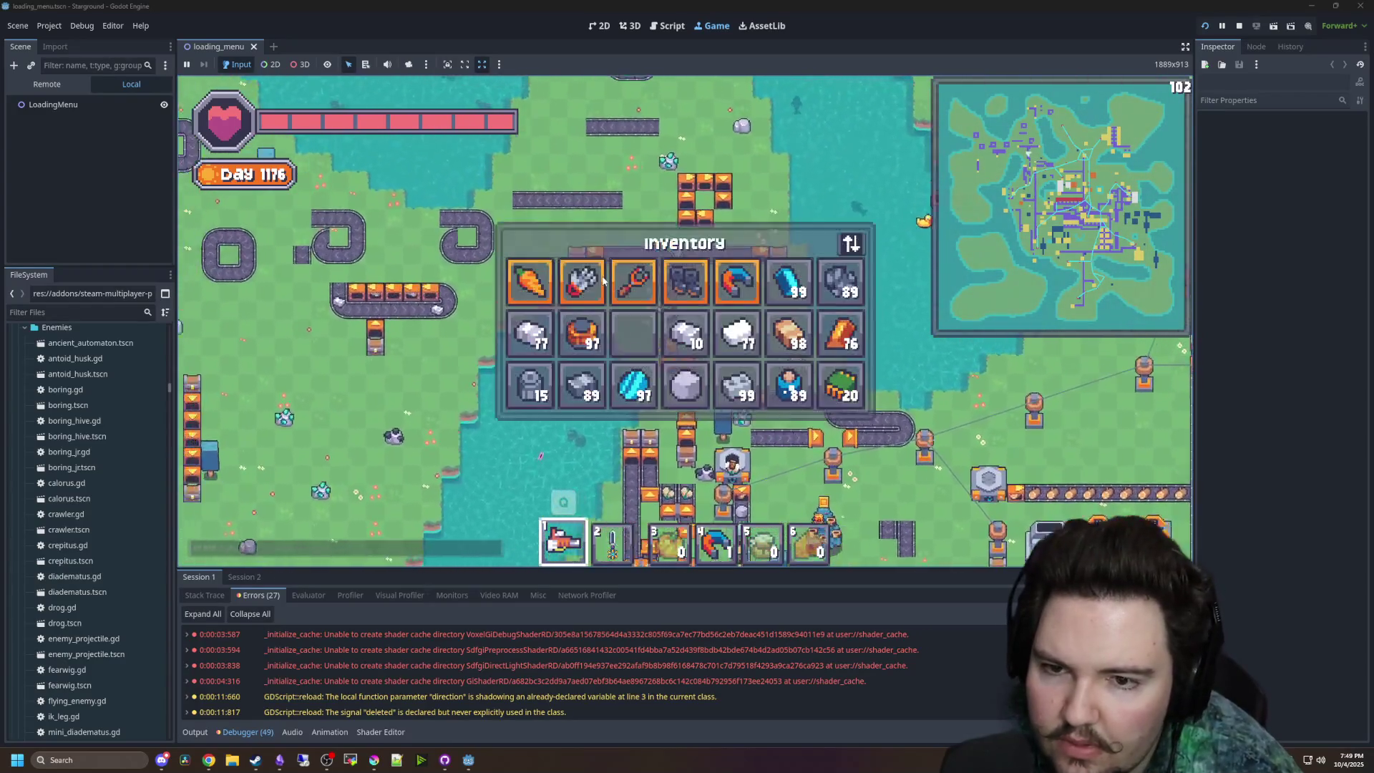
# - Flip through the Research, Building Menu, pause Menu and Inventory panels, then close them all
pyautogui.press('w')
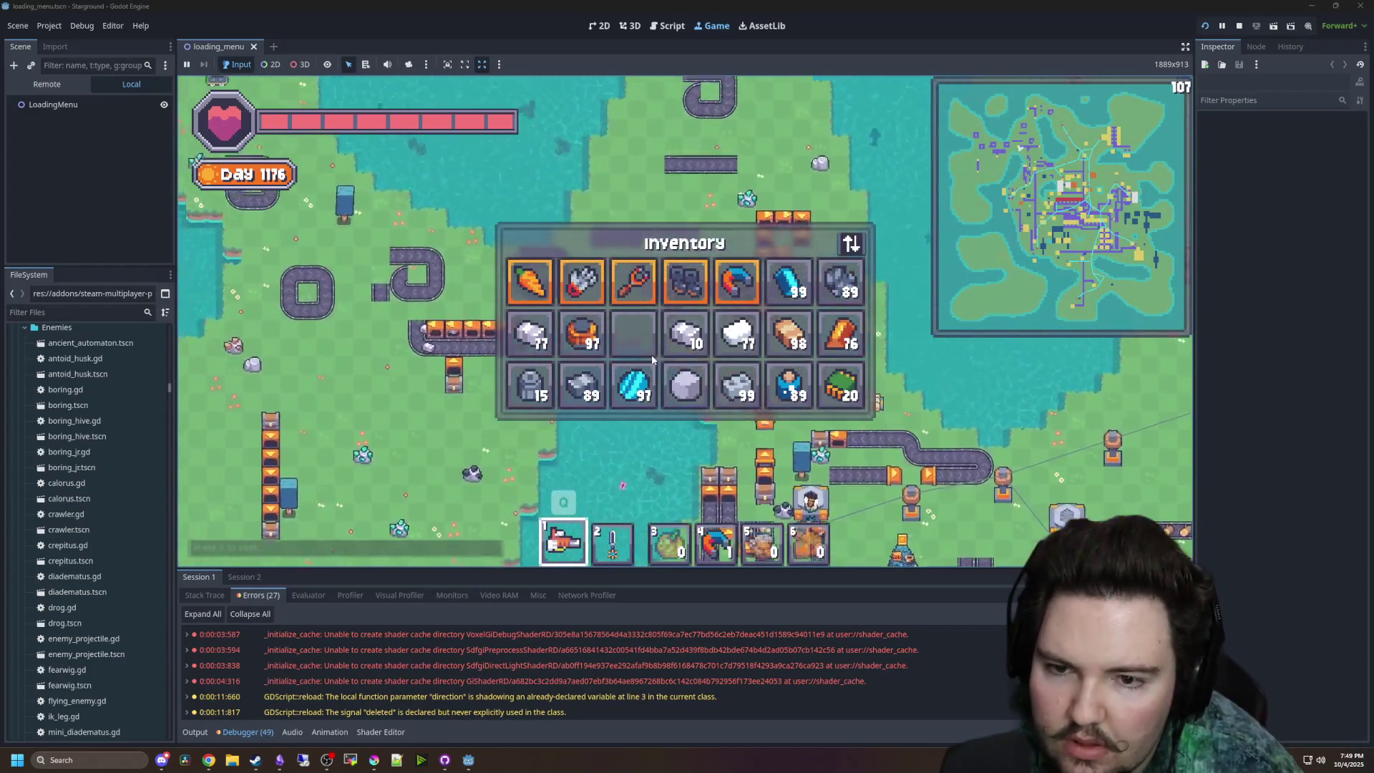
pyautogui.press('e')
pyautogui.press('w')
pyautogui.press('b')
pyautogui.press('Escape')
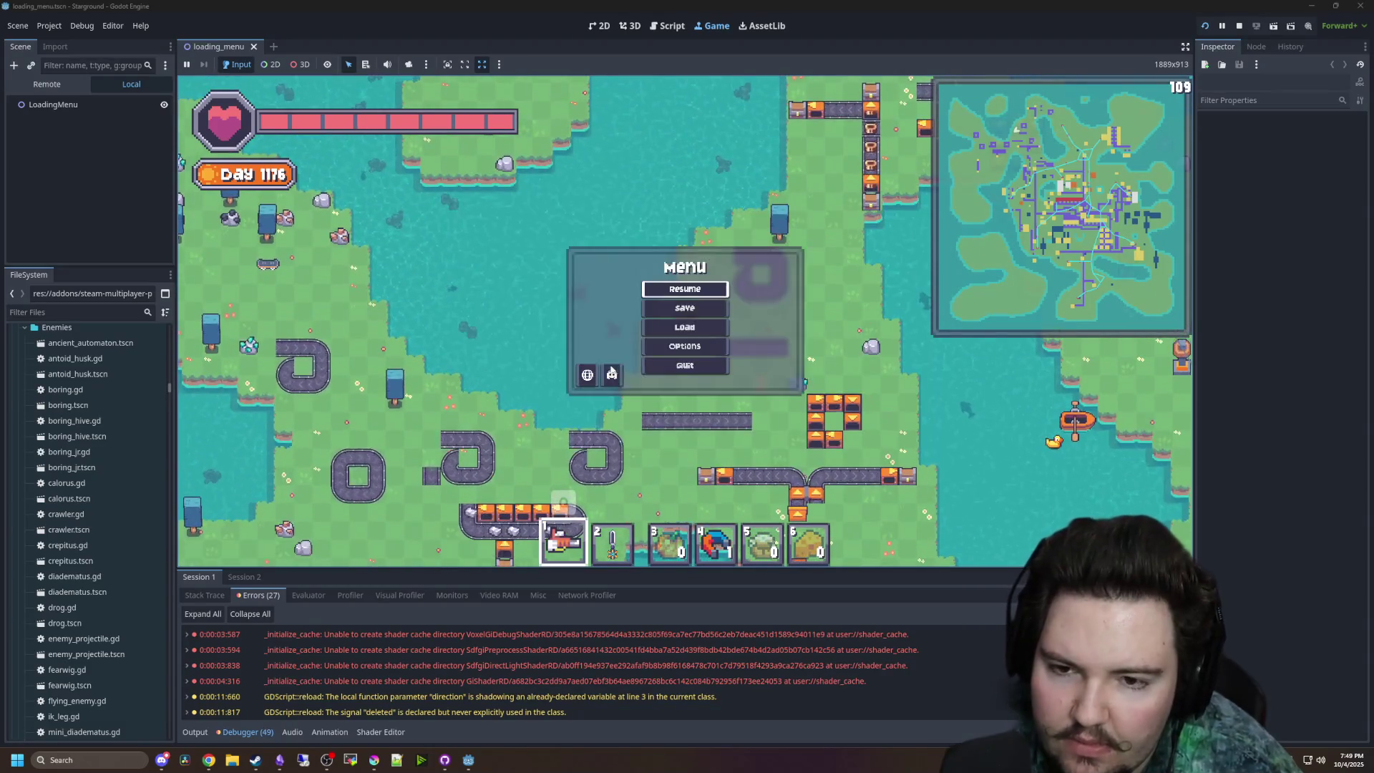
pyautogui.press('Escape')
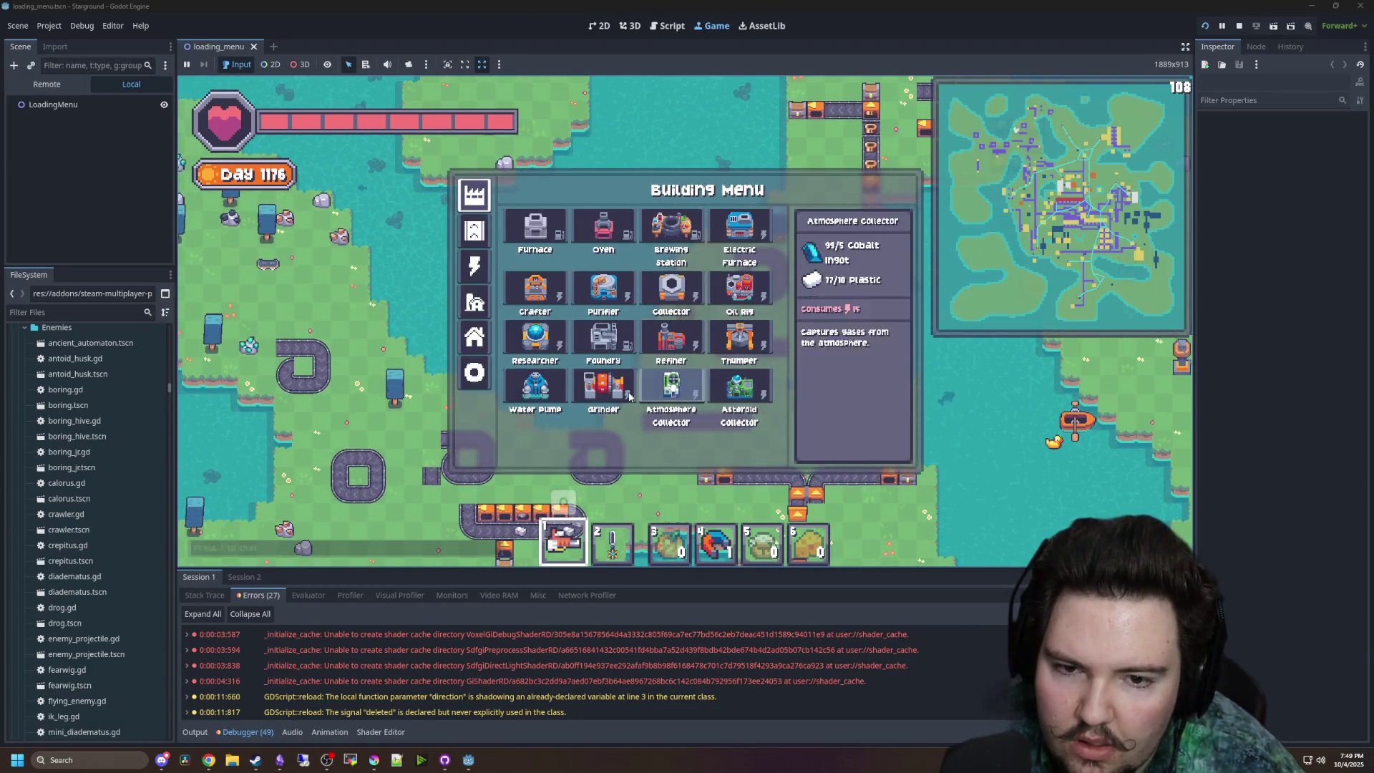
pyautogui.press('e')
pyautogui.press('e')
pyautogui.press('w')
pyautogui.press('d')
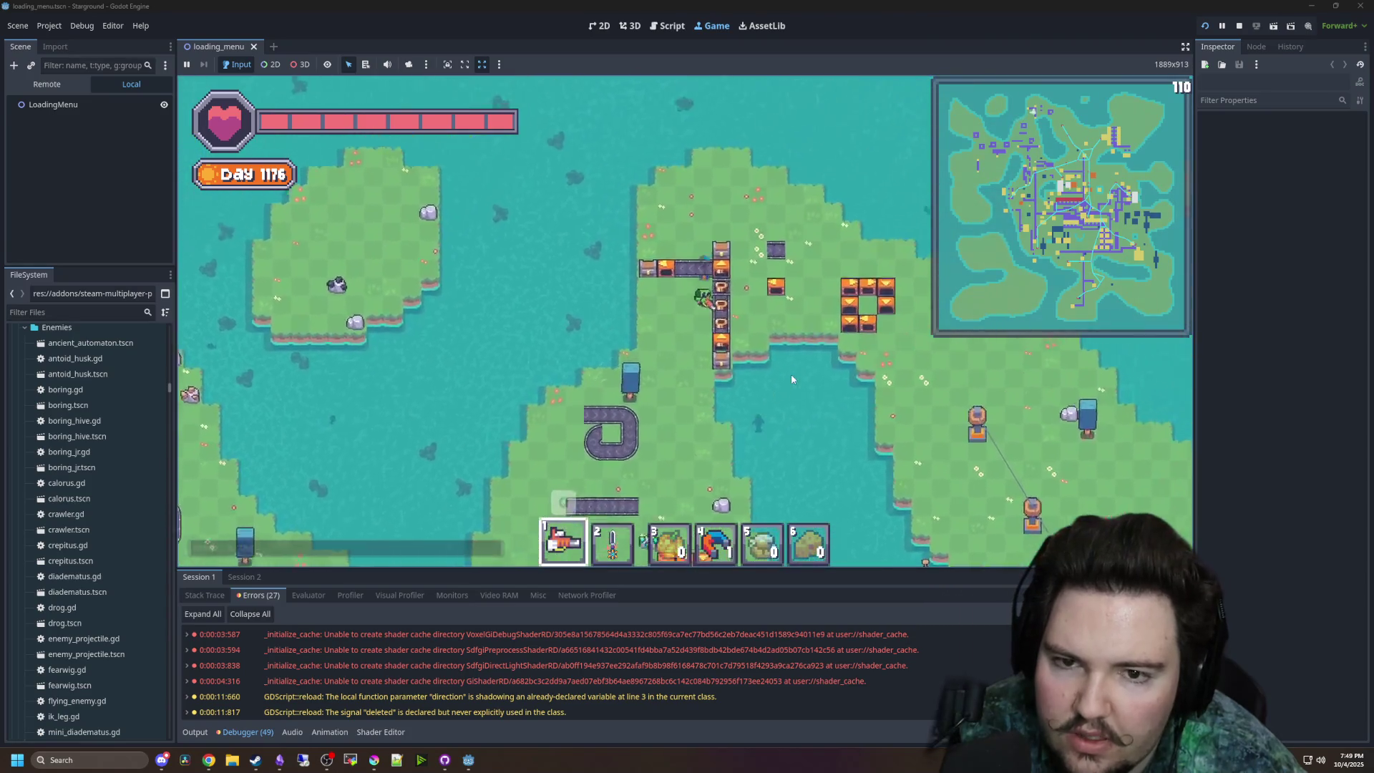
# - Walk the player right and down back into the base among the conveyors and tesla coils
pyautogui.press('d')
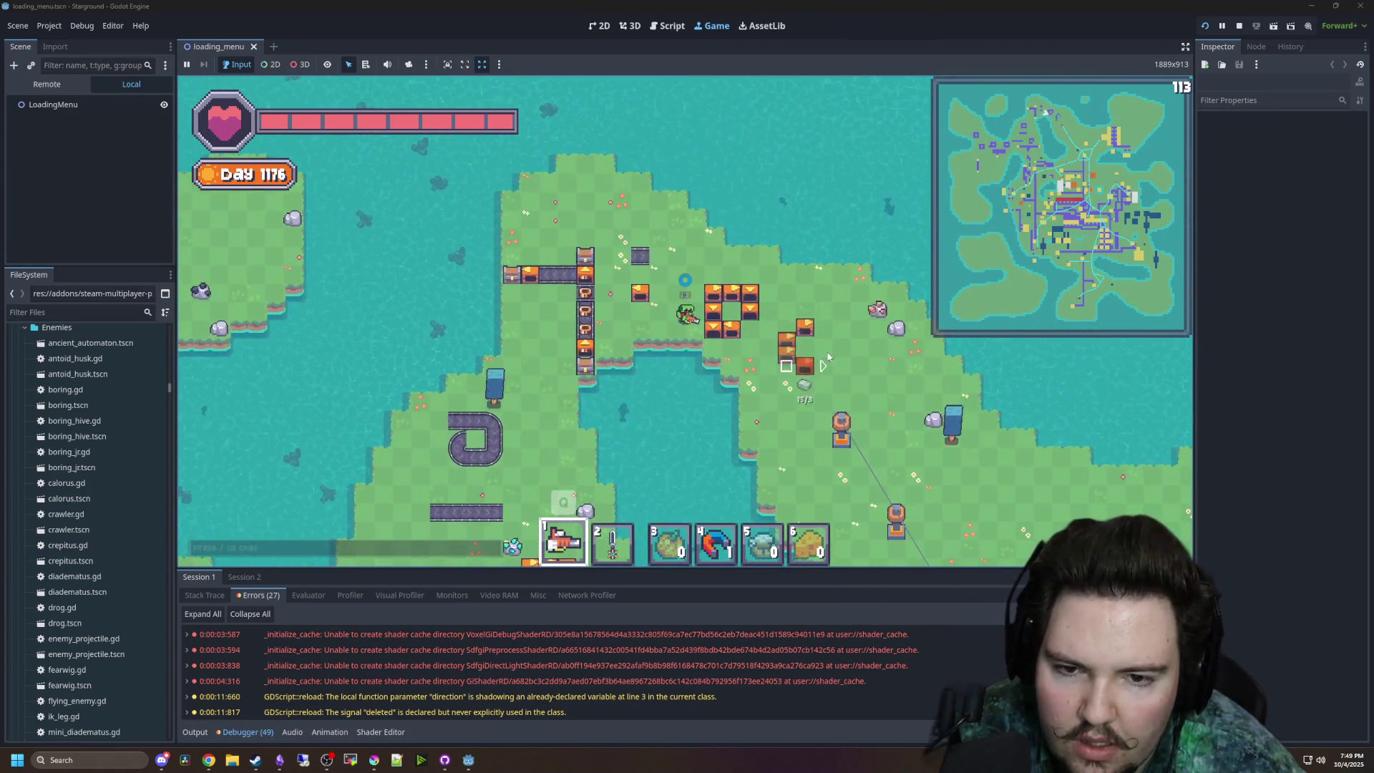
pyautogui.press('w')
pyautogui.press('d')
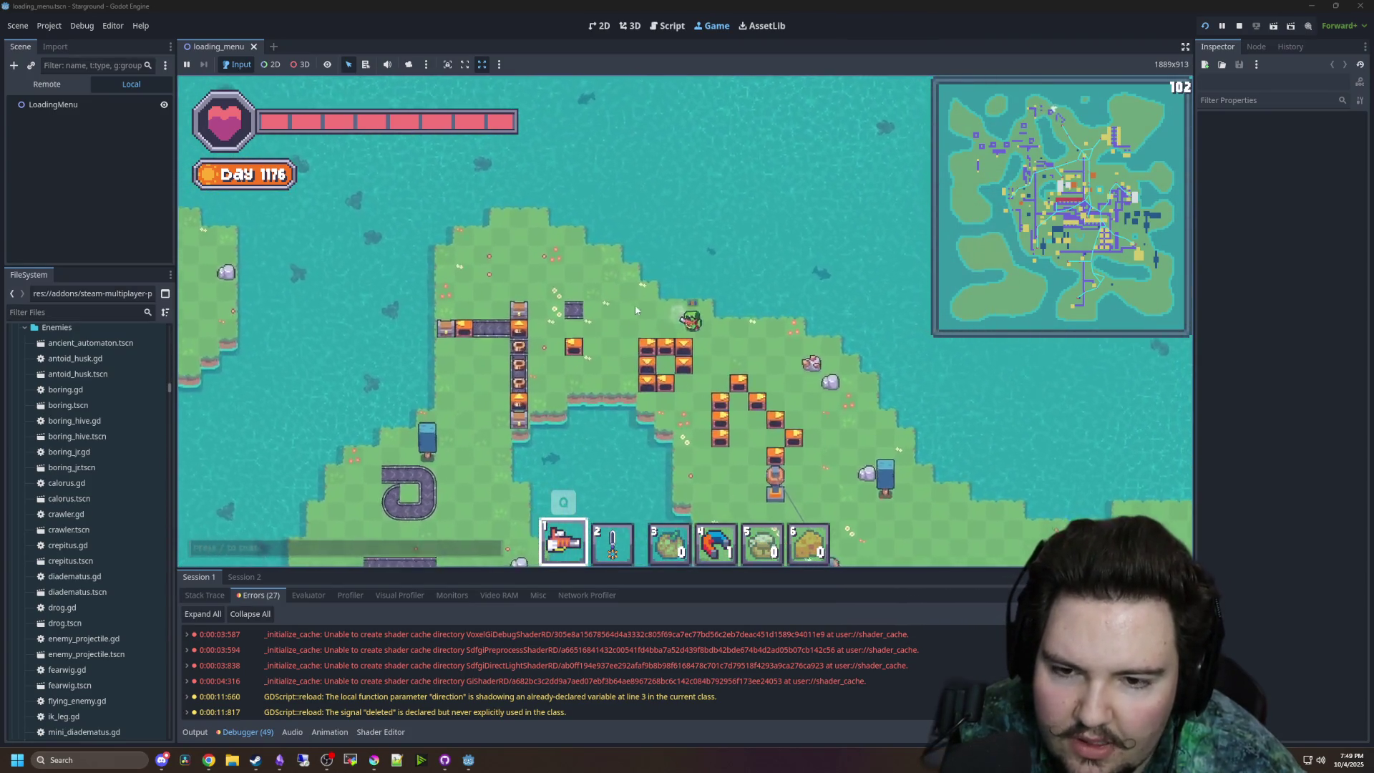
pyautogui.press('s')
pyautogui.press('d')
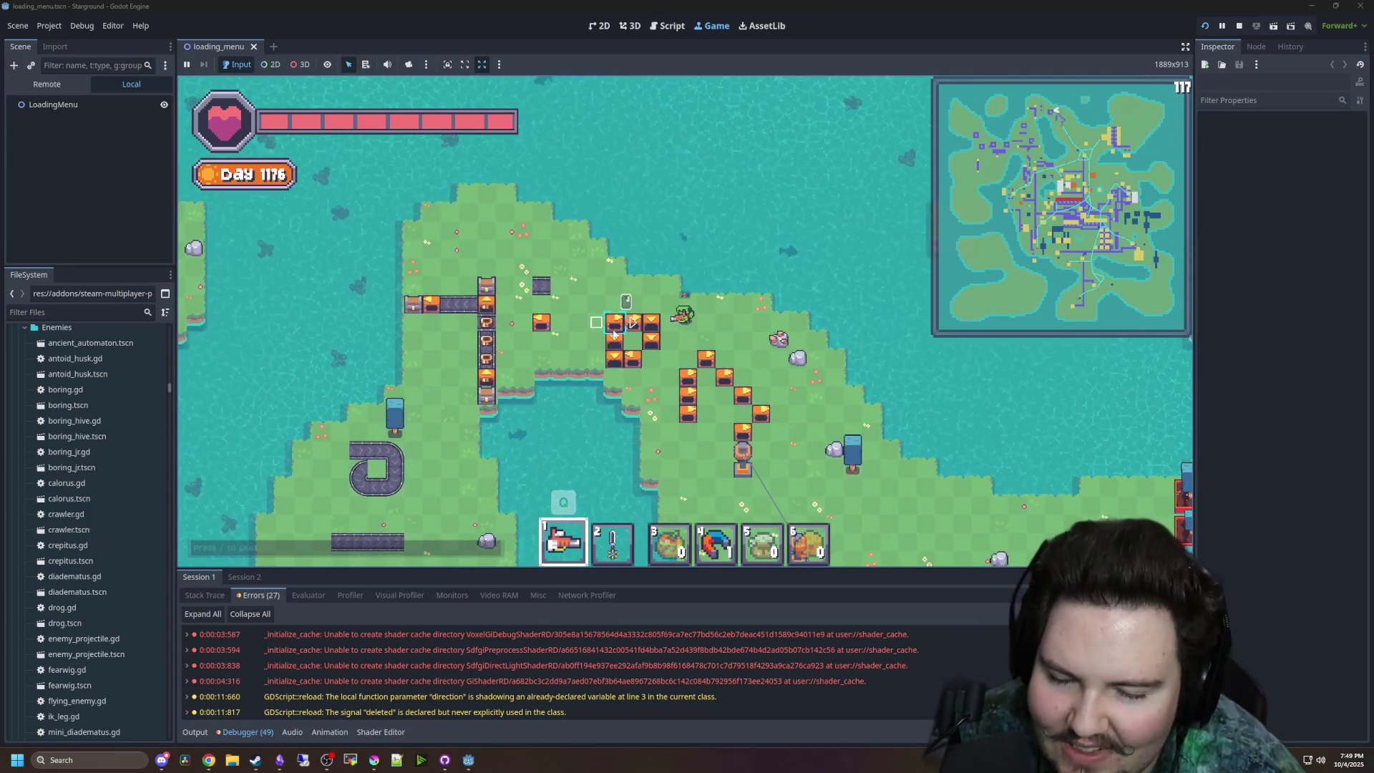
pyautogui.press('s')
pyautogui.press('d')
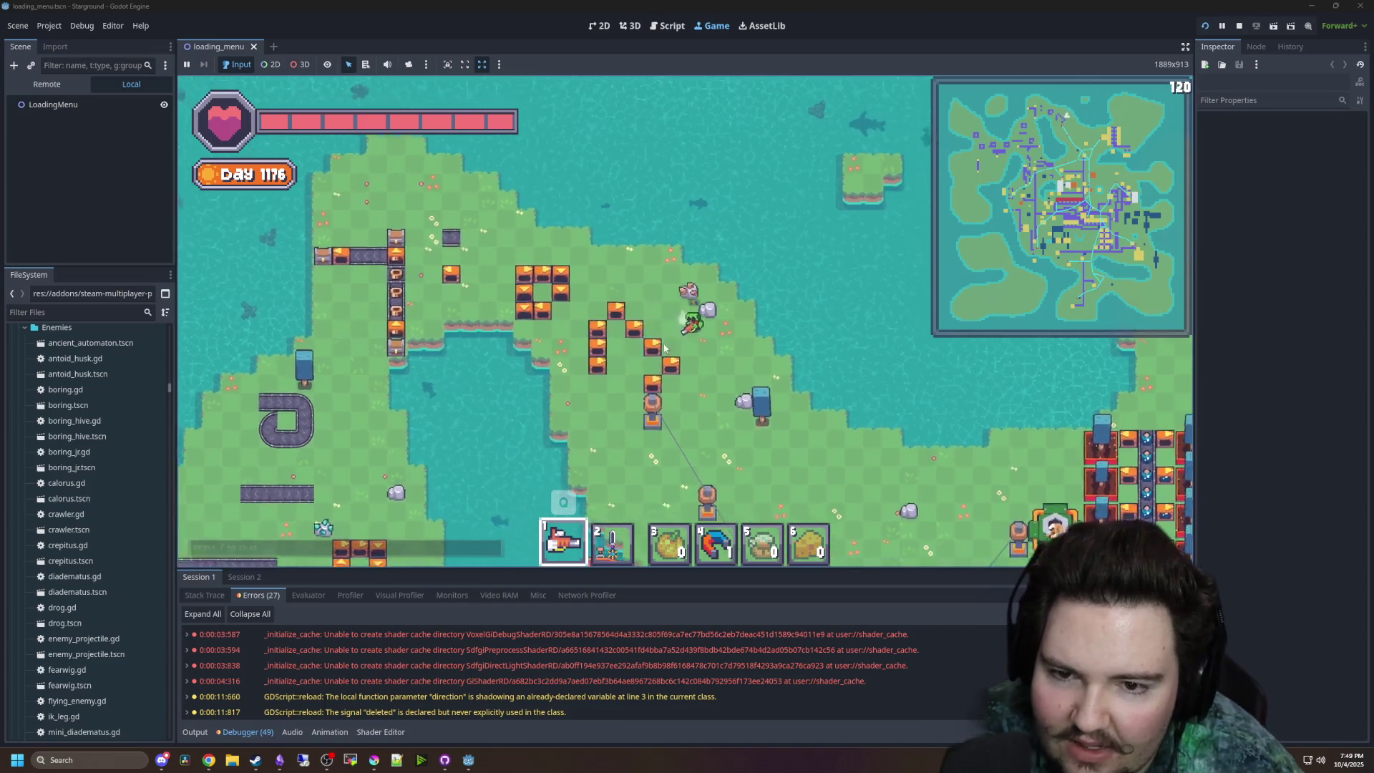
pyautogui.press('s')
pyautogui.press('d')
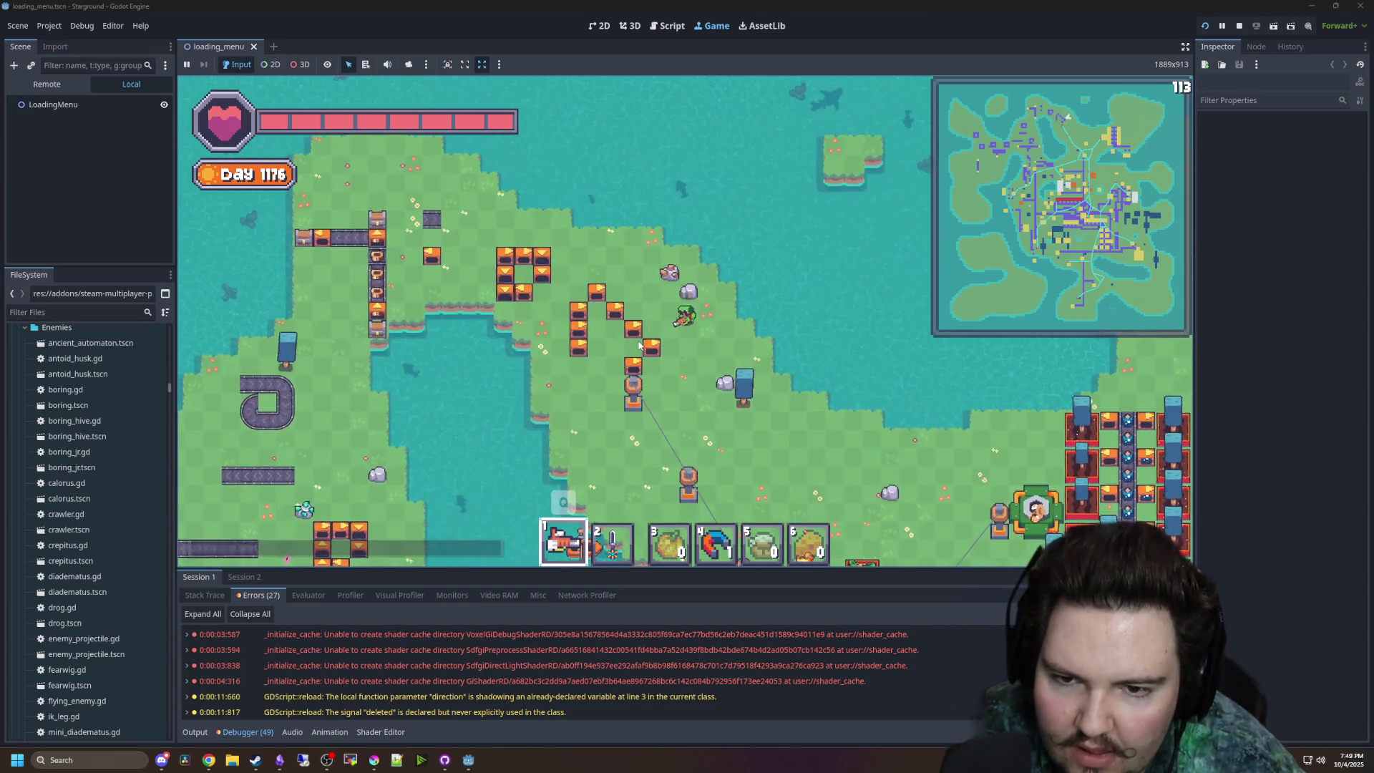
pyautogui.press('s')
pyautogui.press('d')
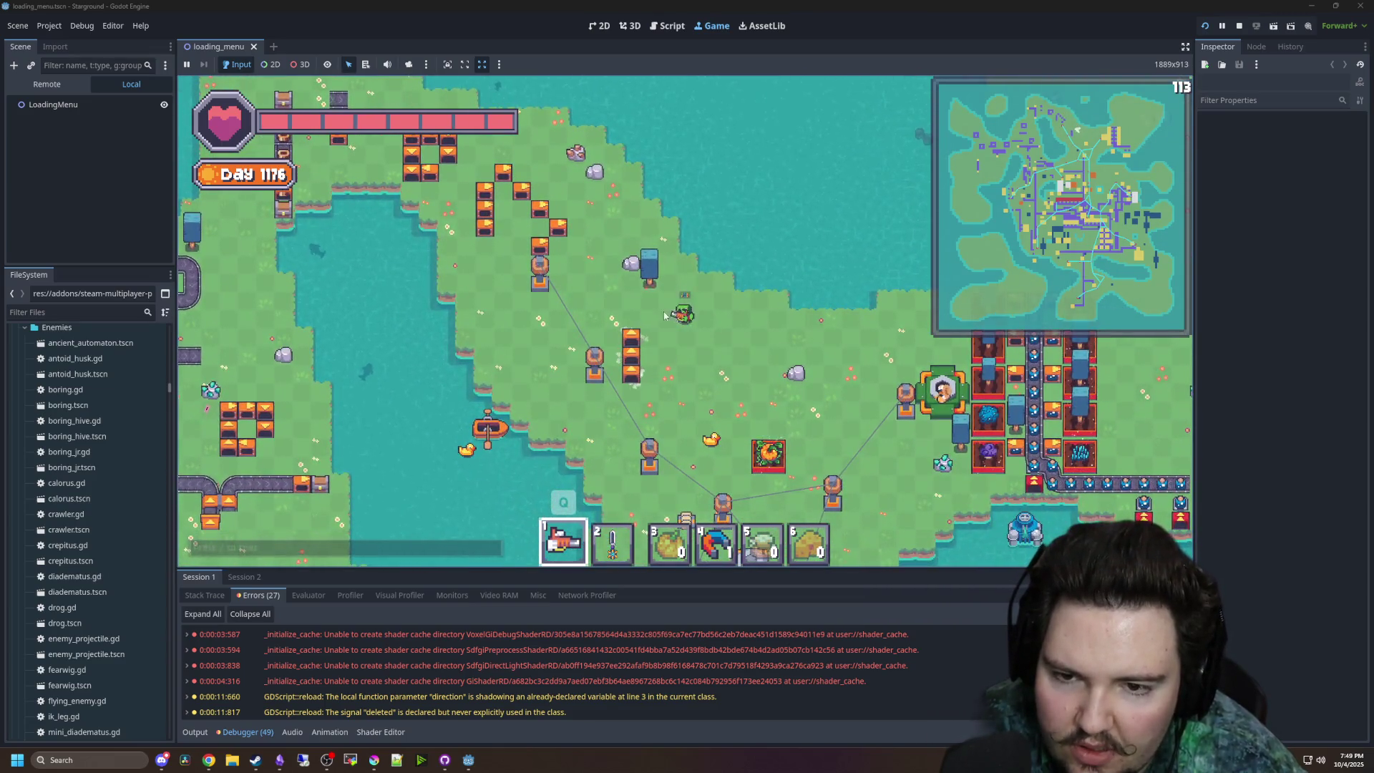
pyautogui.press('w')
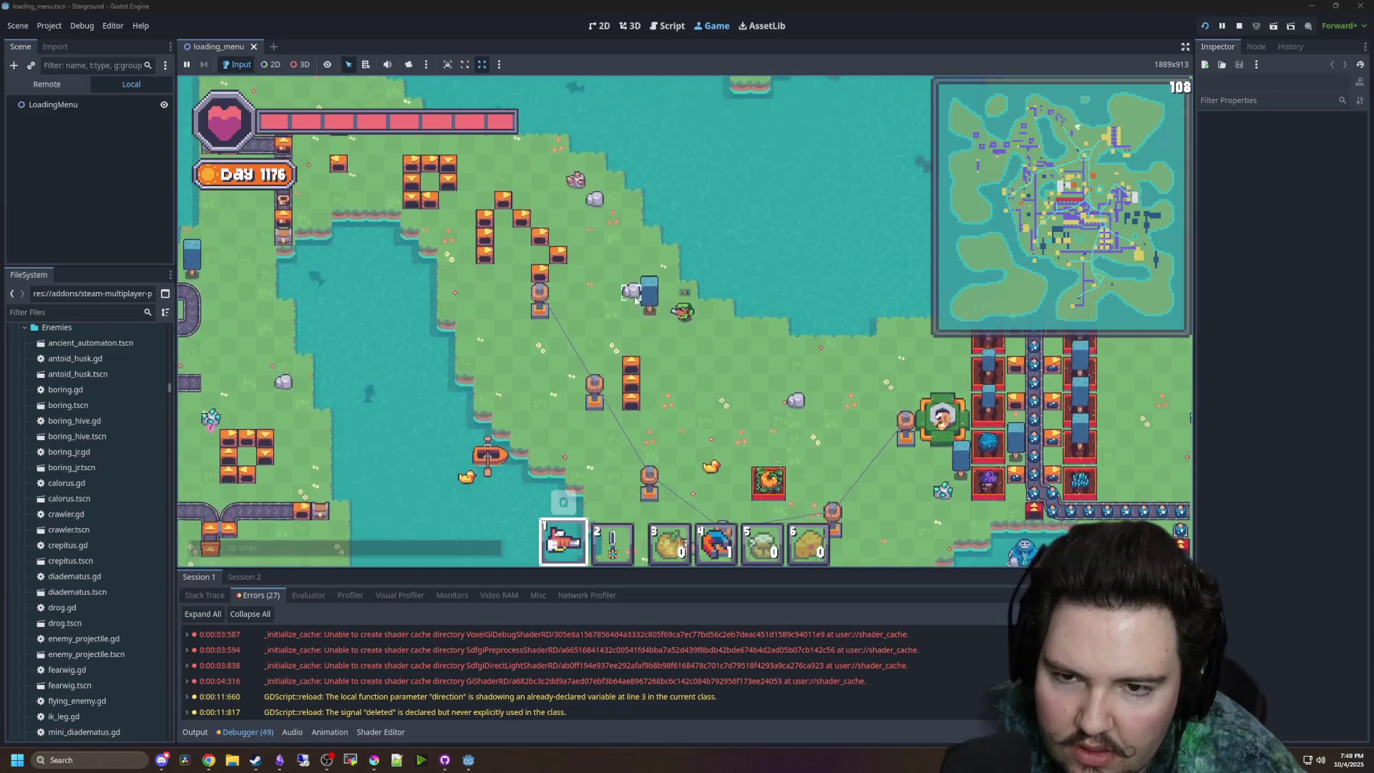
pyautogui.press('s')
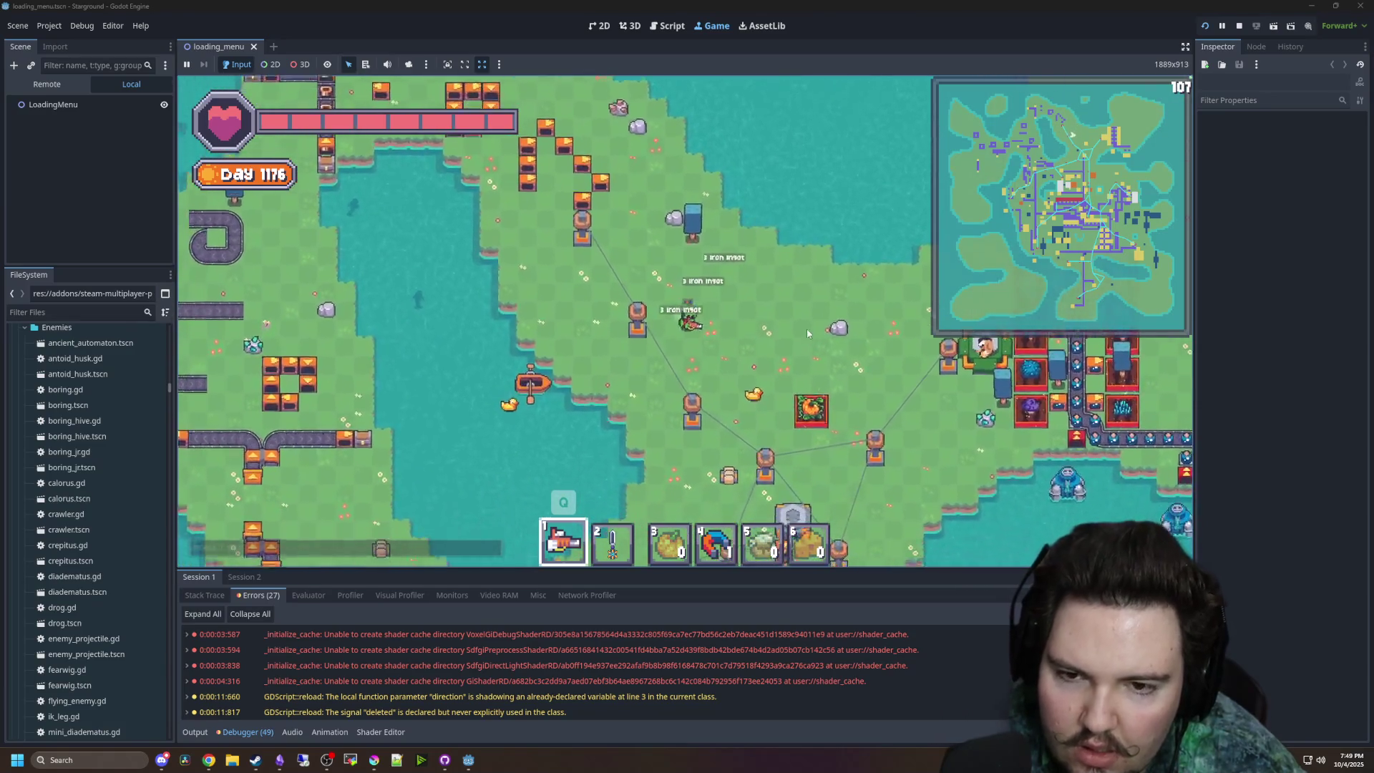
pyautogui.press('s')
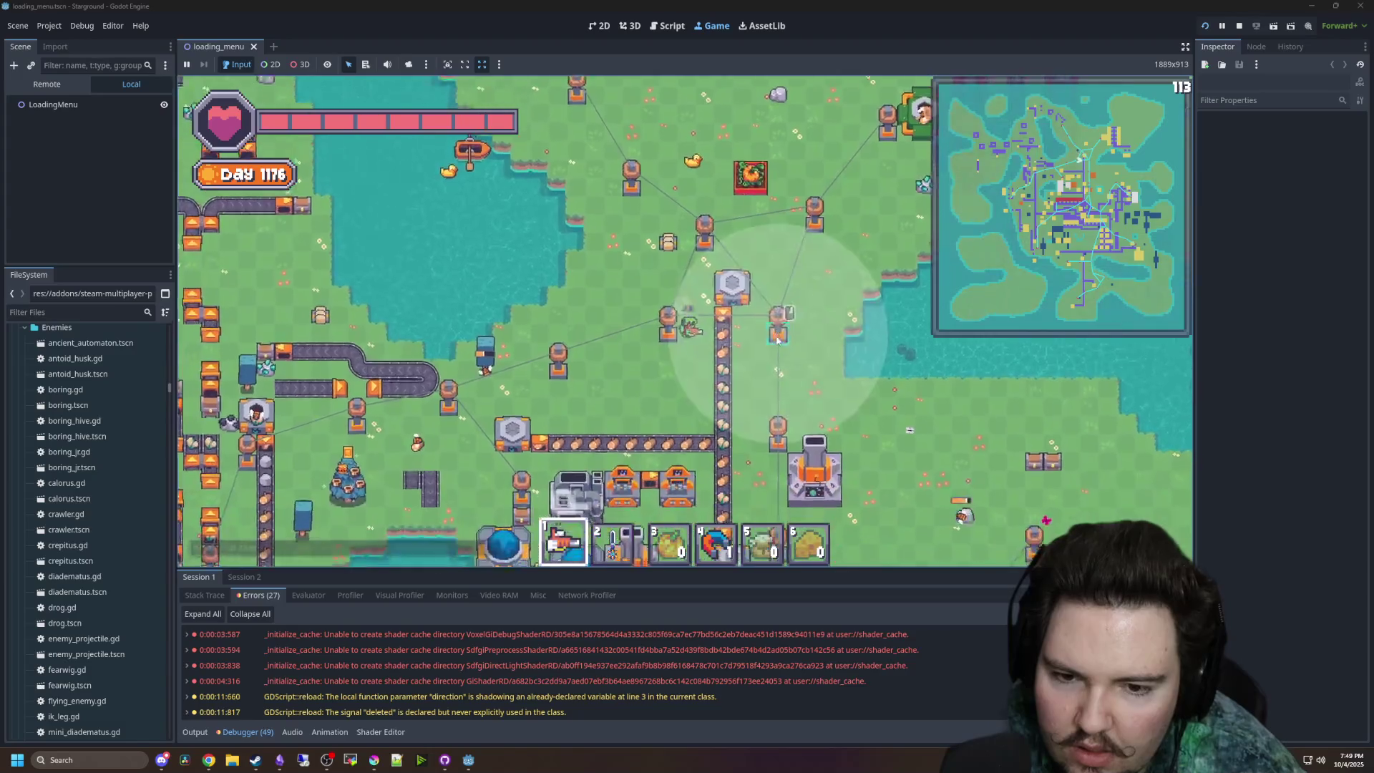
# - Open the Starlauncher space view, zoom it, close it, and cycle hotbar slots 3 and 1
pyautogui.click(715, 367)
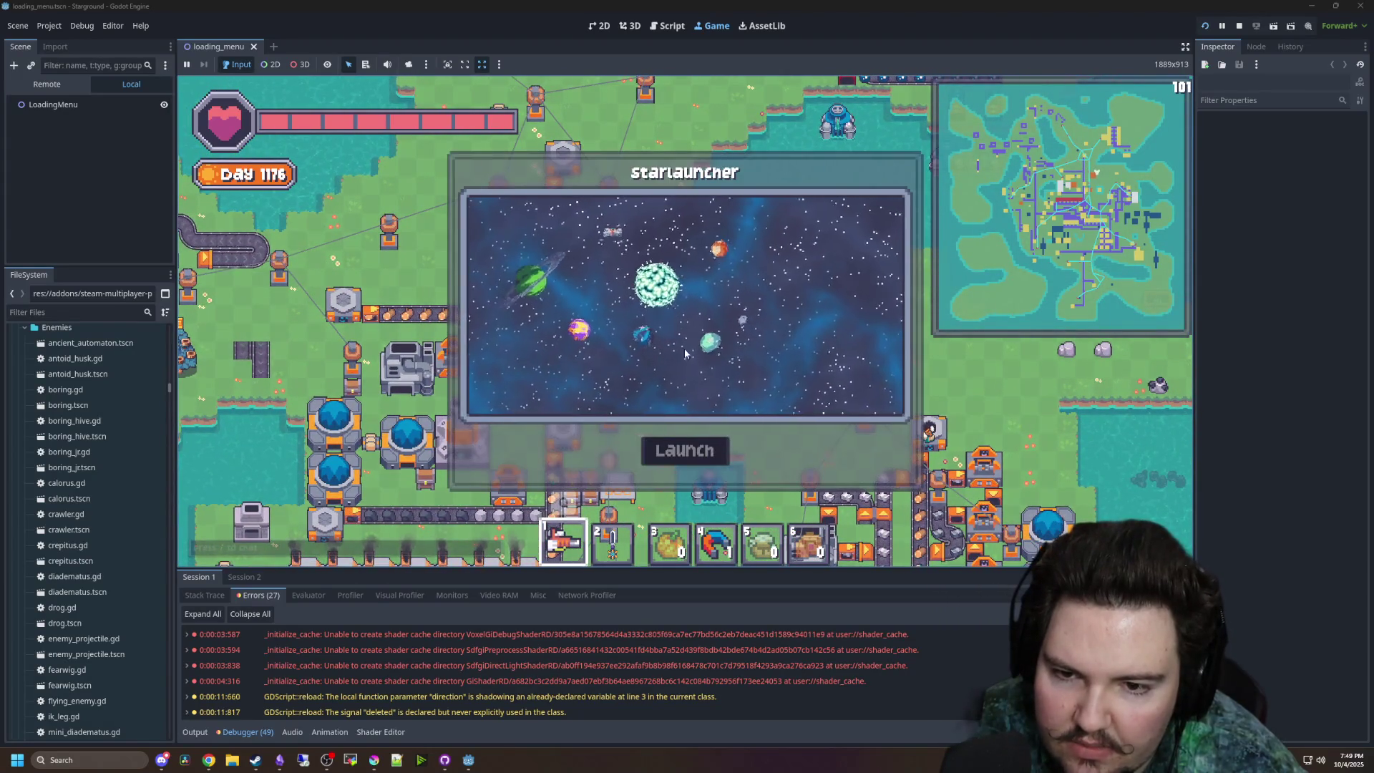
pyautogui.scroll(2, 637, 341)
pyautogui.scroll(-1, 648, 346)
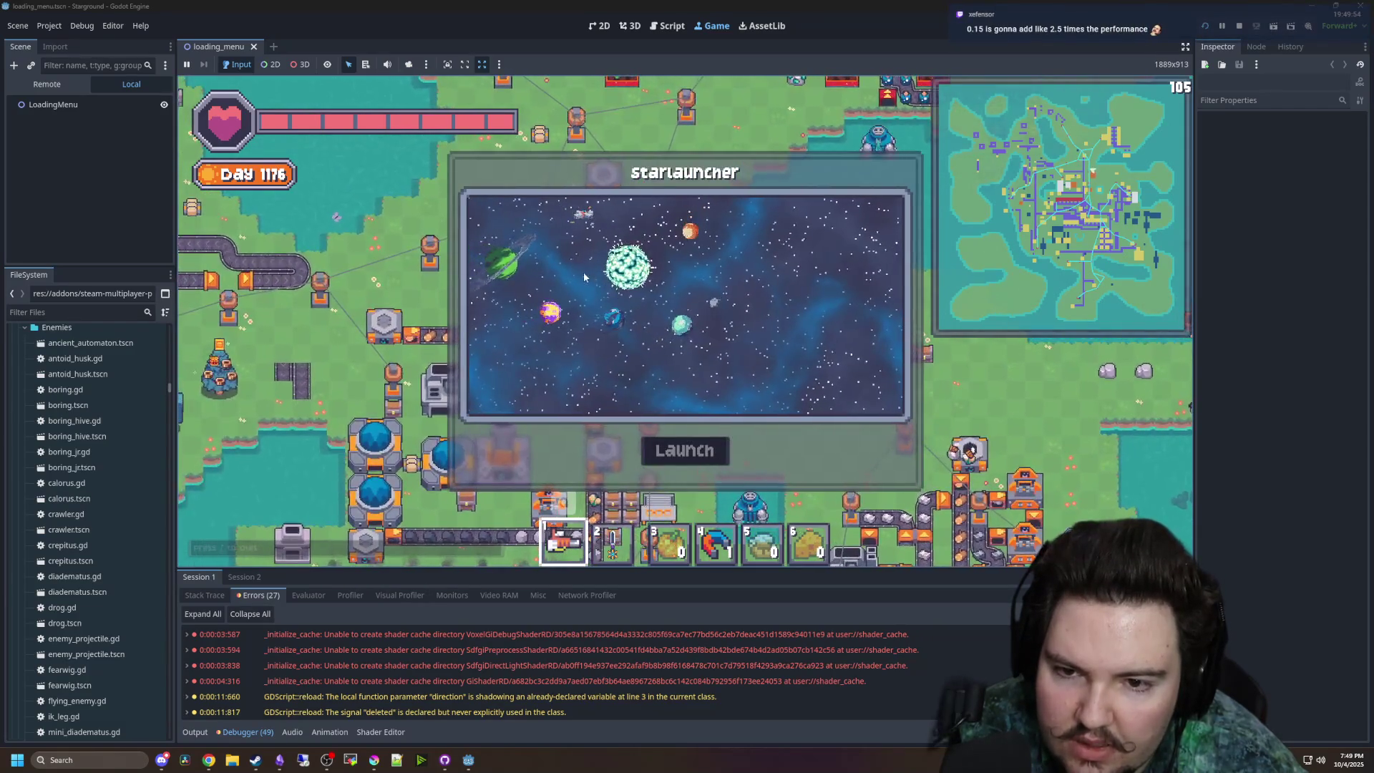
pyautogui.scroll(2, 682, 362)
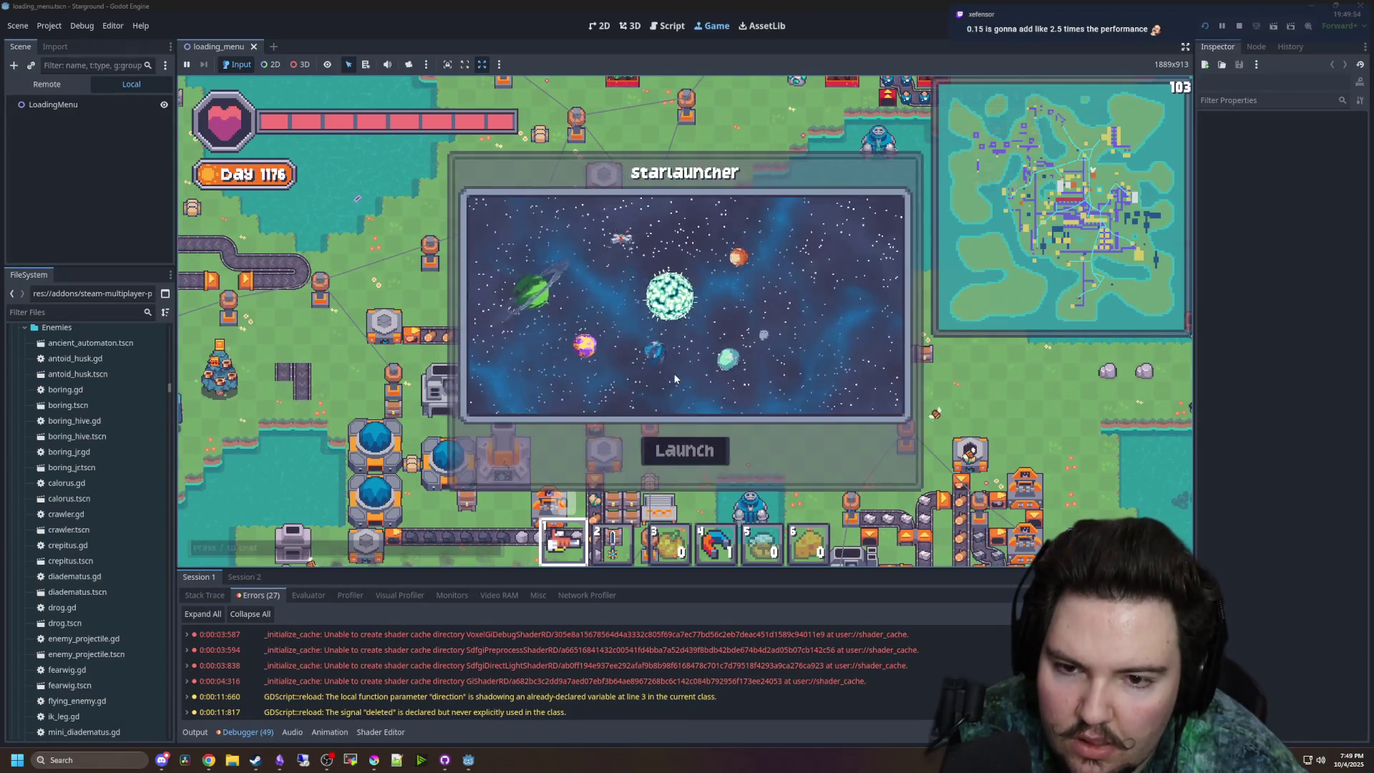
pyautogui.press('Escape')
pyautogui.scroll(3, 709, 358)
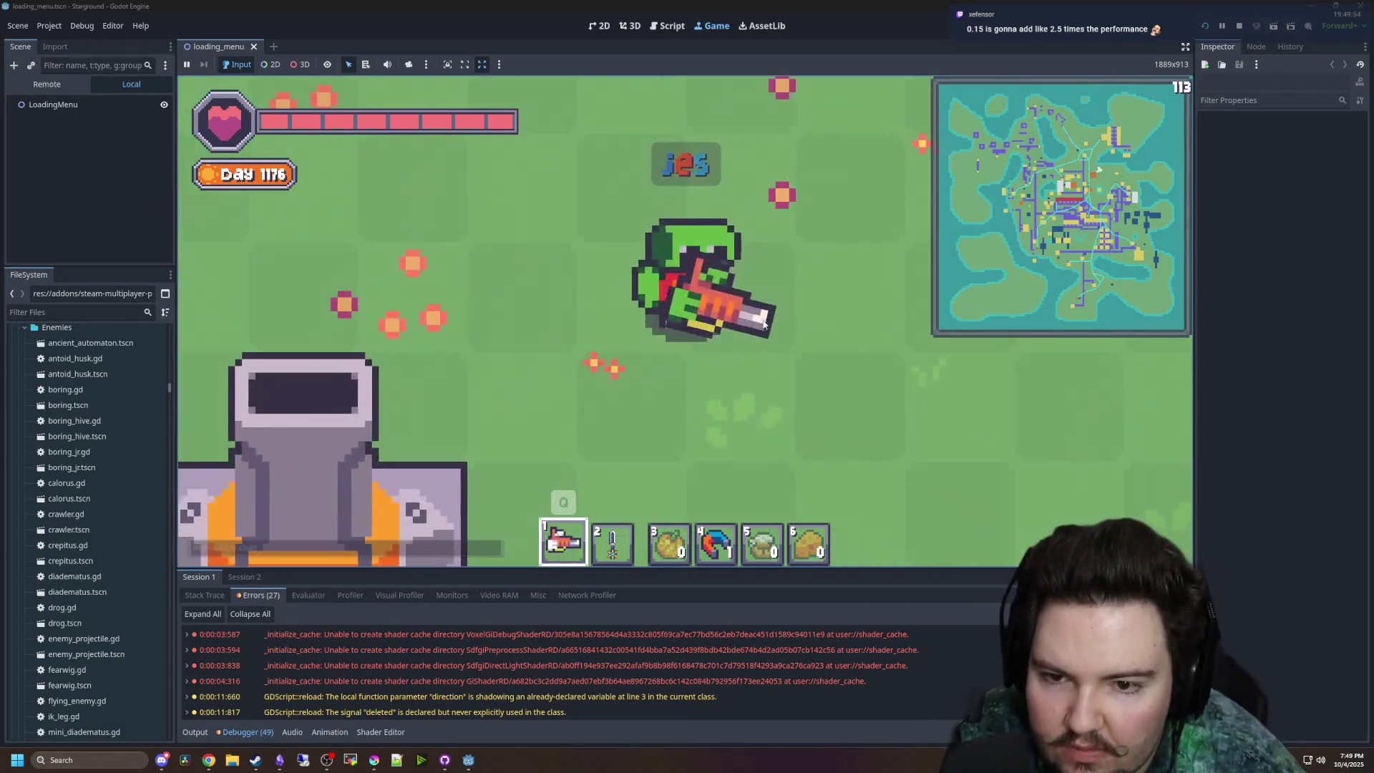
pyautogui.scroll(-3, 741, 345)
pyautogui.press('3')
pyautogui.scroll(2, 741, 346)
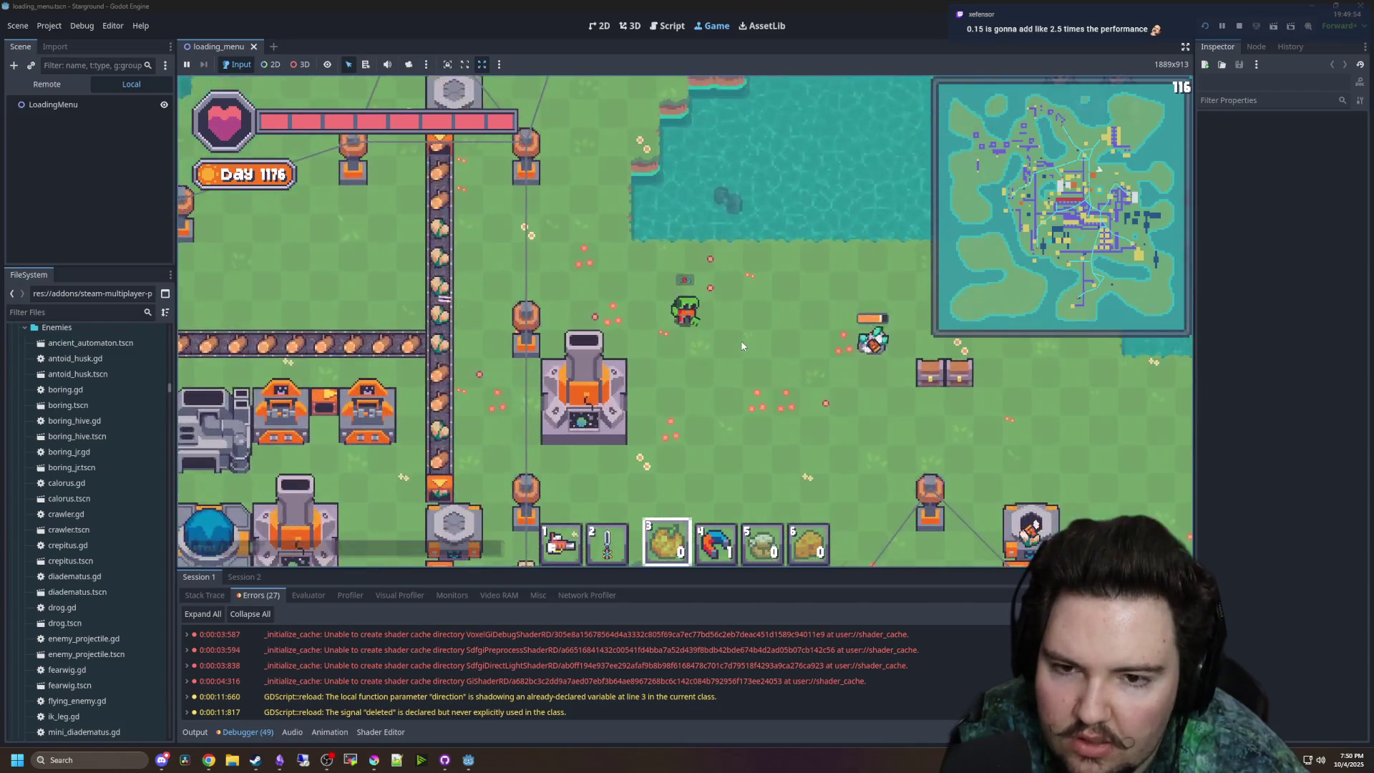
pyautogui.press('1')
pyautogui.scroll(-4, 743, 345)
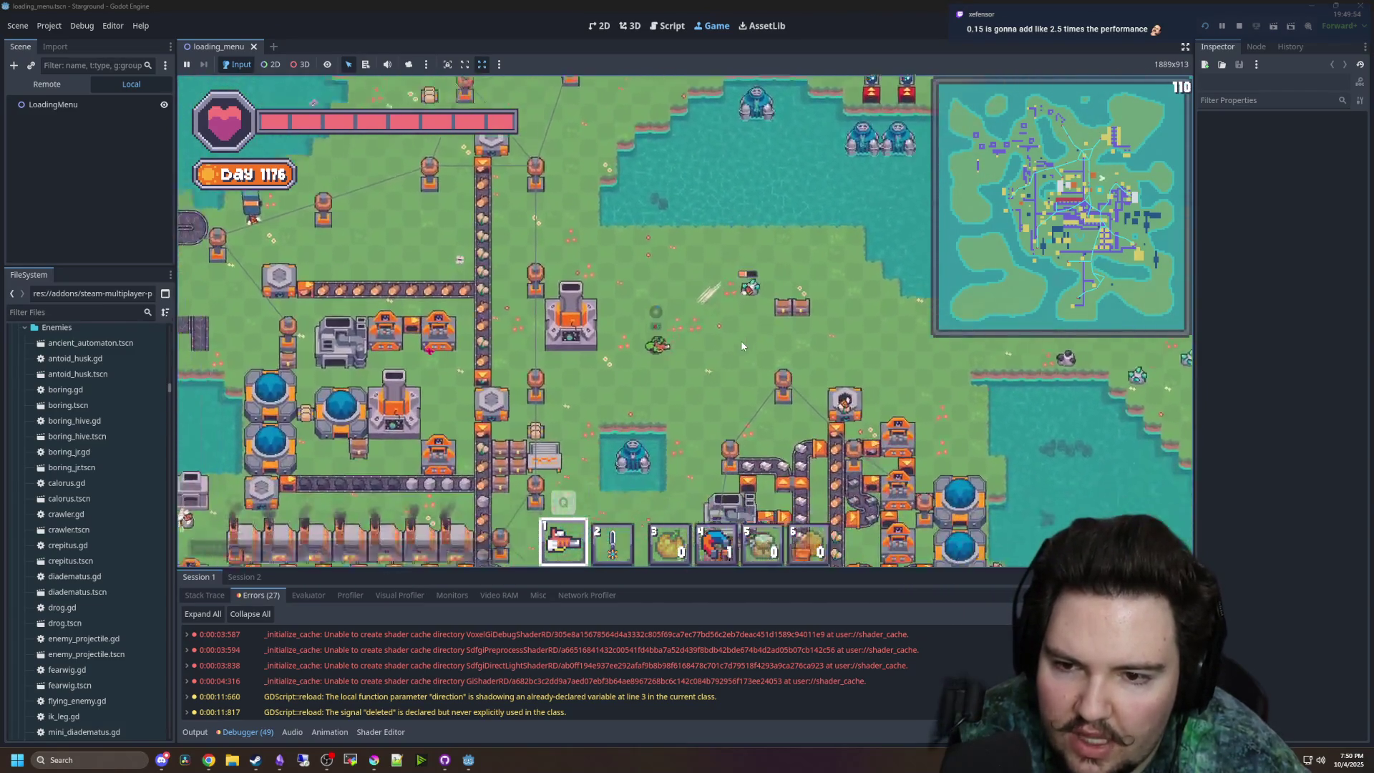
# - Reopen the Starlauncher star map, pan it to read Veridian's info card, then close it
pyautogui.click(639, 275)
pyautogui.scroll(-2, 706, 313)
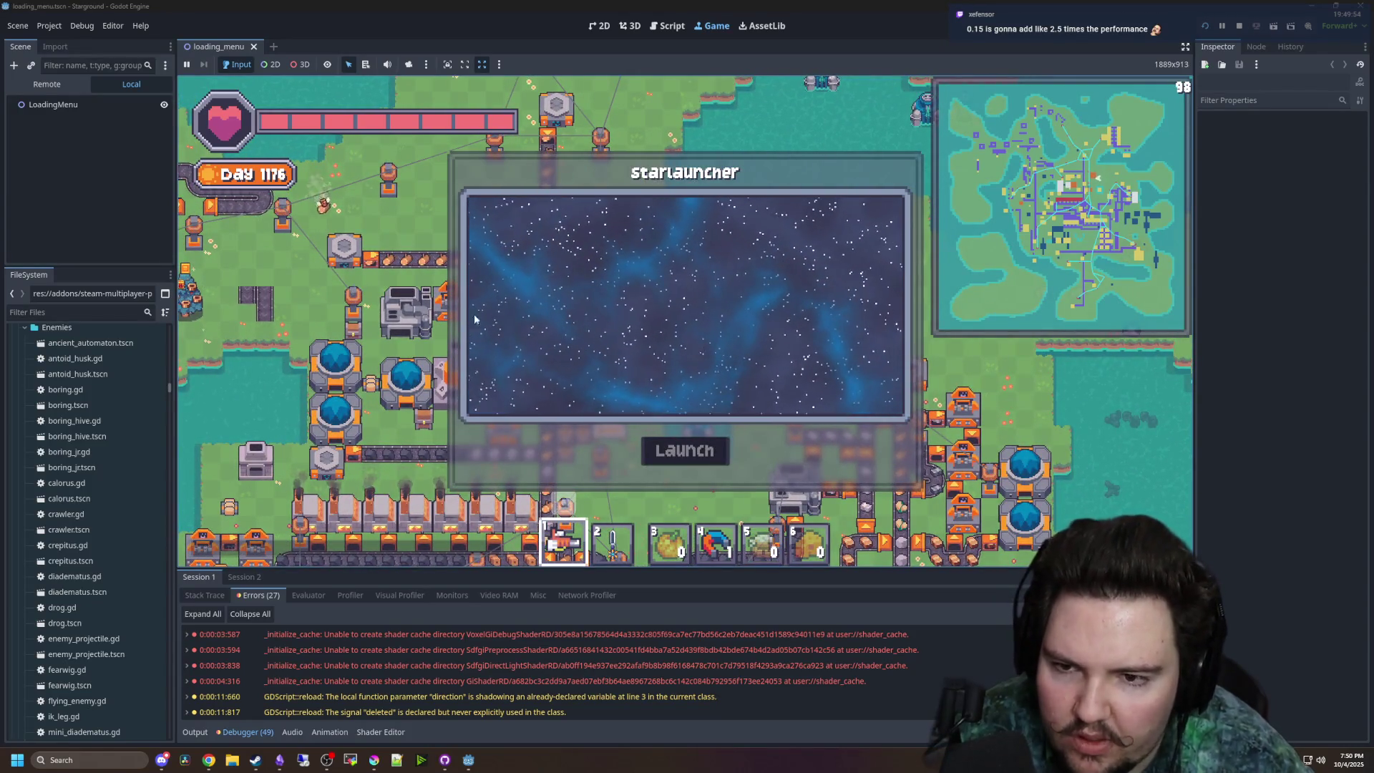
pyautogui.moveTo(796, 308); pyautogui.dragTo(791, 311)
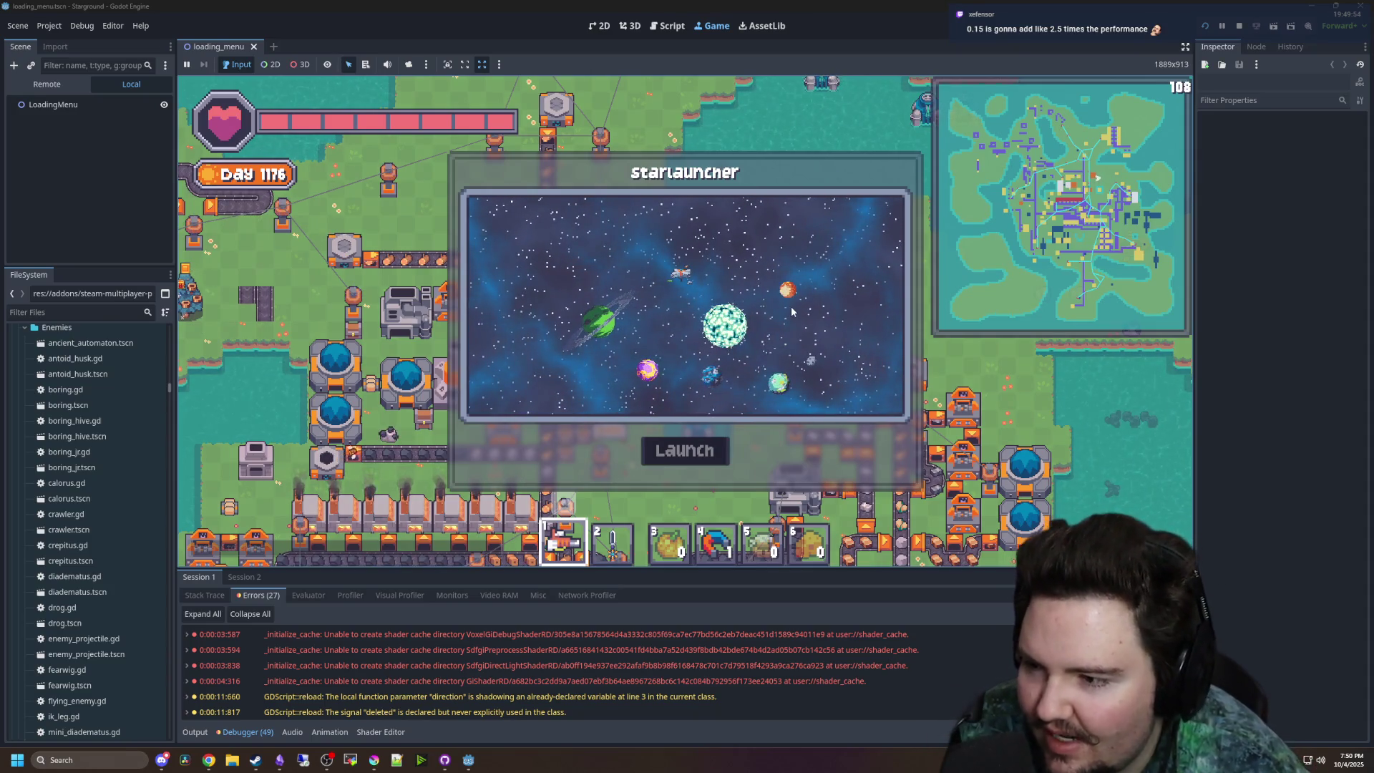
pyautogui.moveTo(839, 318); pyautogui.dragTo(787, 296)
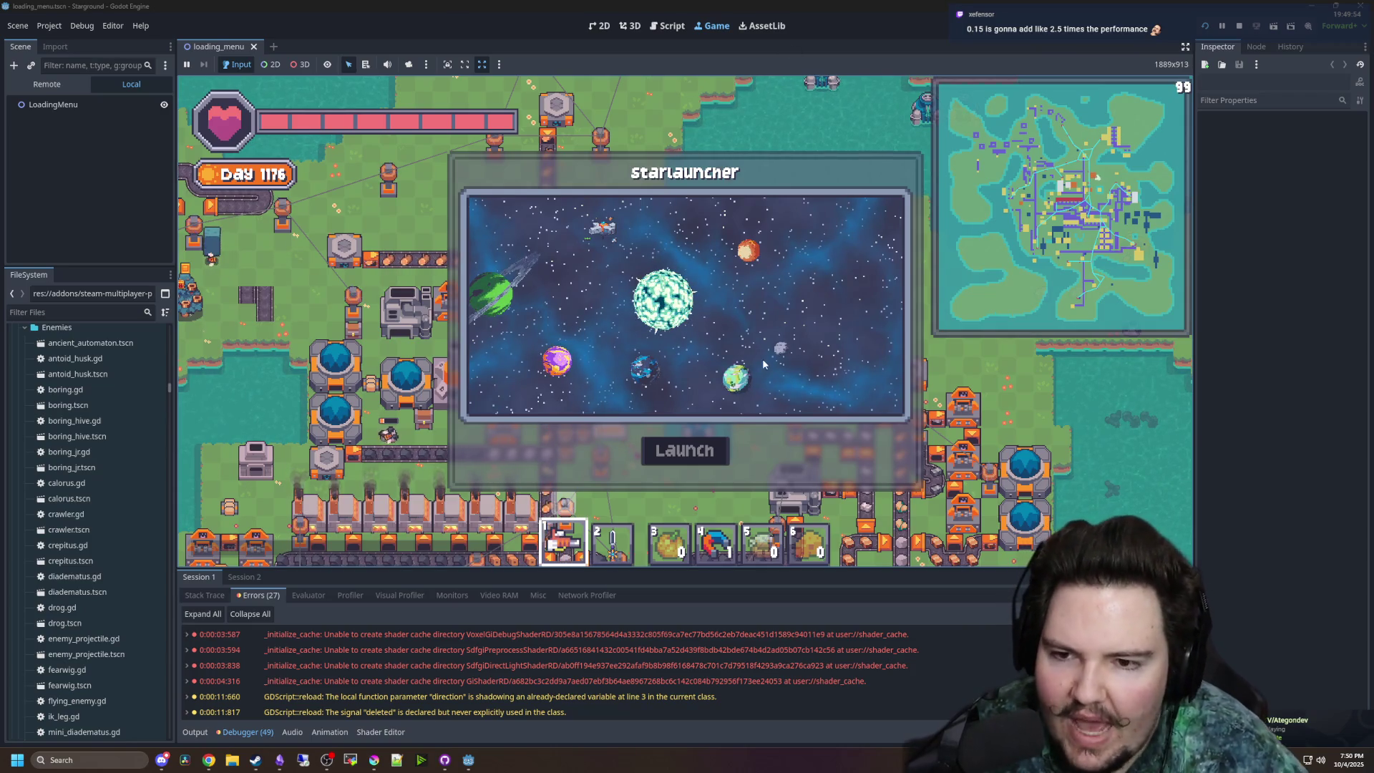
pyautogui.moveTo(717, 371)
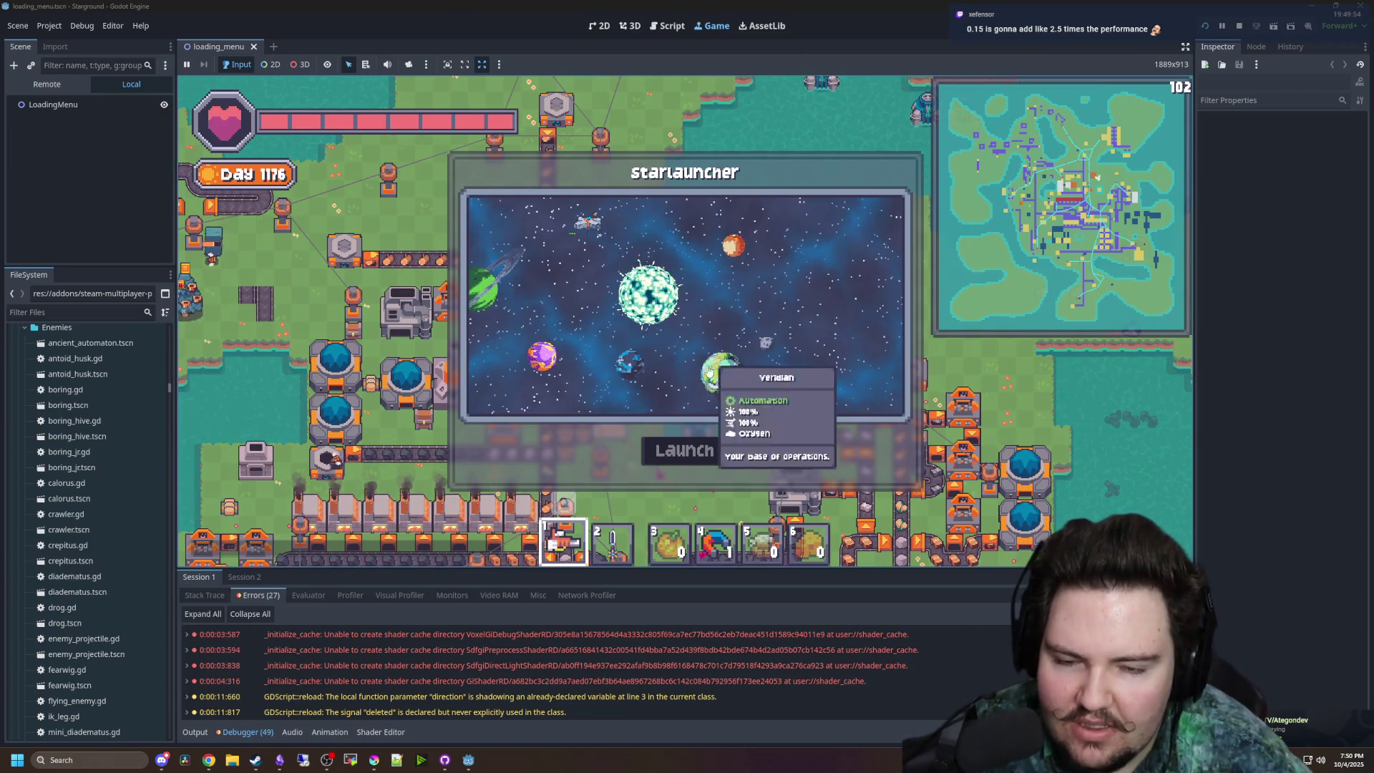
pyautogui.press('Escape')
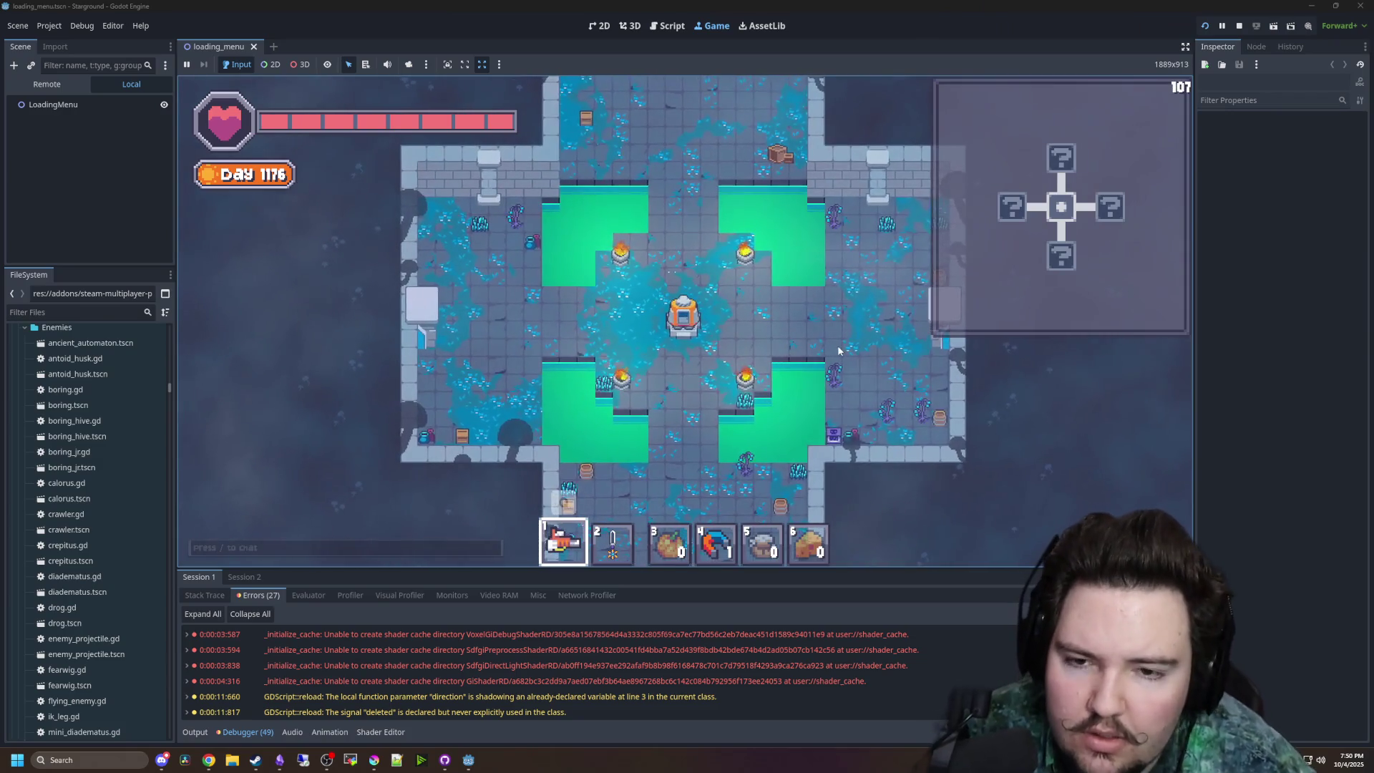
# - Walk the player around the central pool room and out through the east door
pyautogui.press('d')
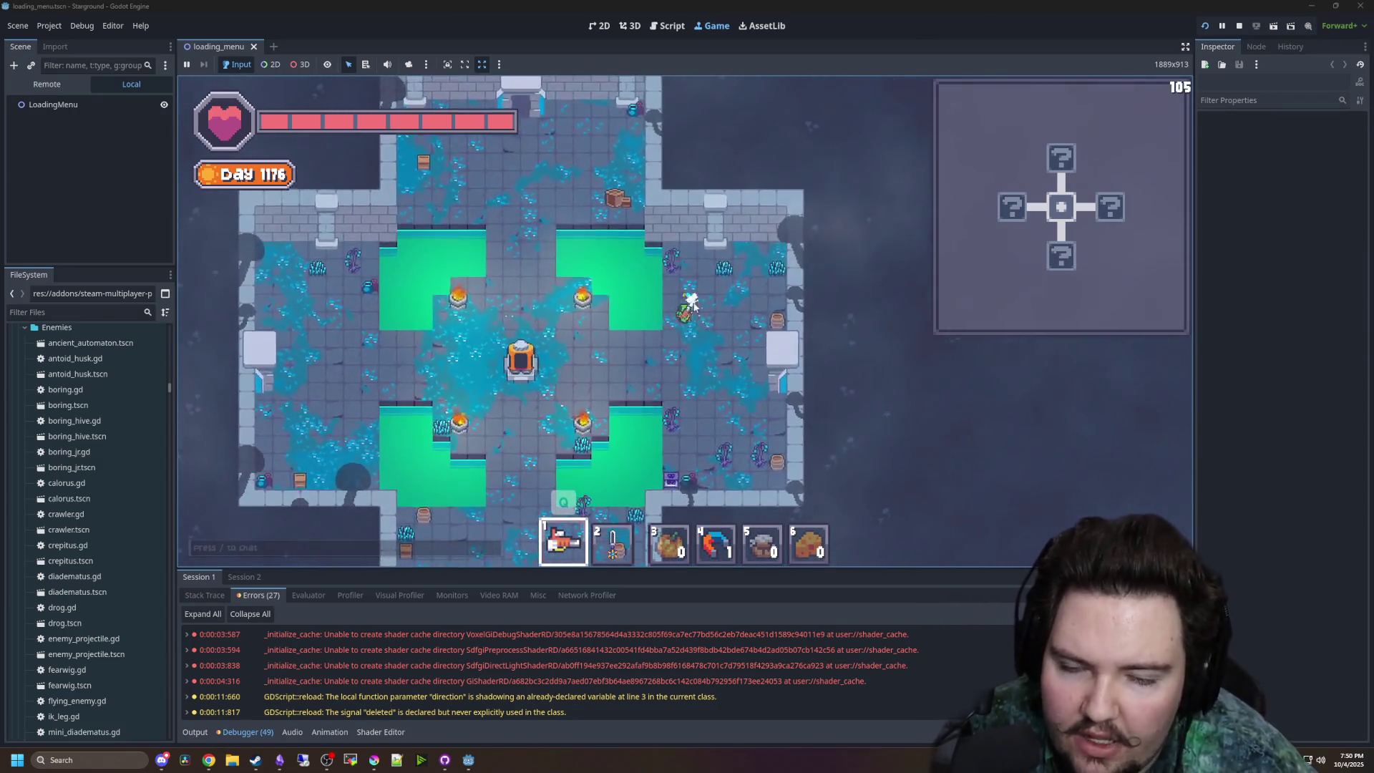
pyautogui.press('a')
pyautogui.press('d')
pyautogui.press('a')
pyautogui.press('w')
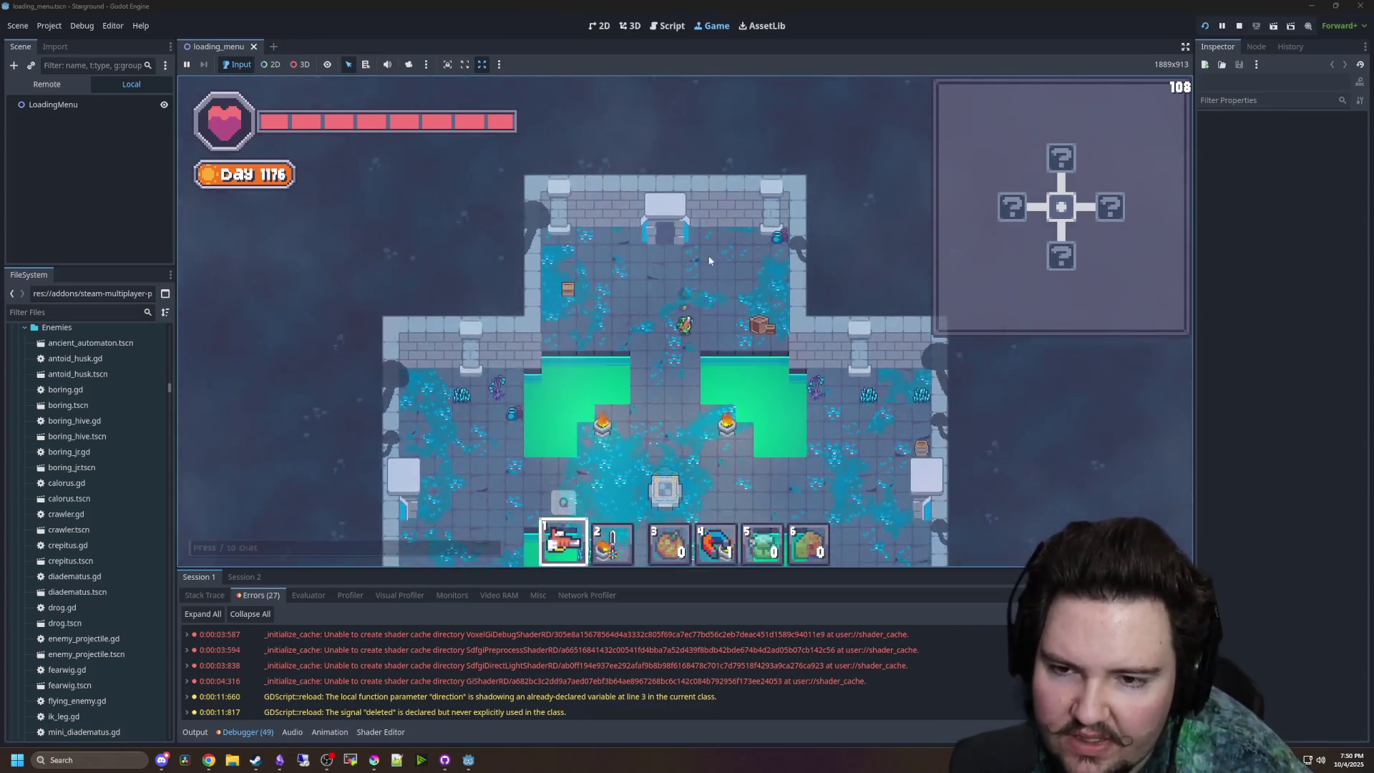
pyautogui.press('s')
pyautogui.press('d')
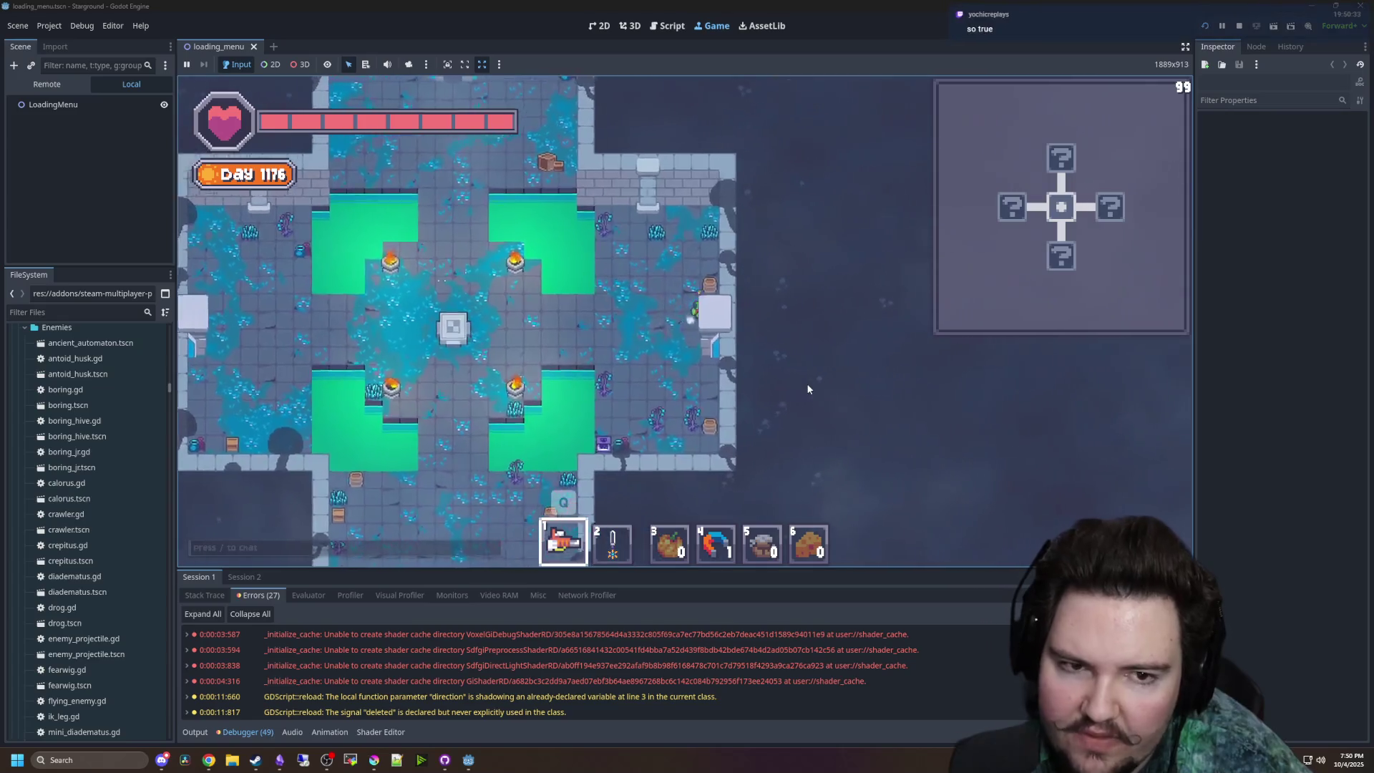
pyautogui.press('d')
# - Equip the sword from hotbar slot 2 and slash at the enemies in the next room
pyautogui.press('2')
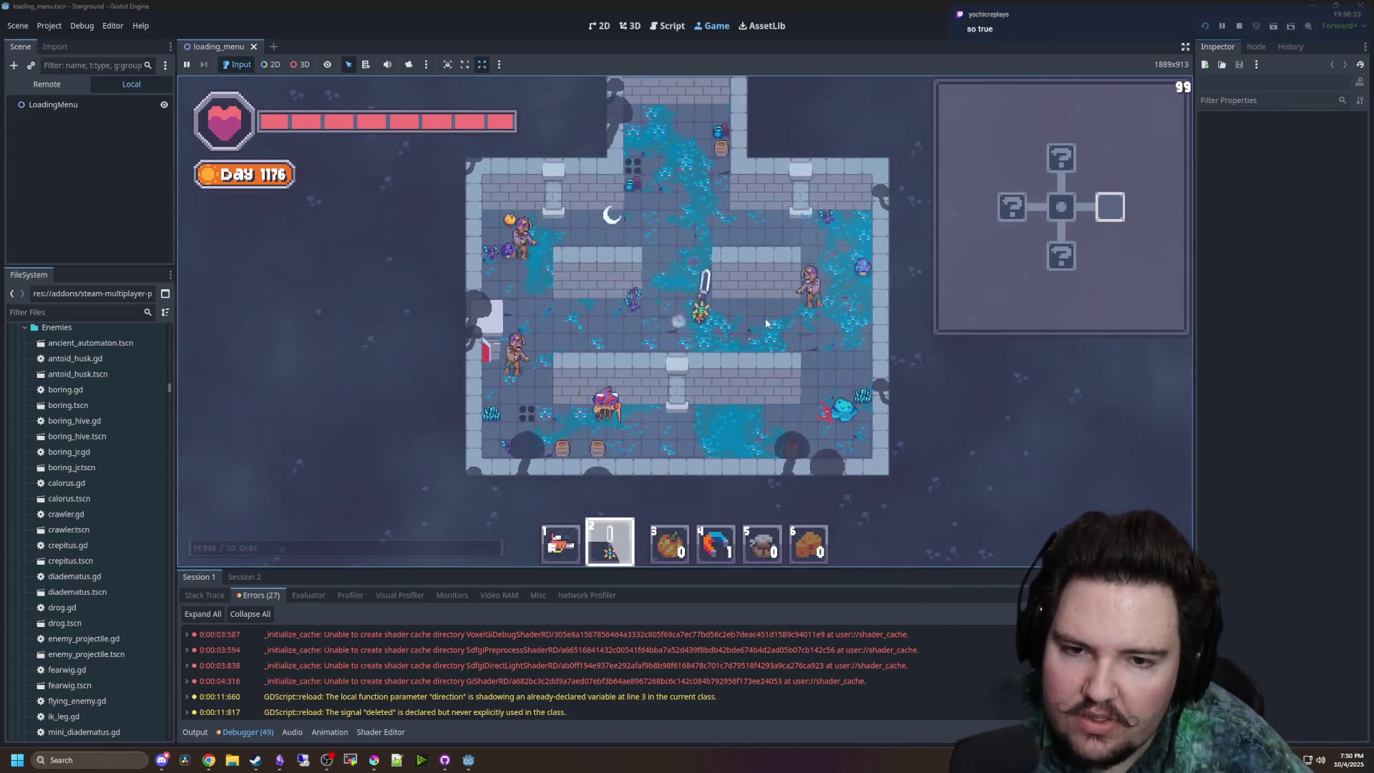
pyautogui.press('d')
pyautogui.click(763, 311)
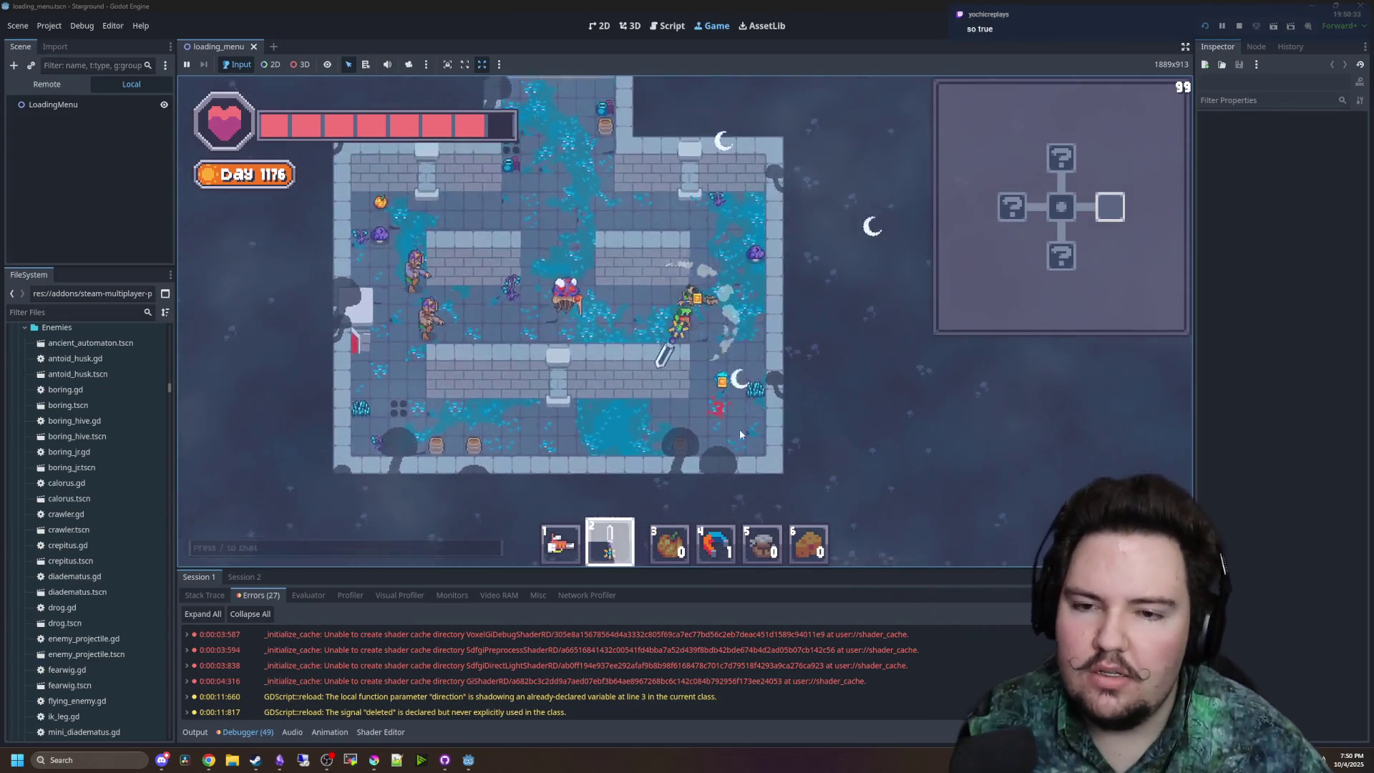
pyautogui.press('w')
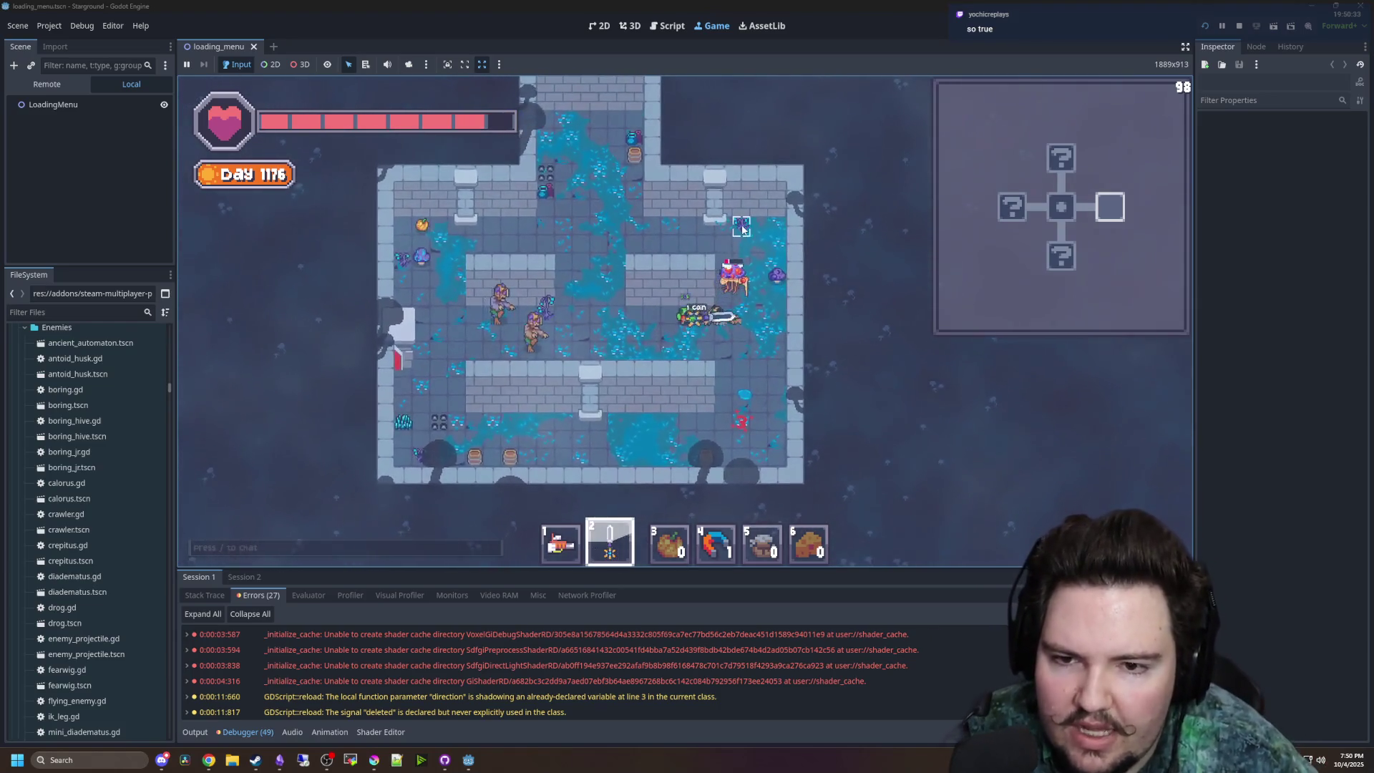
pyautogui.press('d')
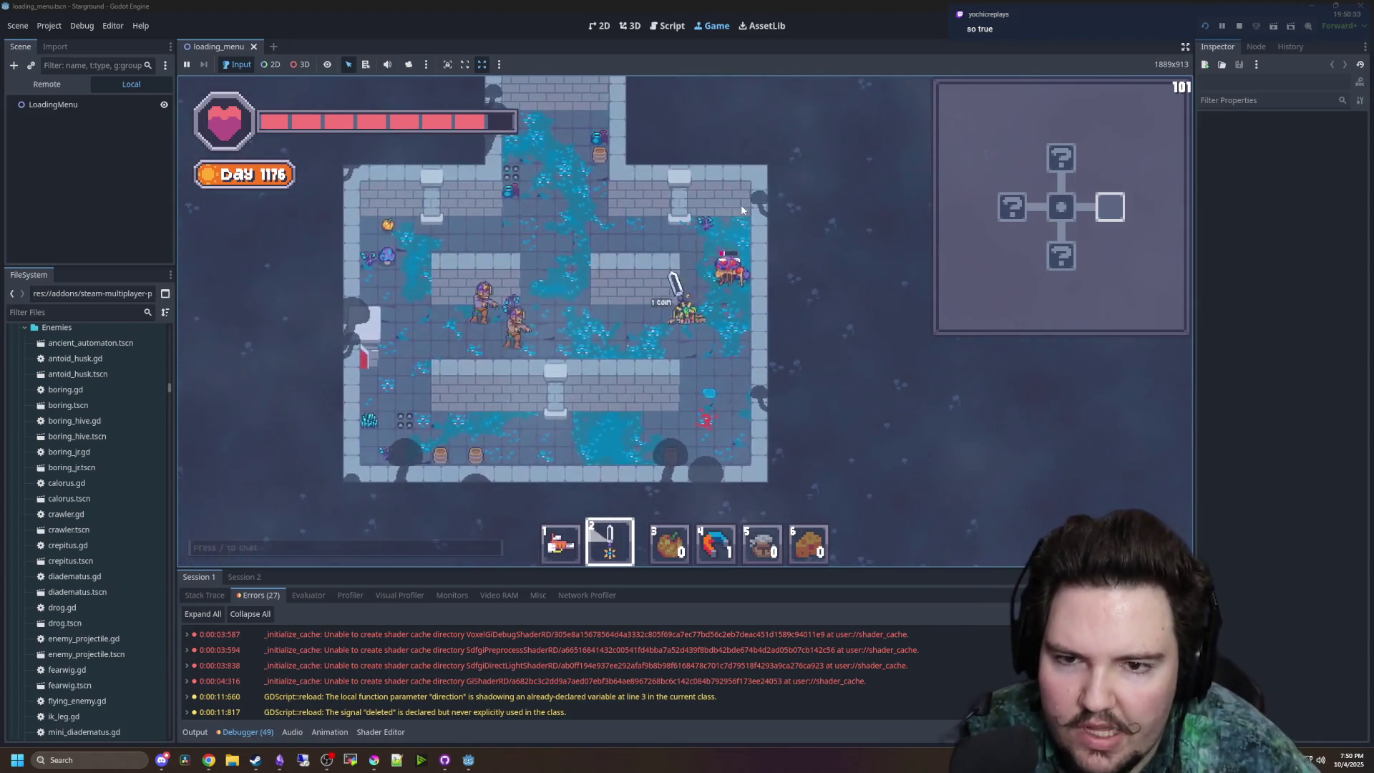
pyautogui.press('a')
pyautogui.click(575, 336)
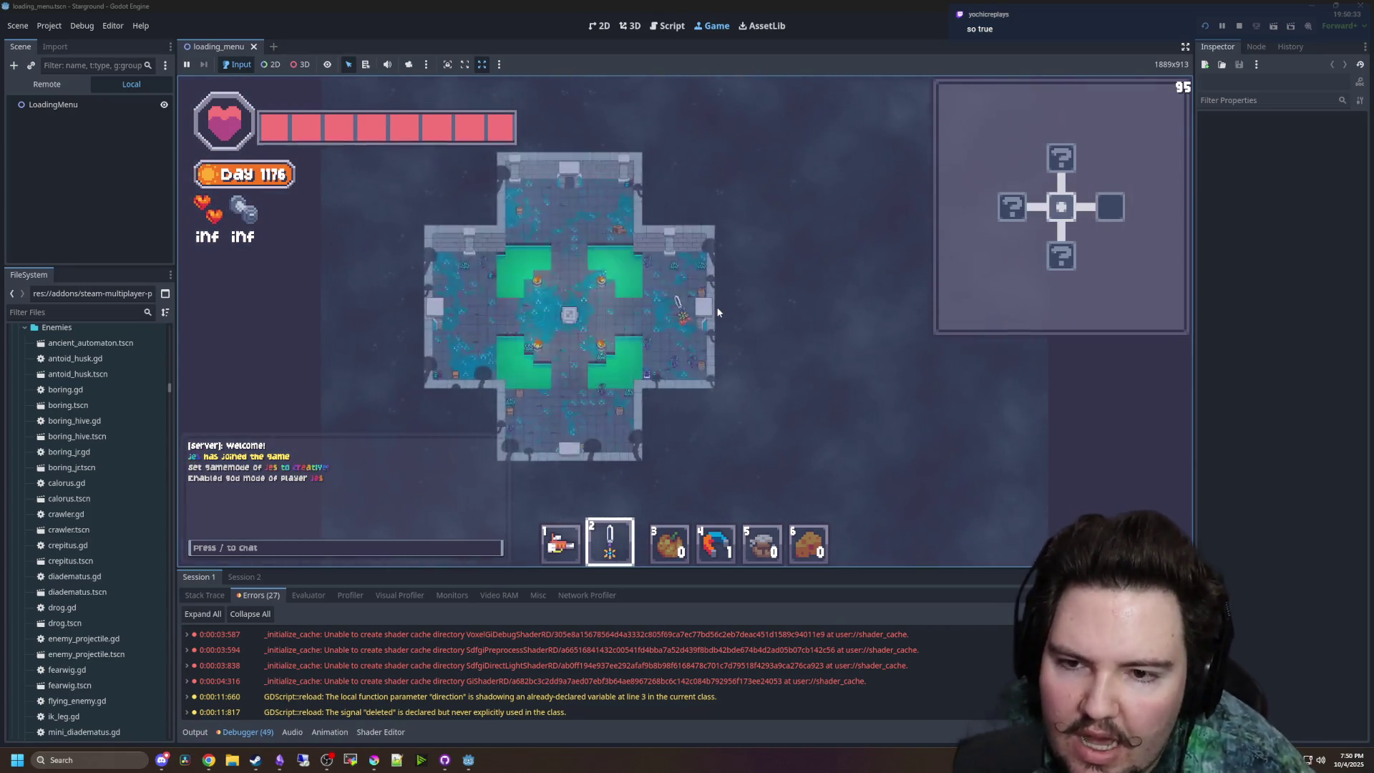
# - Walk north, then east past the tree NPC room into Dreadcap's skull boss room, dodging the boss
pyautogui.press('w')
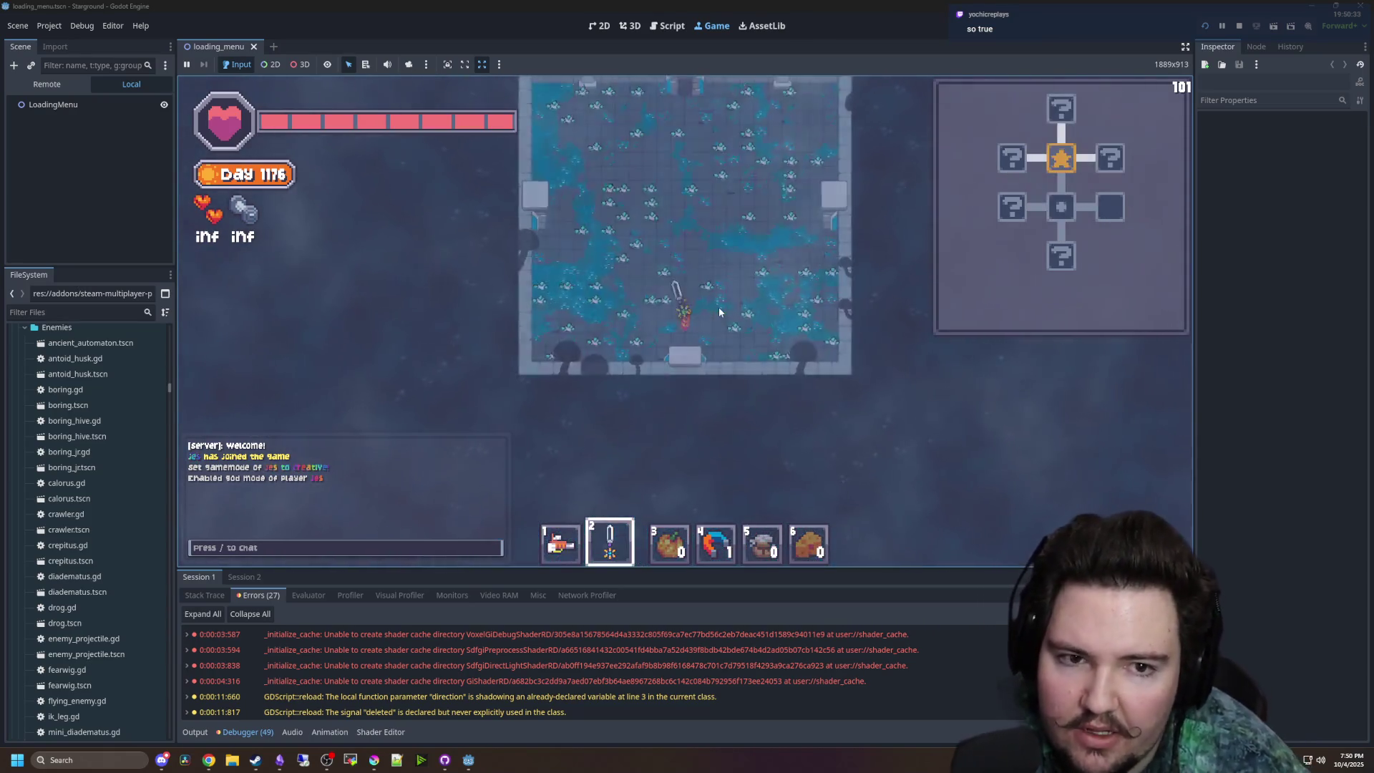
pyautogui.press('d')
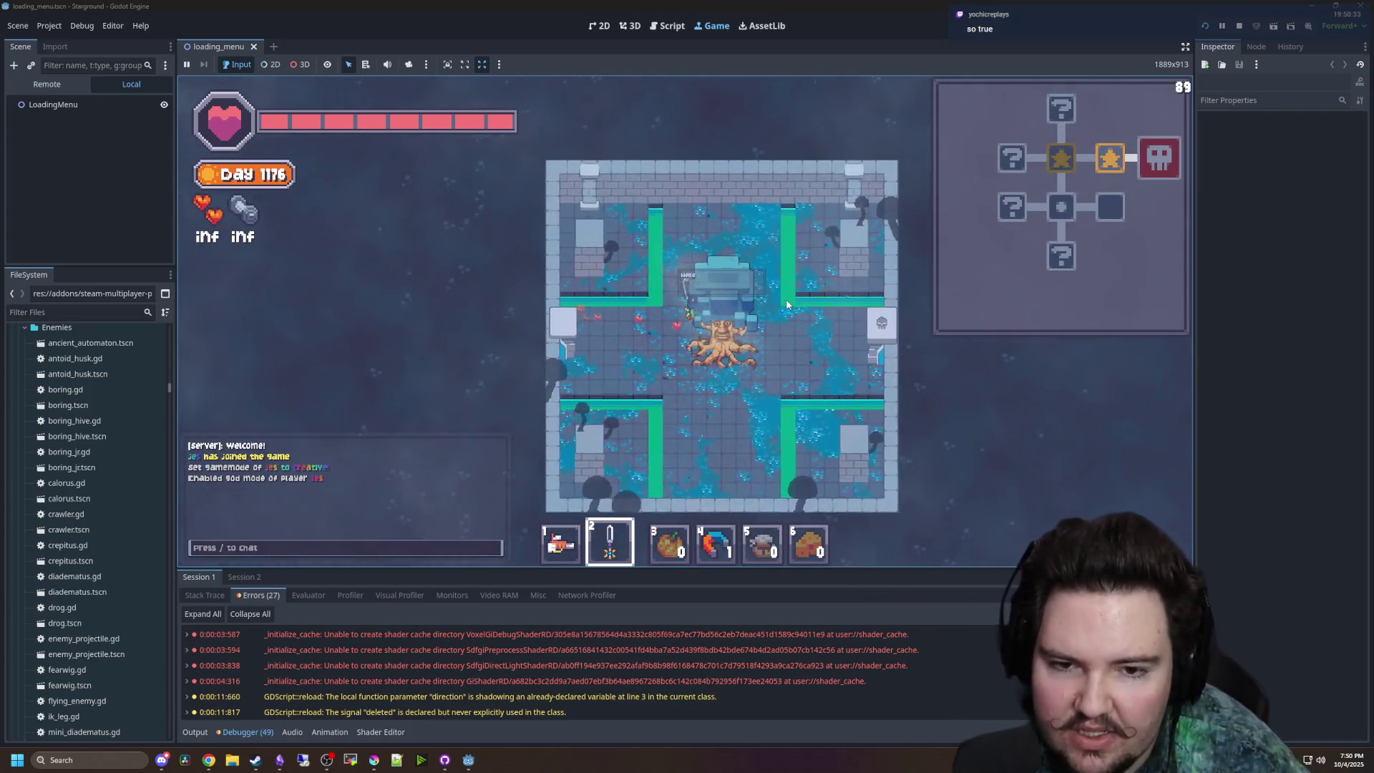
pyautogui.press('d')
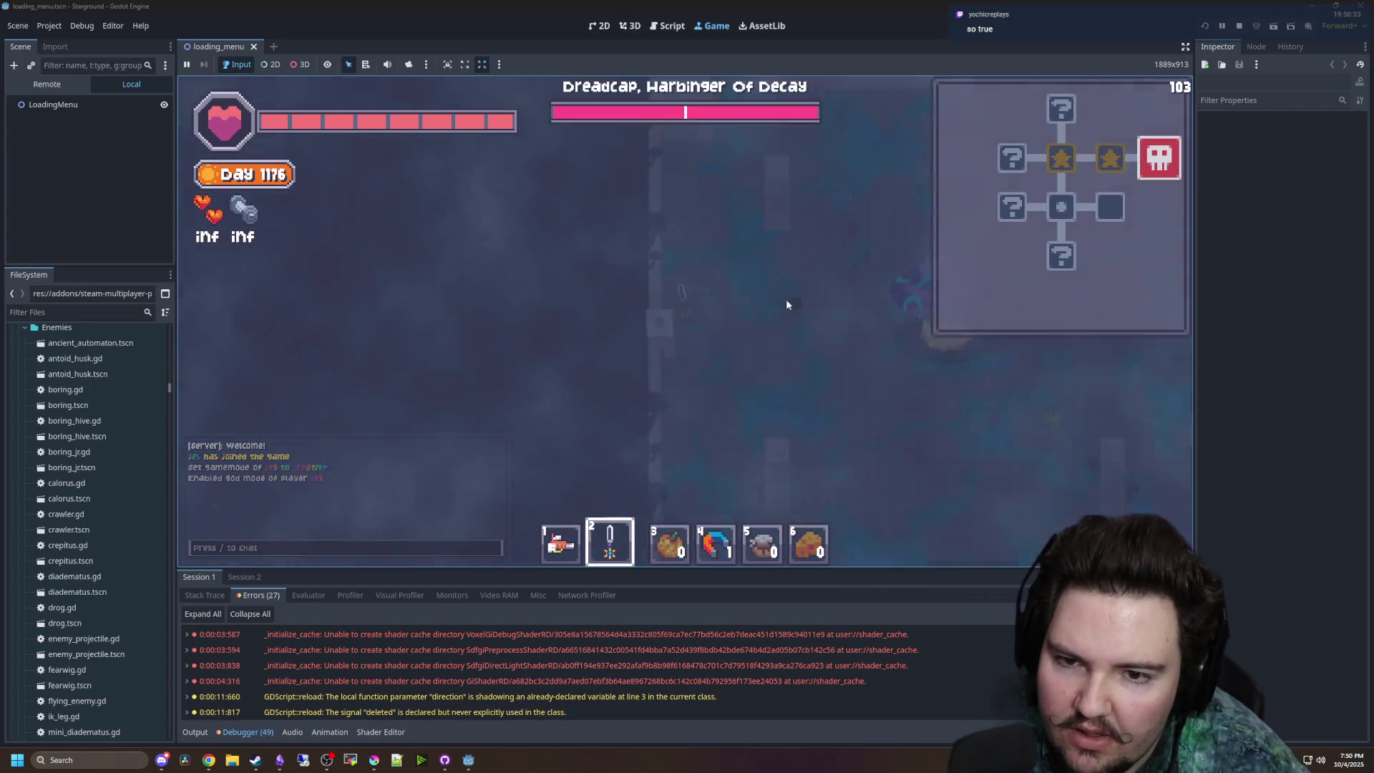
pyautogui.press('d')
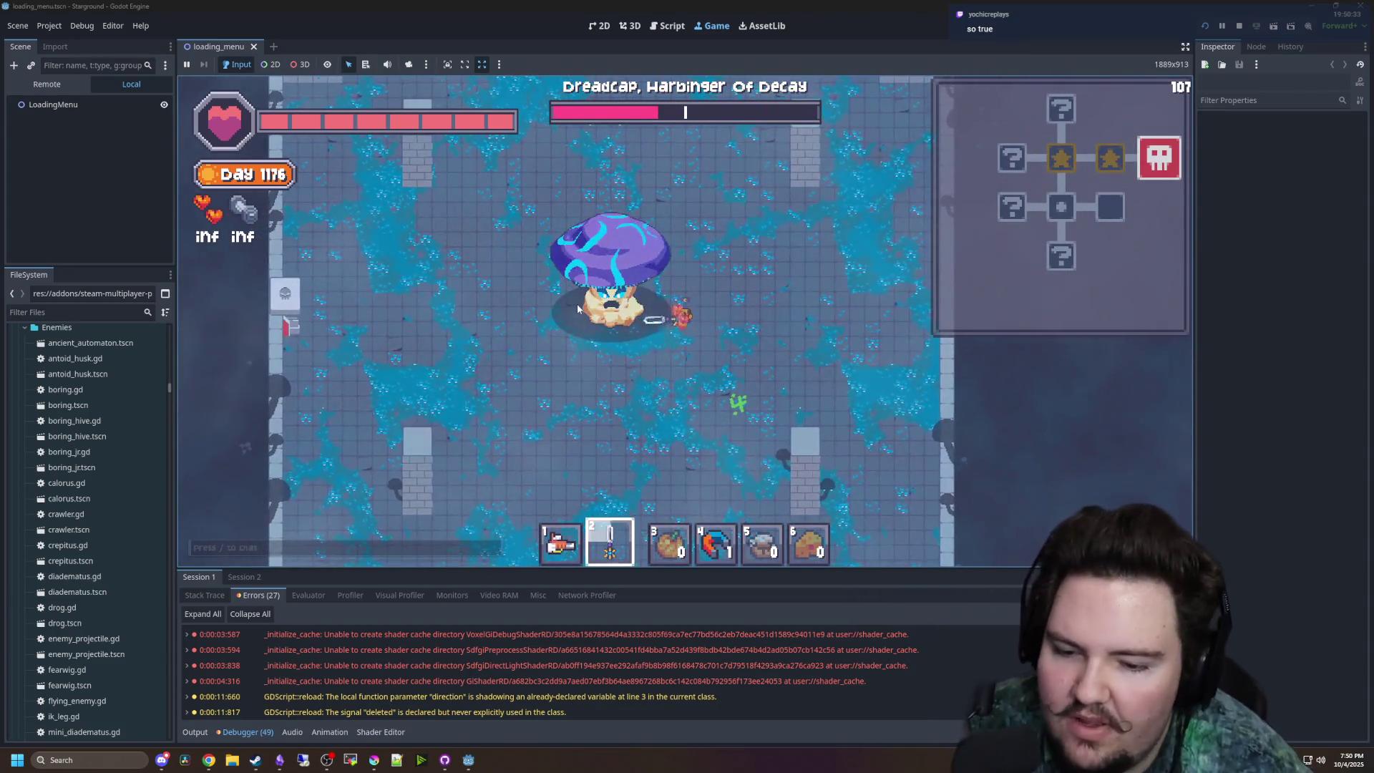
pyautogui.press('s')
pyautogui.press('d')
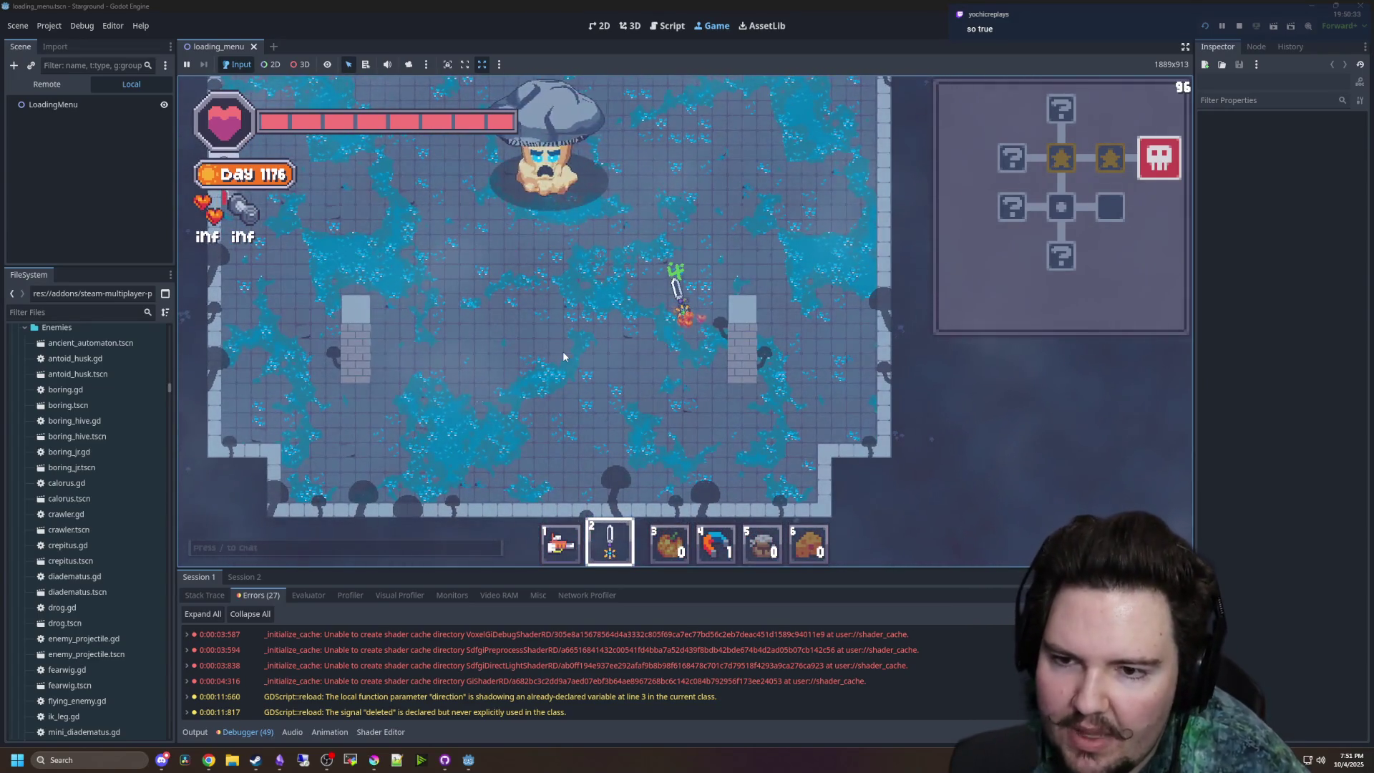
pyautogui.press('a')
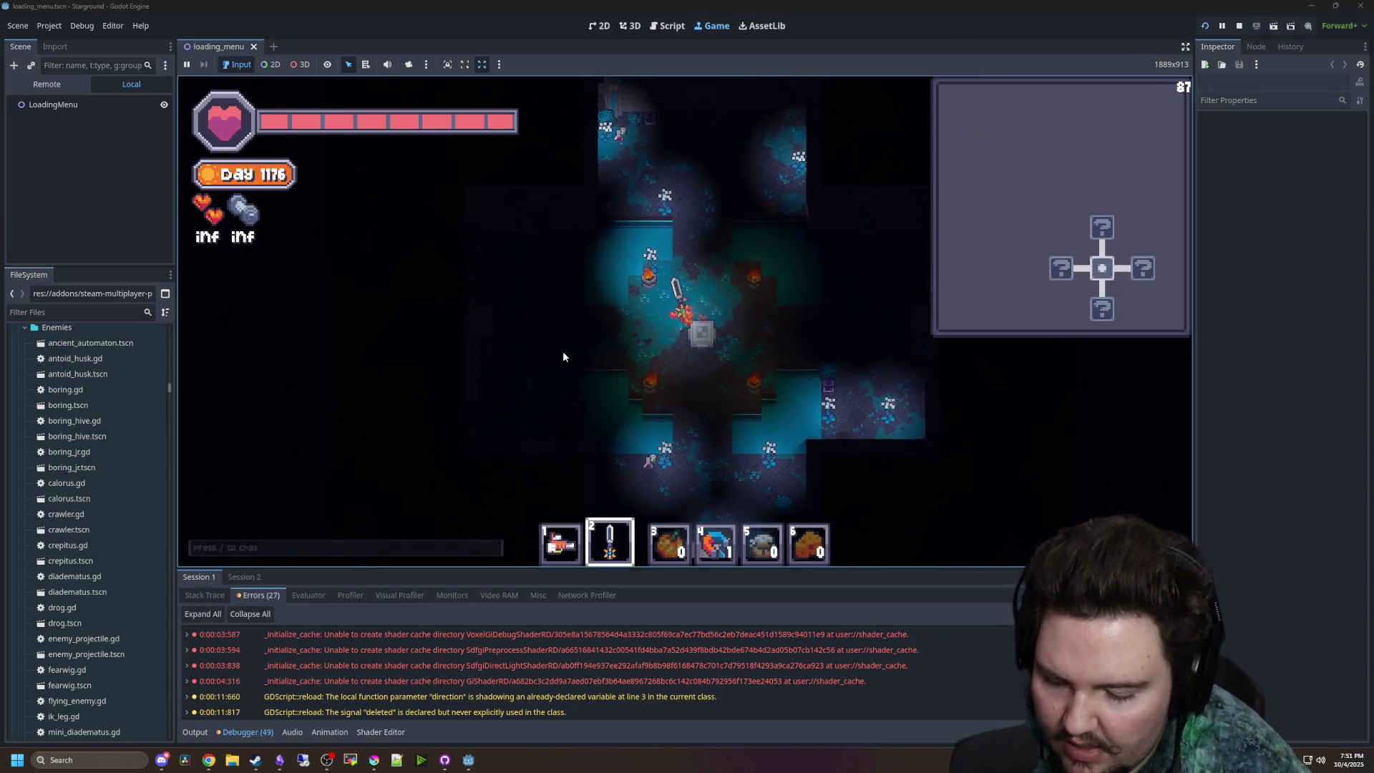
# - Clear the east room's enemies with sword slashes while moving around it
pyautogui.press('d')
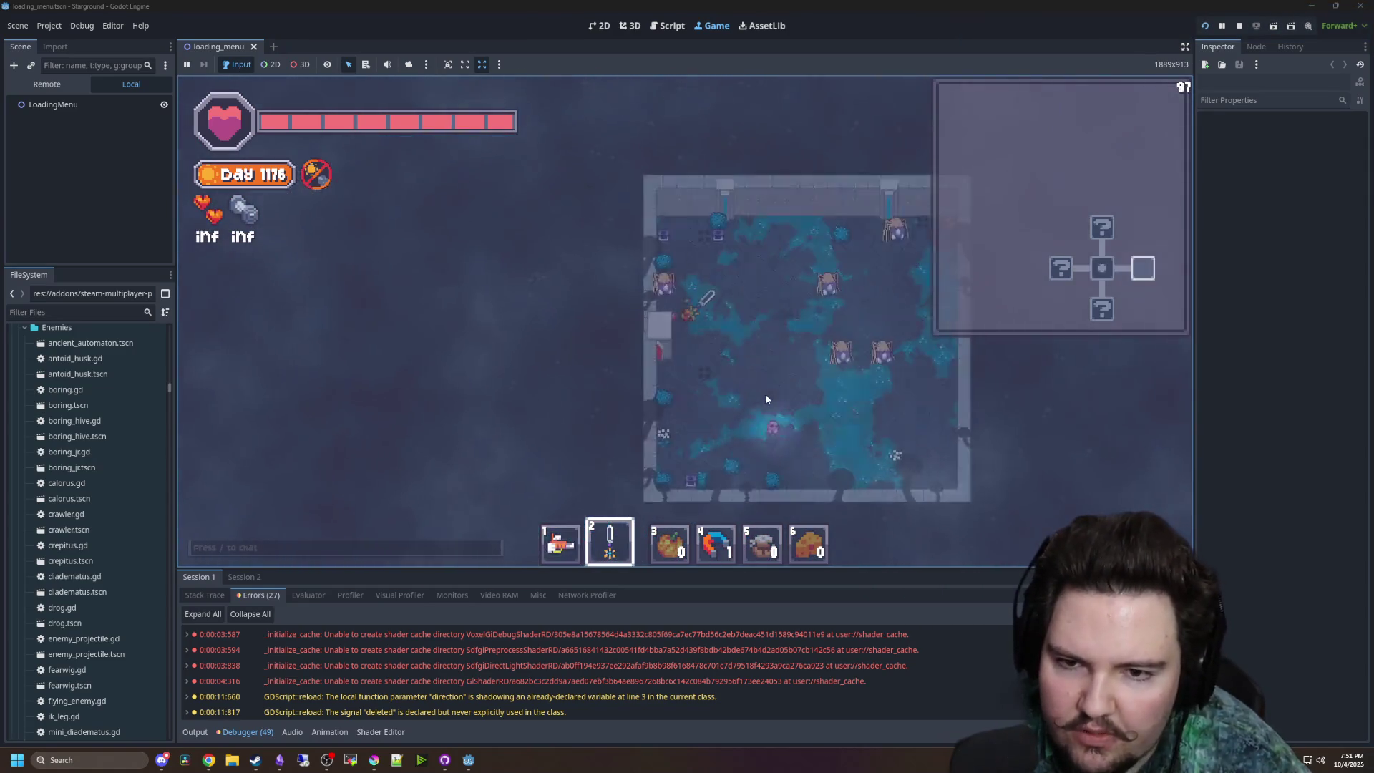
pyautogui.press('w')
pyautogui.press('a')
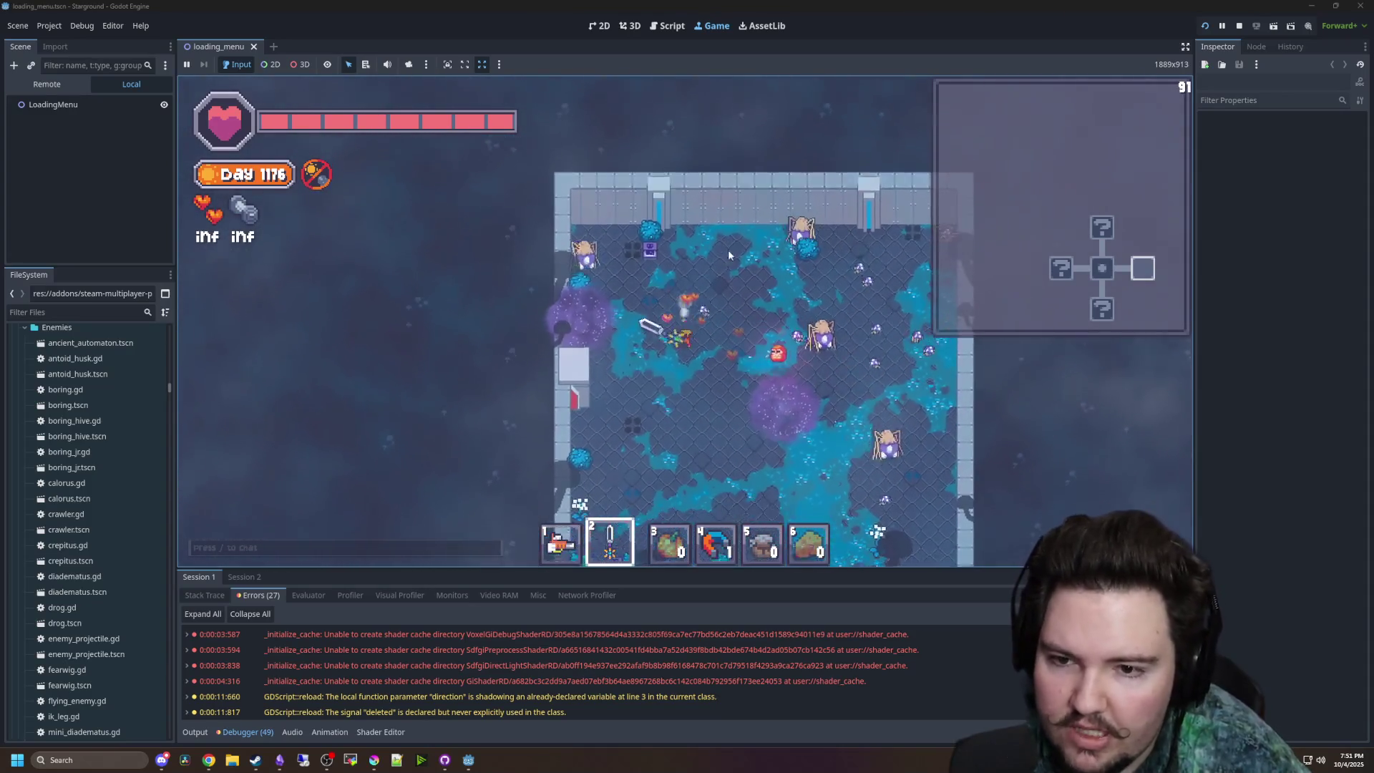
pyautogui.press('s')
pyautogui.press('d')
pyautogui.press('w')
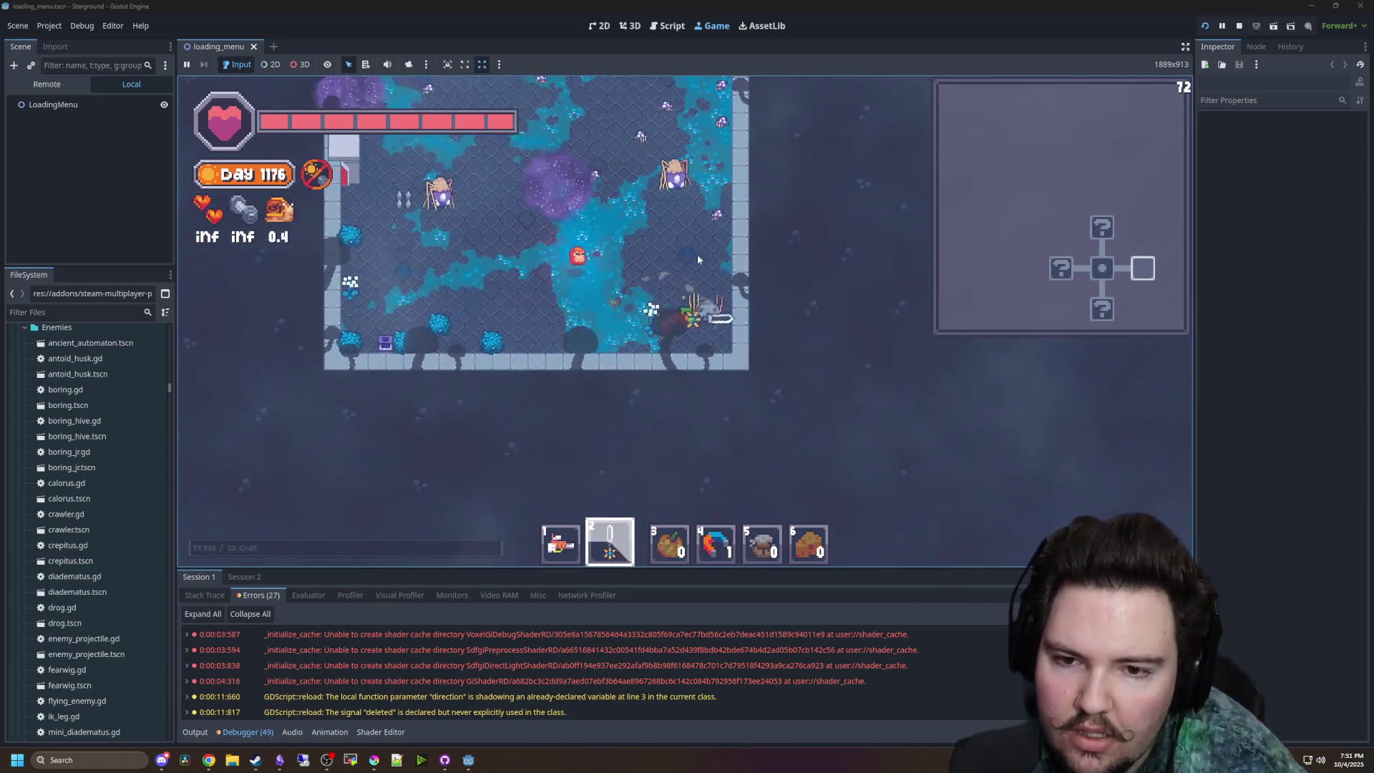
pyautogui.click(592, 273)
pyautogui.press('a')
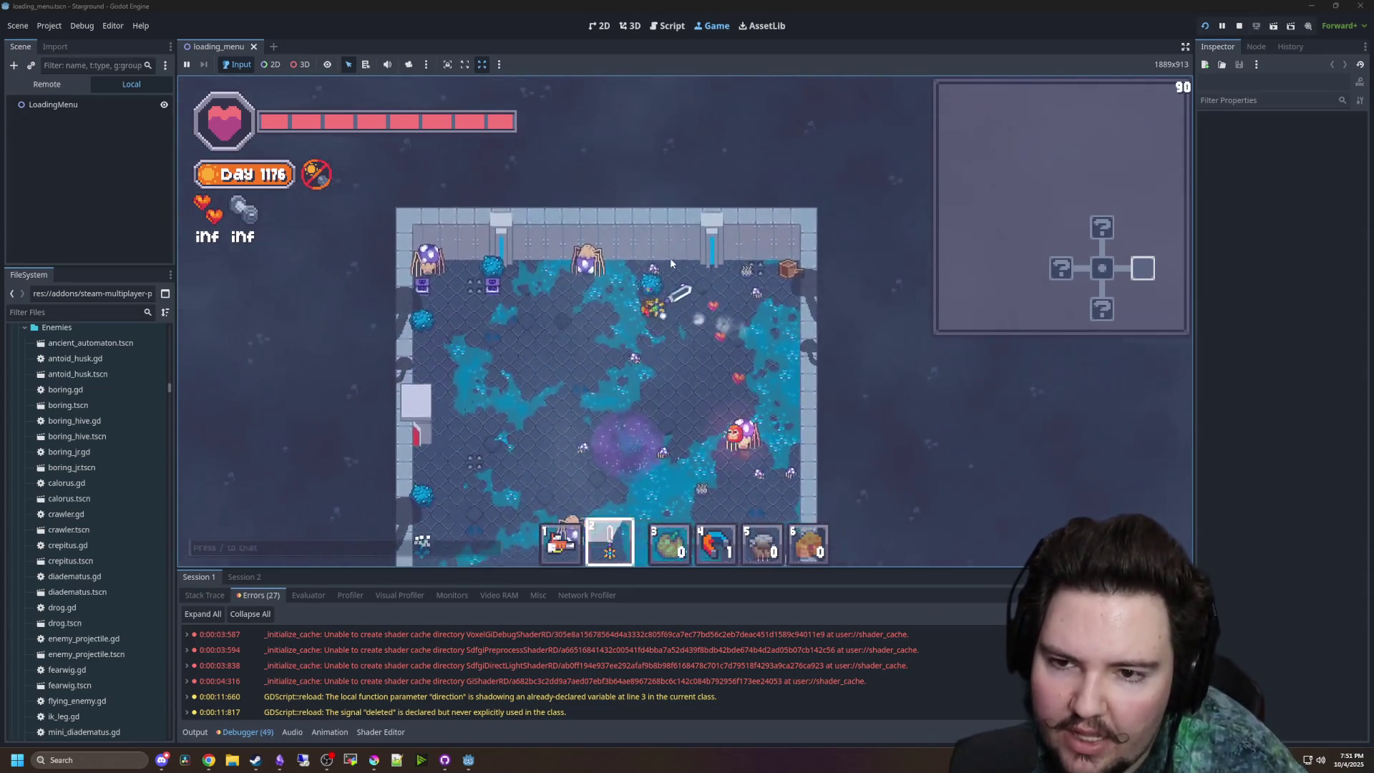
pyautogui.press('d')
pyautogui.click(741, 216)
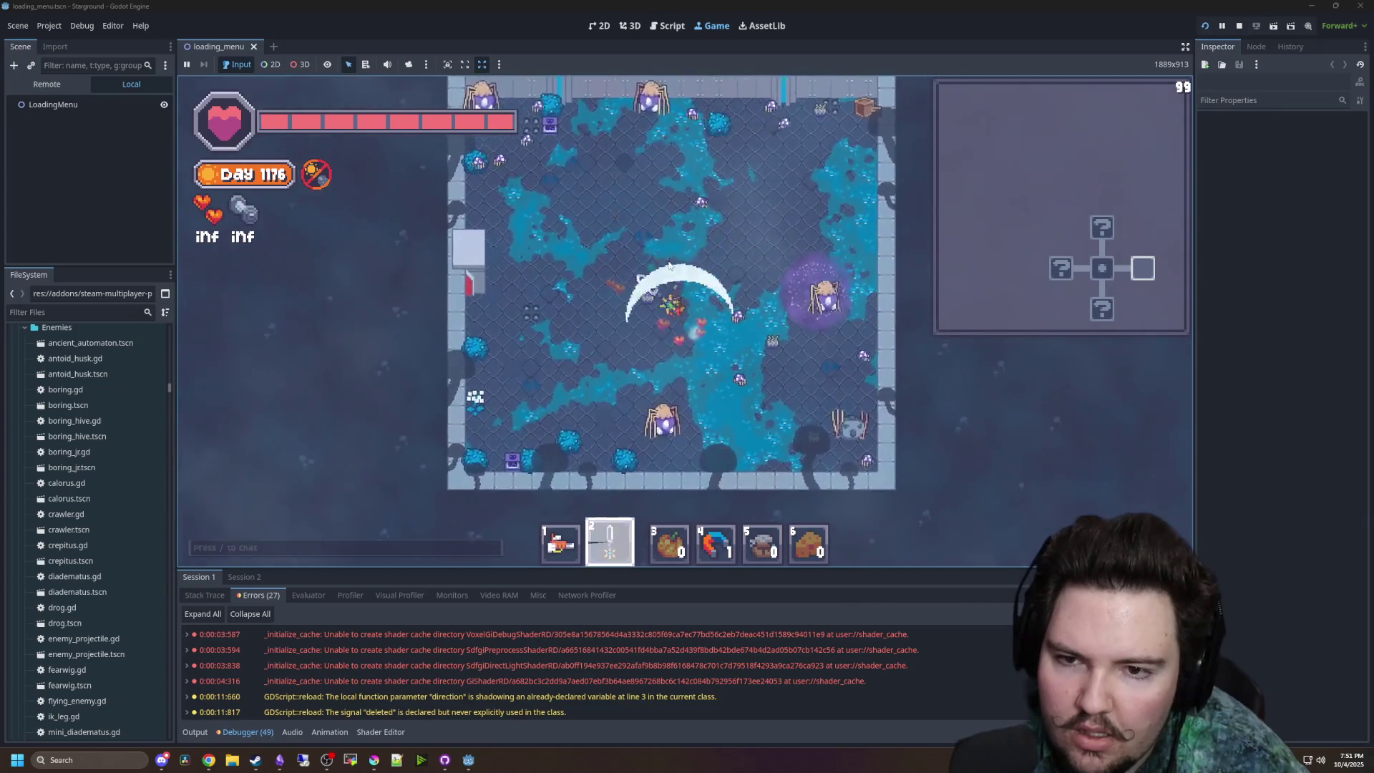
pyautogui.press('s')
pyautogui.click(706, 379)
pyautogui.press('w')
pyautogui.press('a')
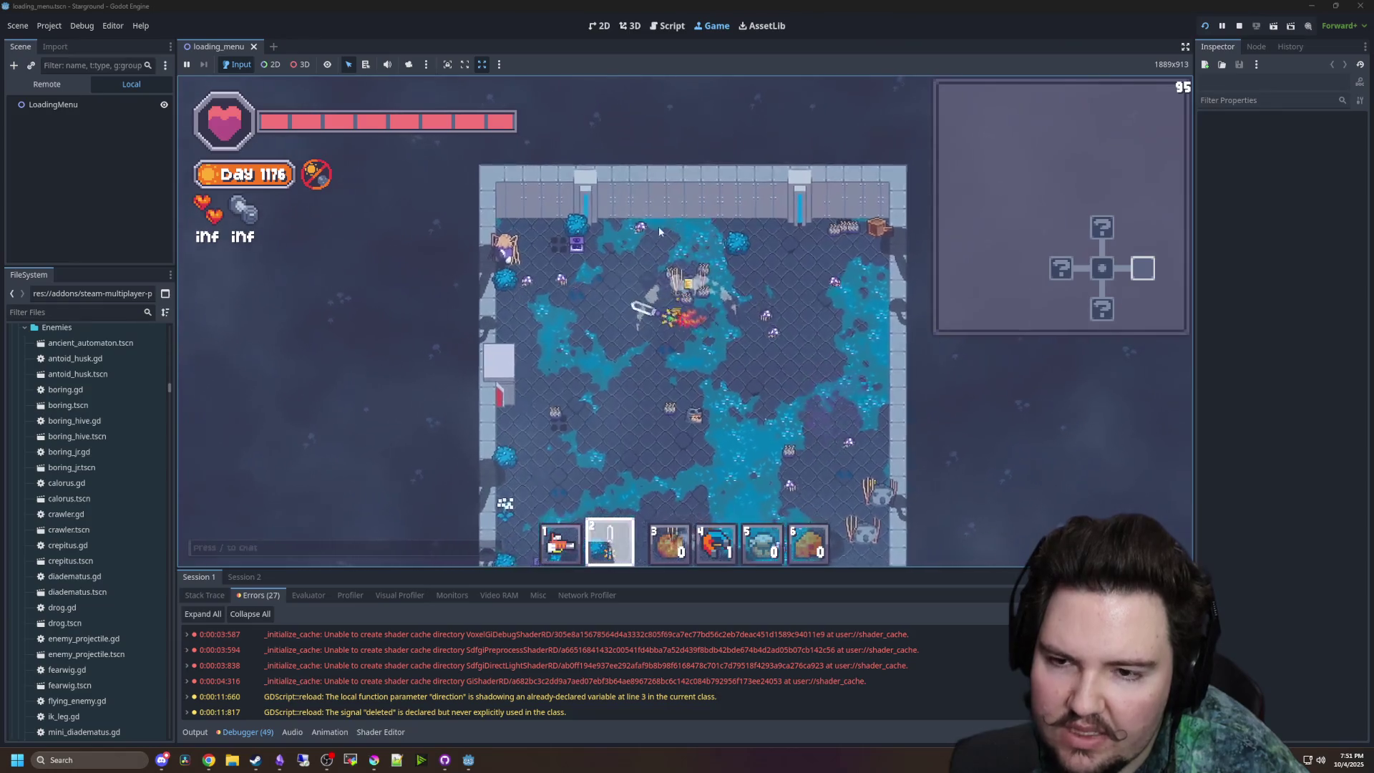
pyautogui.press('a')
pyautogui.click(636, 277)
# - Head back through the cross-shaped pool room, swinging the sword to the left
pyautogui.press('s')
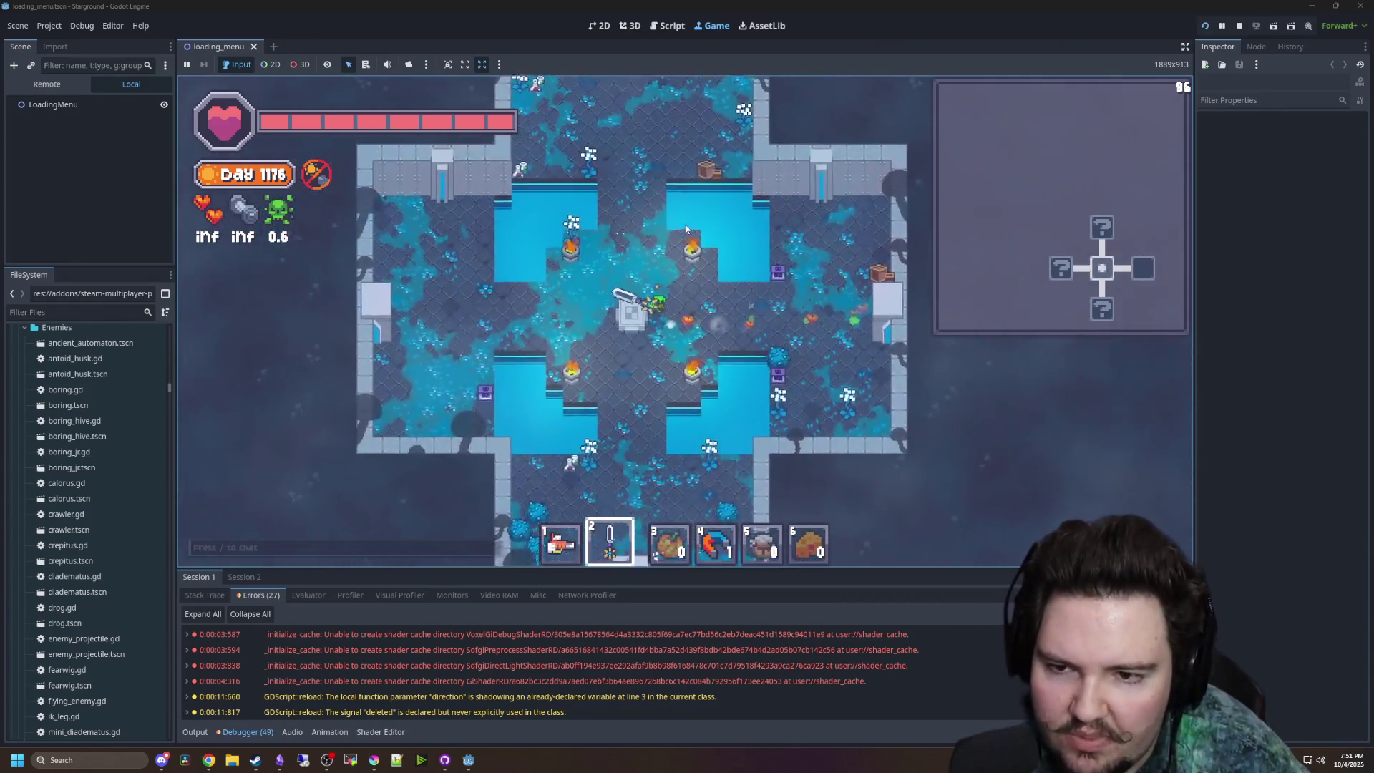
pyautogui.press('w')
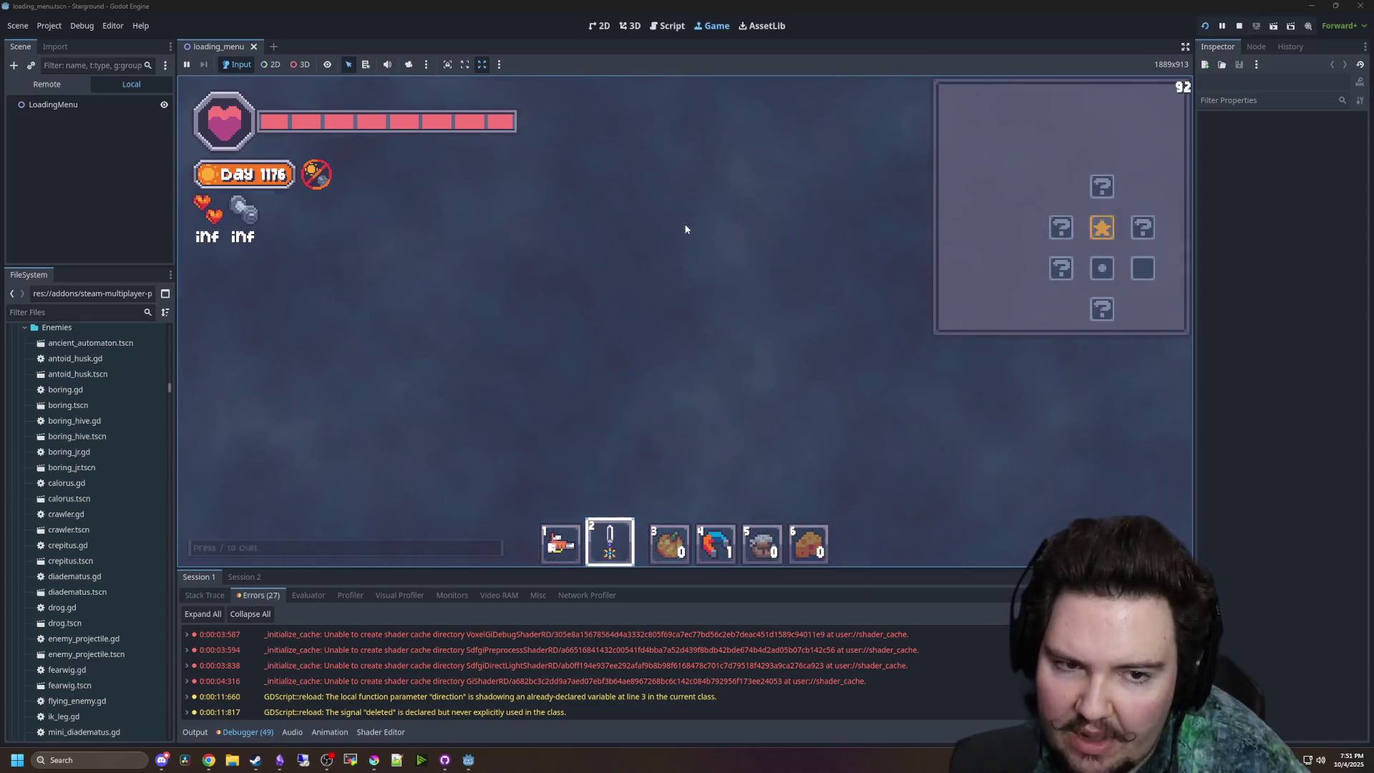
pyautogui.press('d')
pyautogui.press('w')
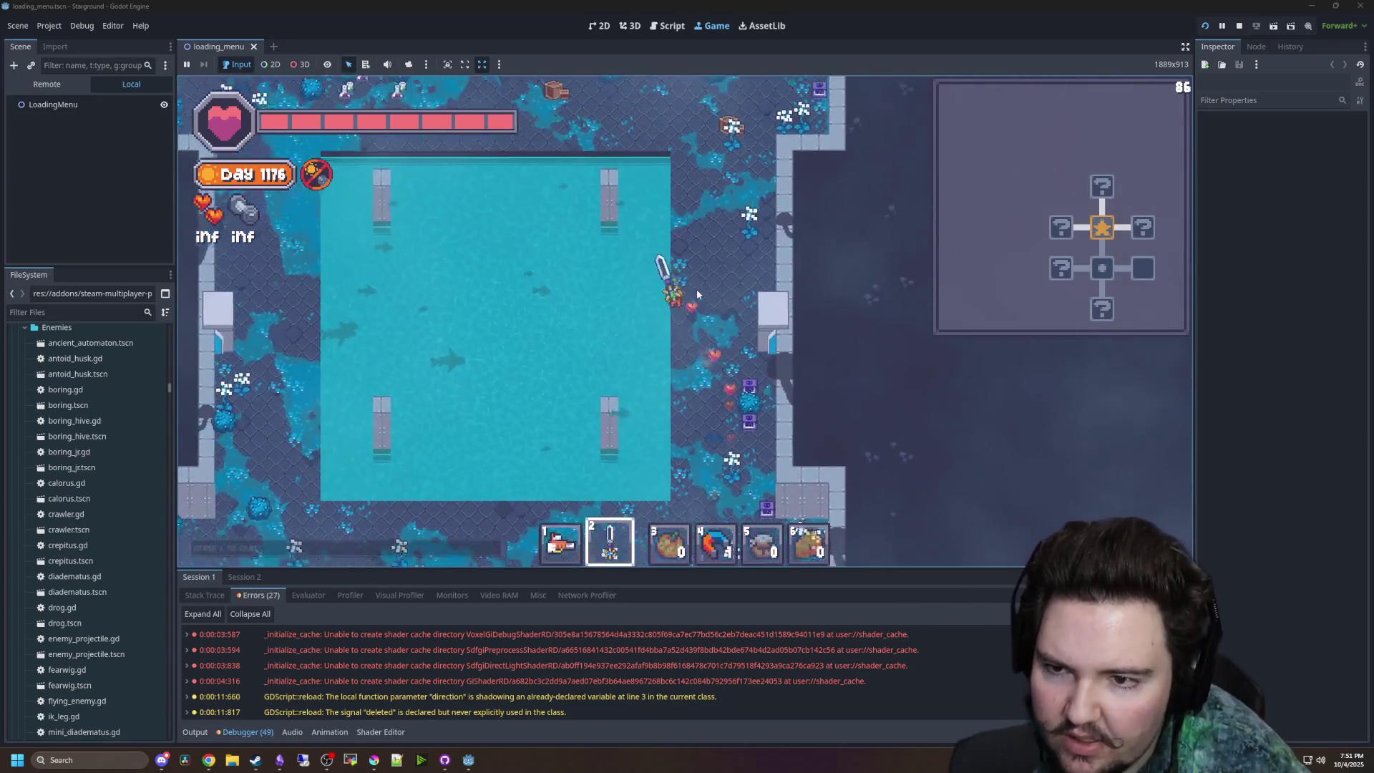
pyautogui.press('a')
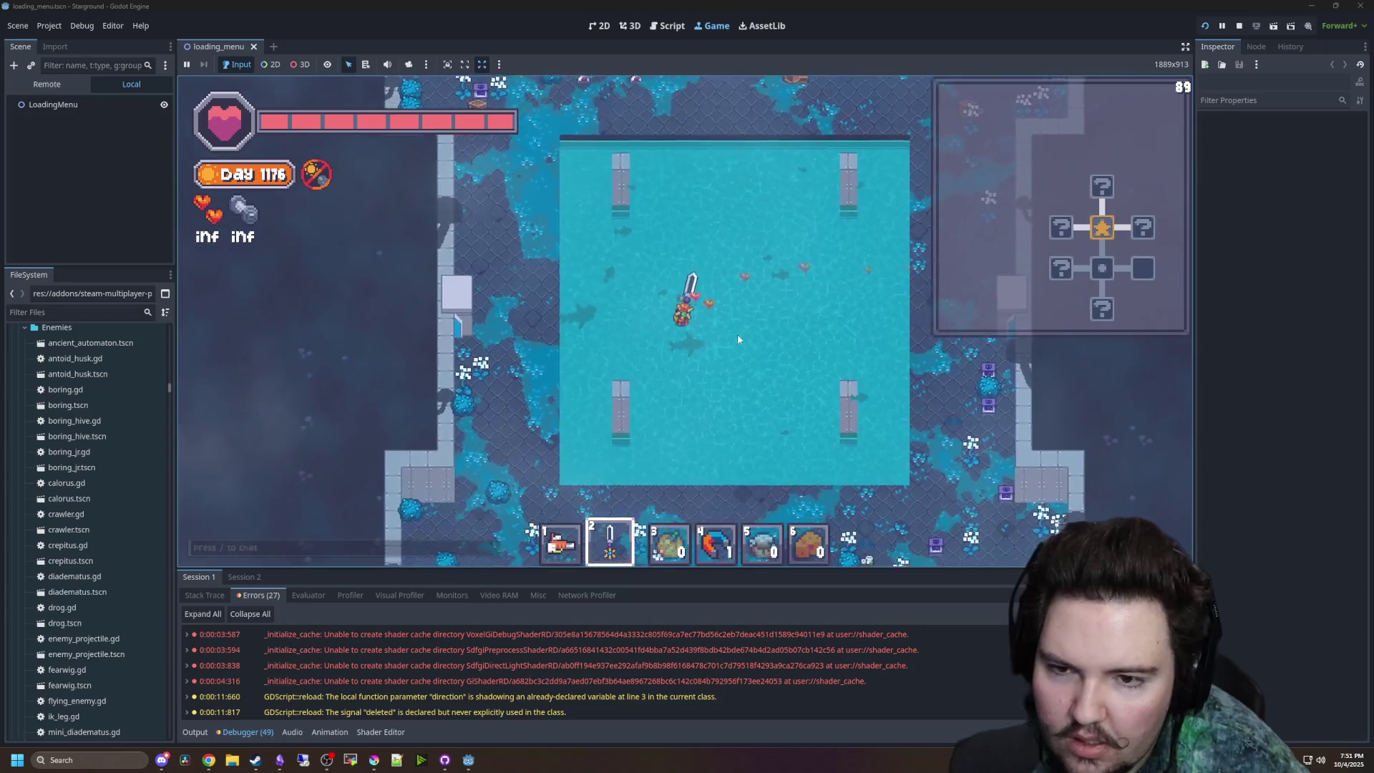
pyautogui.click(657, 388)
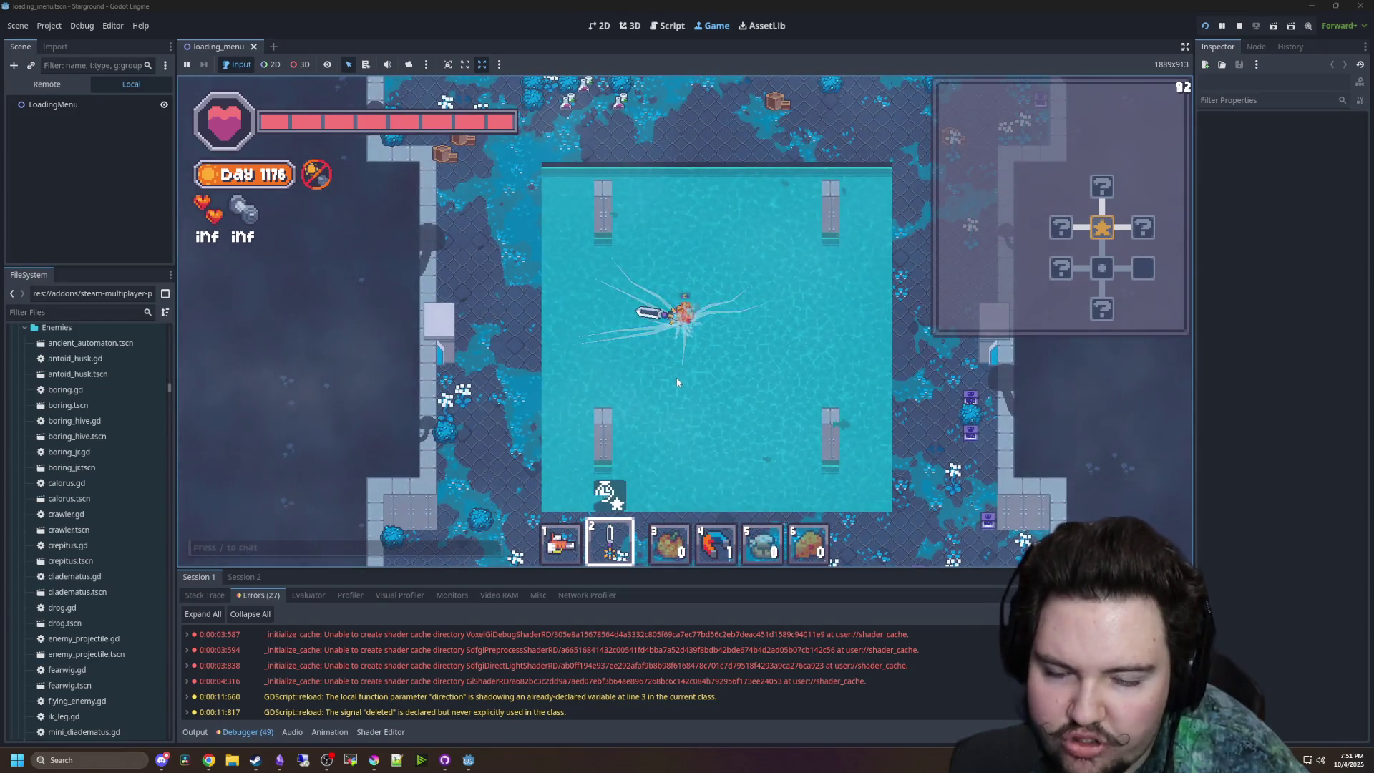
# - Walk through the pillared and rock-filled rooms and out the top door
pyautogui.press('w')
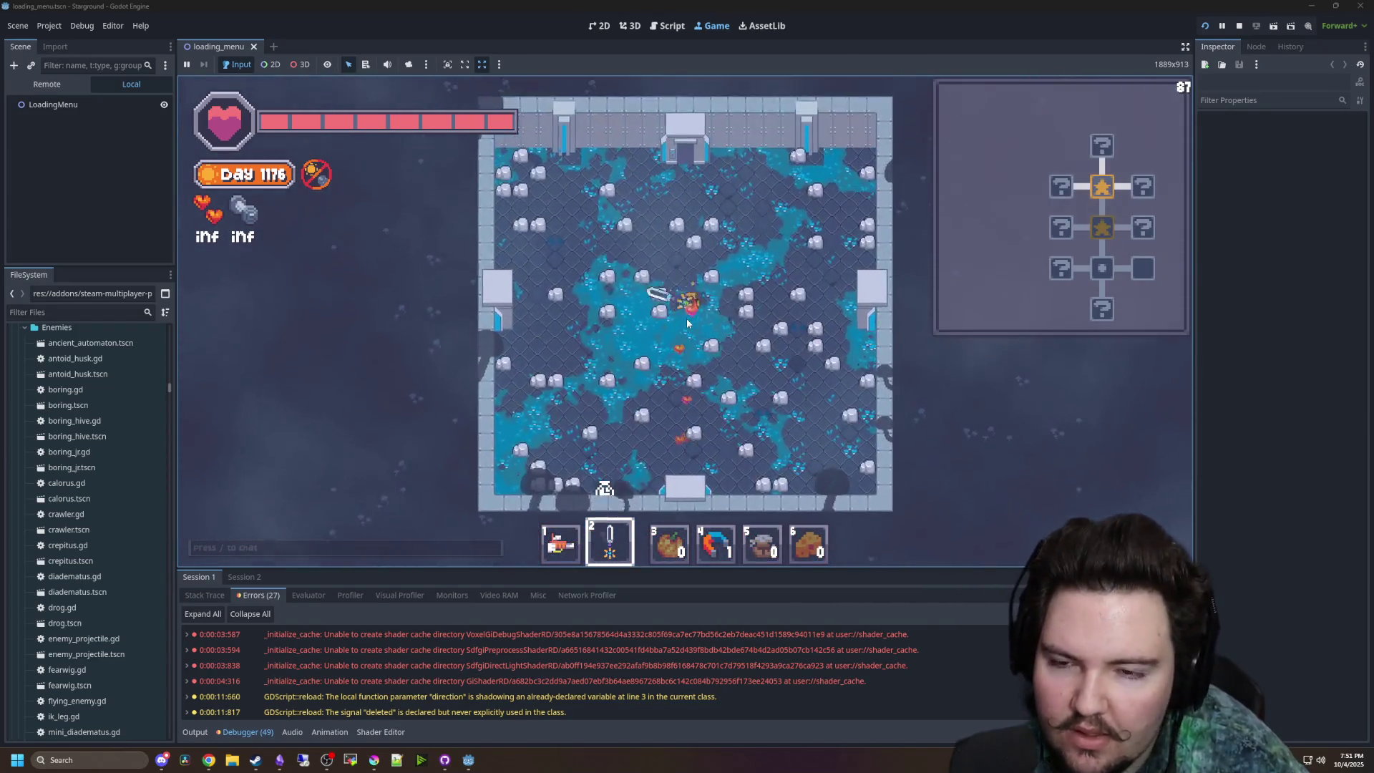
pyautogui.press('d')
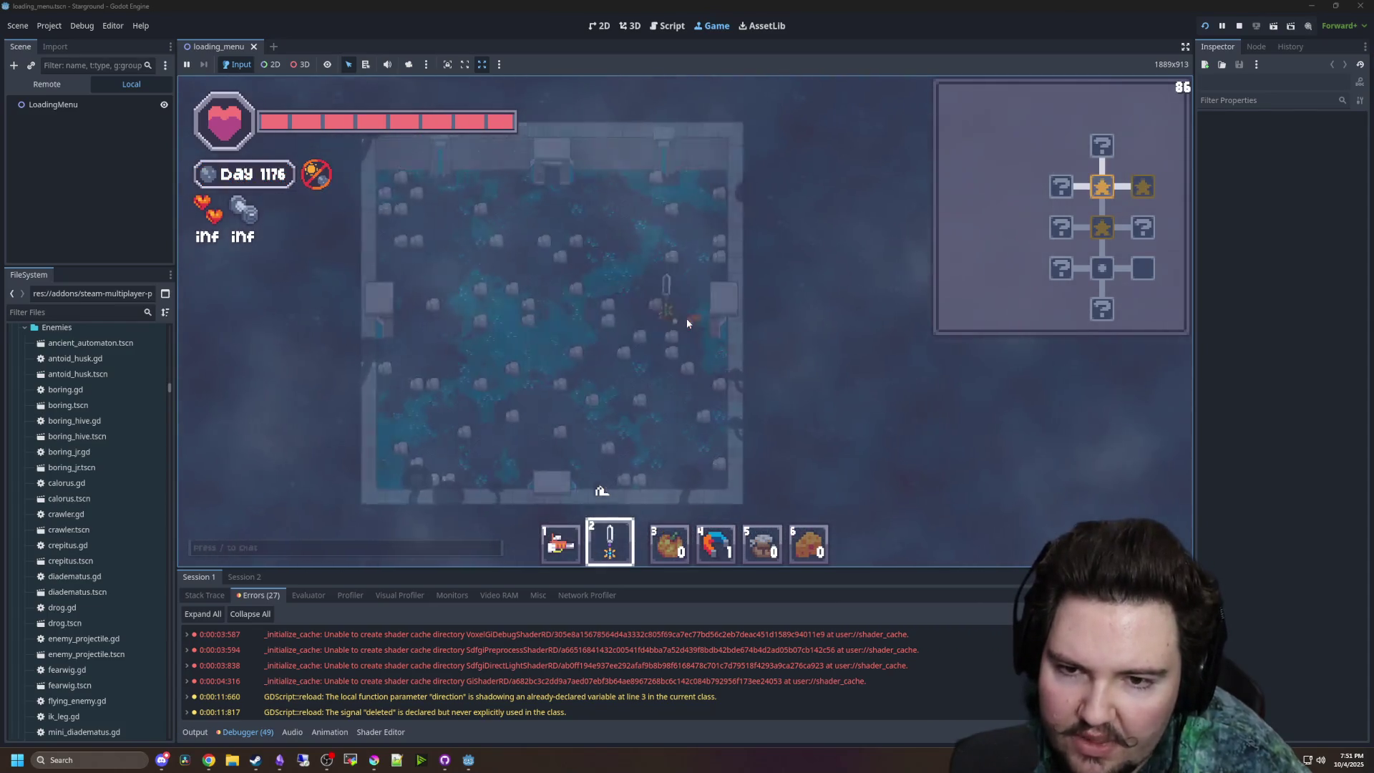
pyautogui.press('w')
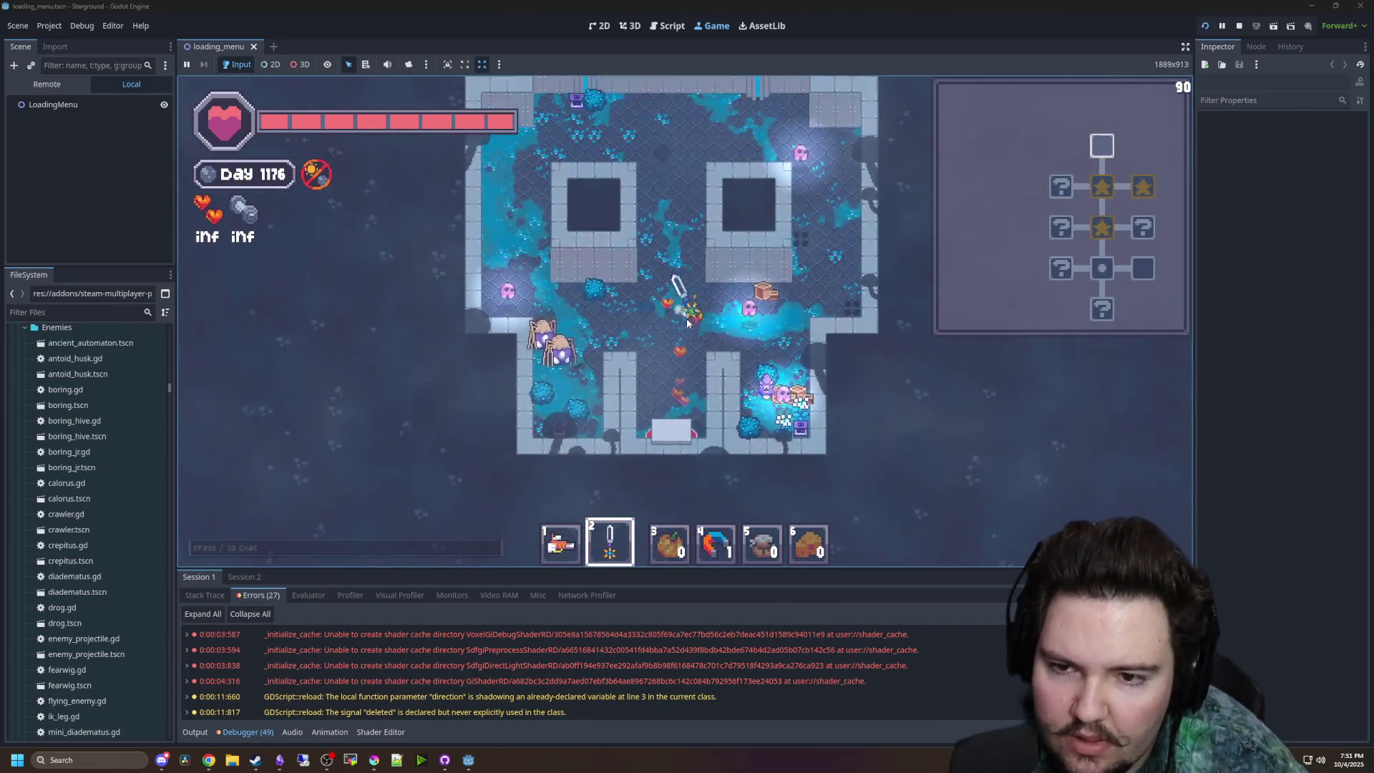
pyautogui.press('a')
pyautogui.click(604, 331)
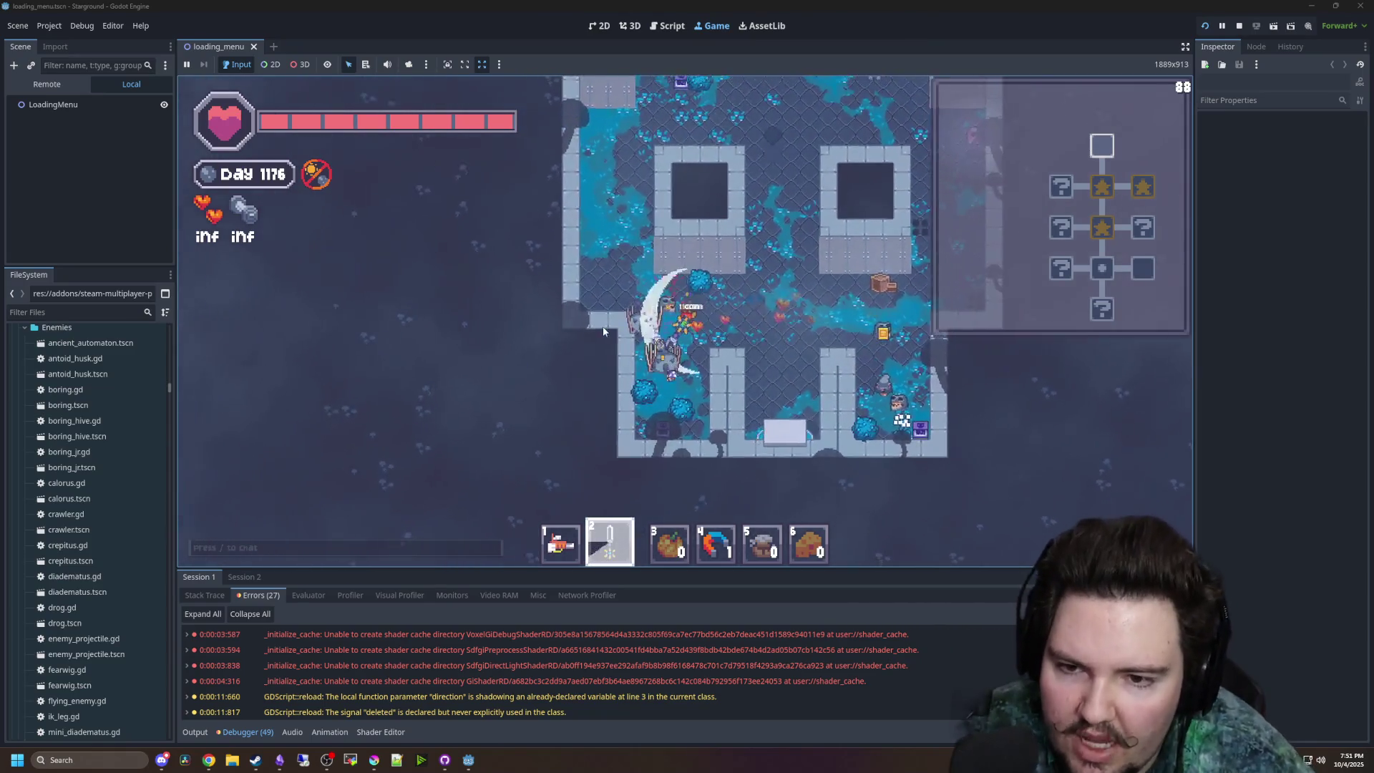
pyautogui.press('s')
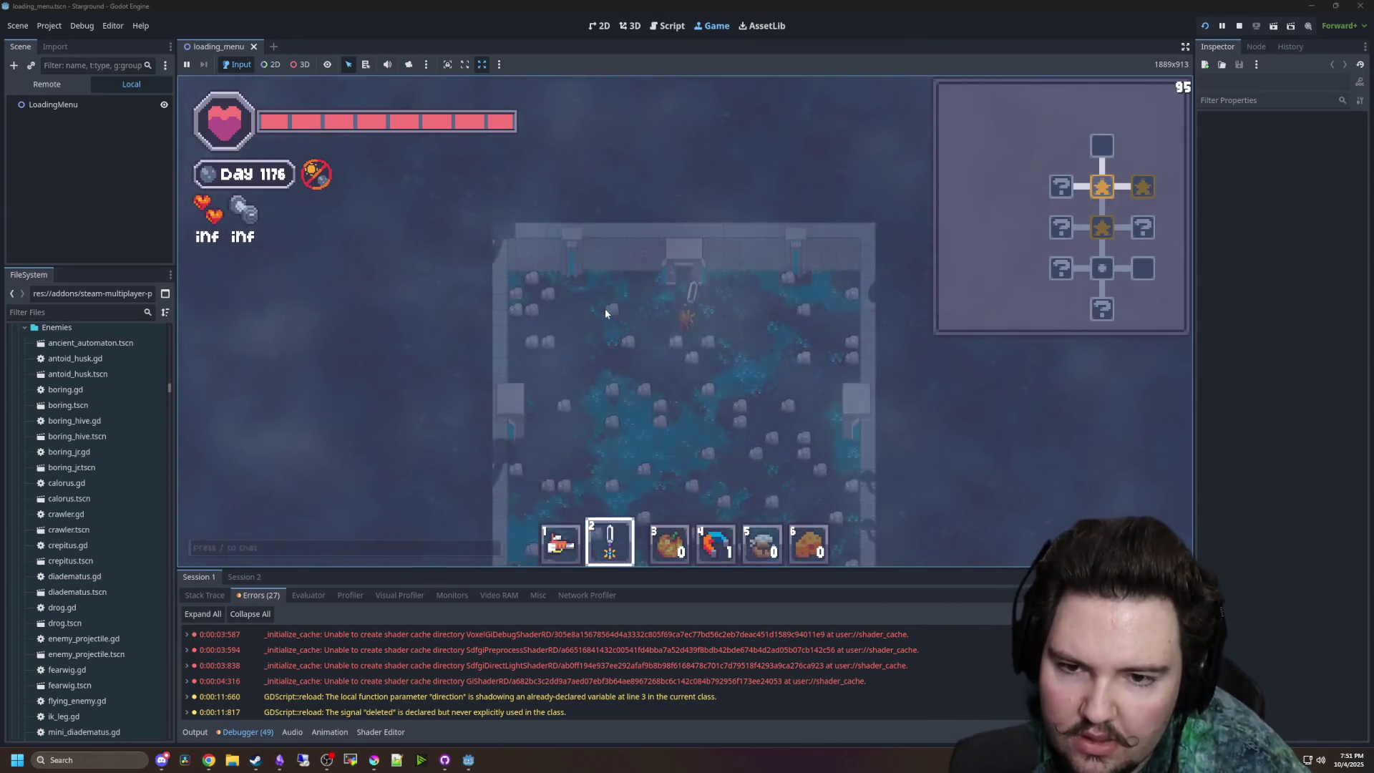
pyautogui.press('a')
pyautogui.press('w')
pyautogui.press('w')
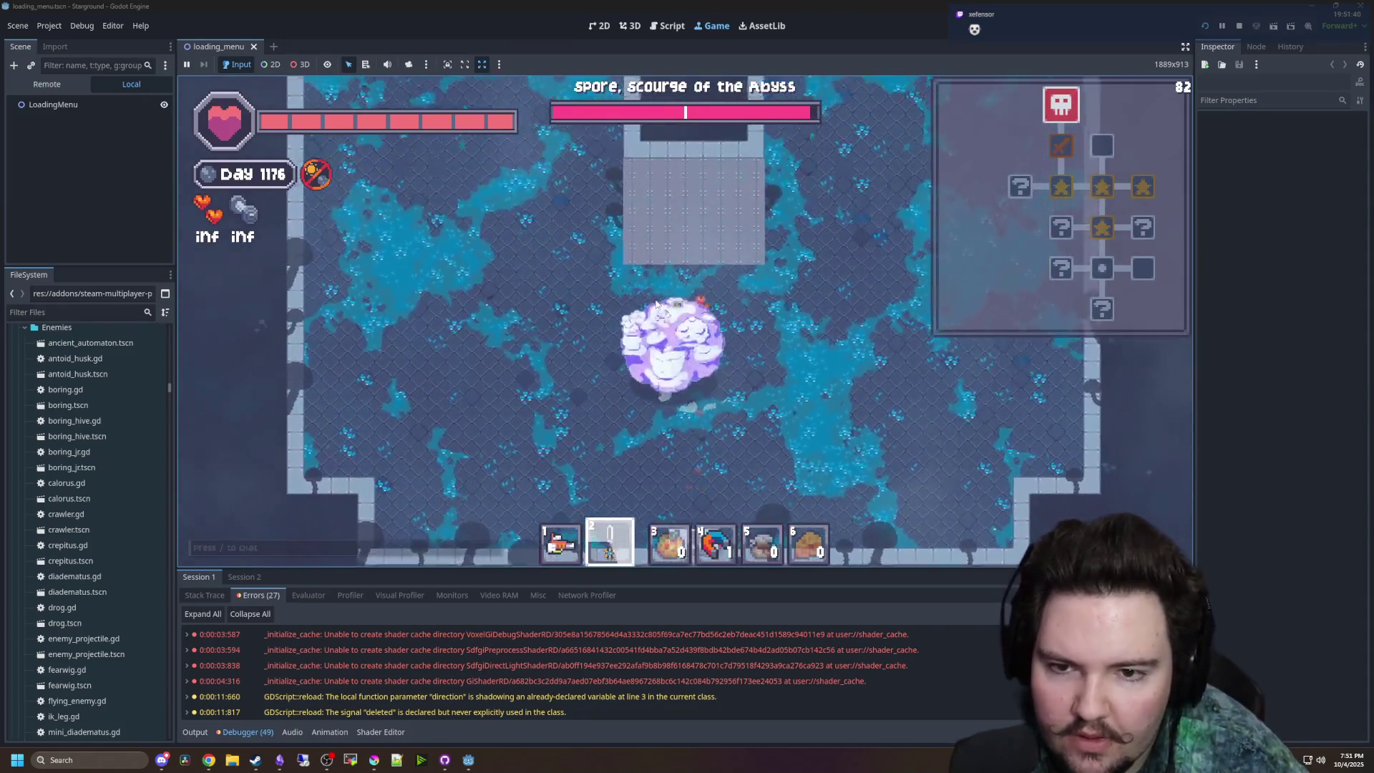
# - Slash the spore boss repeatedly while circling around its spore blobs
pyautogui.click(657, 304)
pyautogui.press('s')
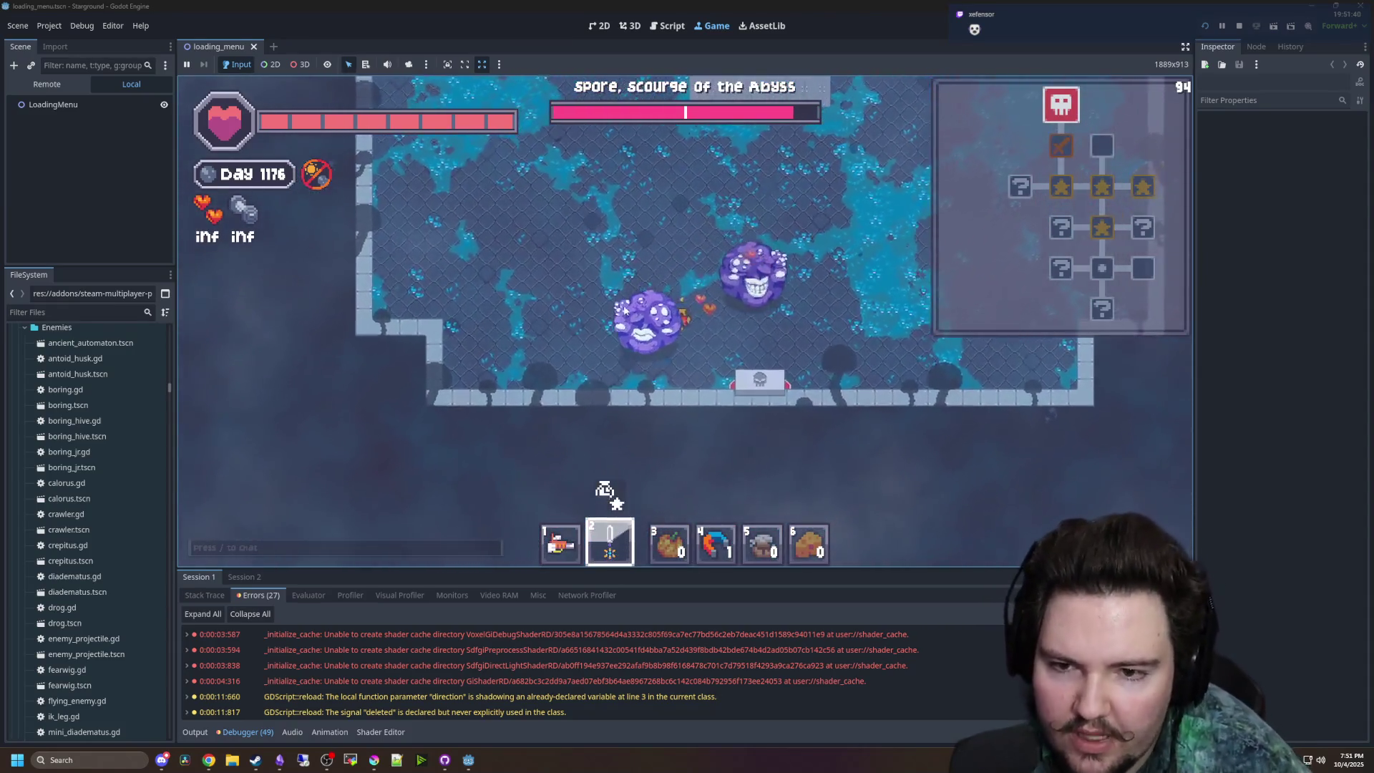
pyautogui.press('s')
pyautogui.press('a')
pyautogui.press('w')
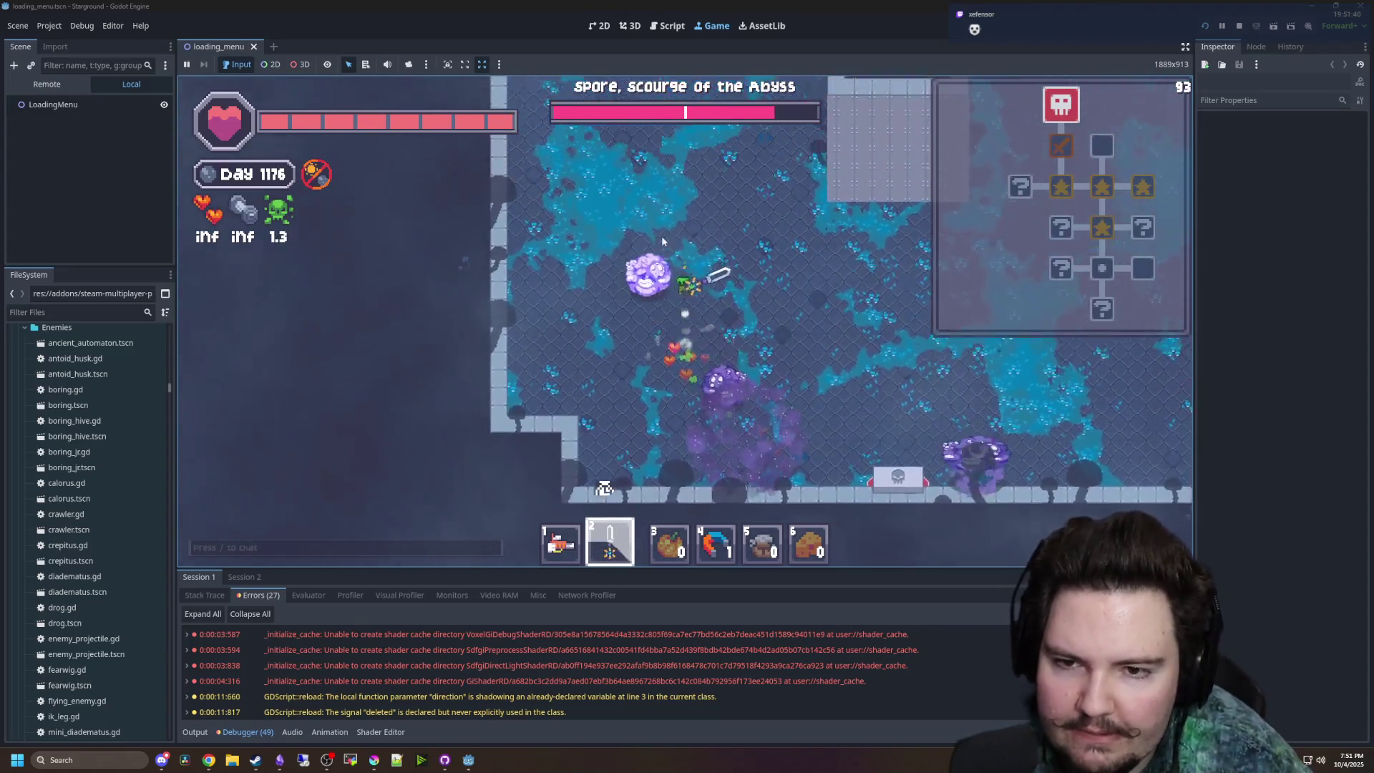
pyautogui.click(661, 234)
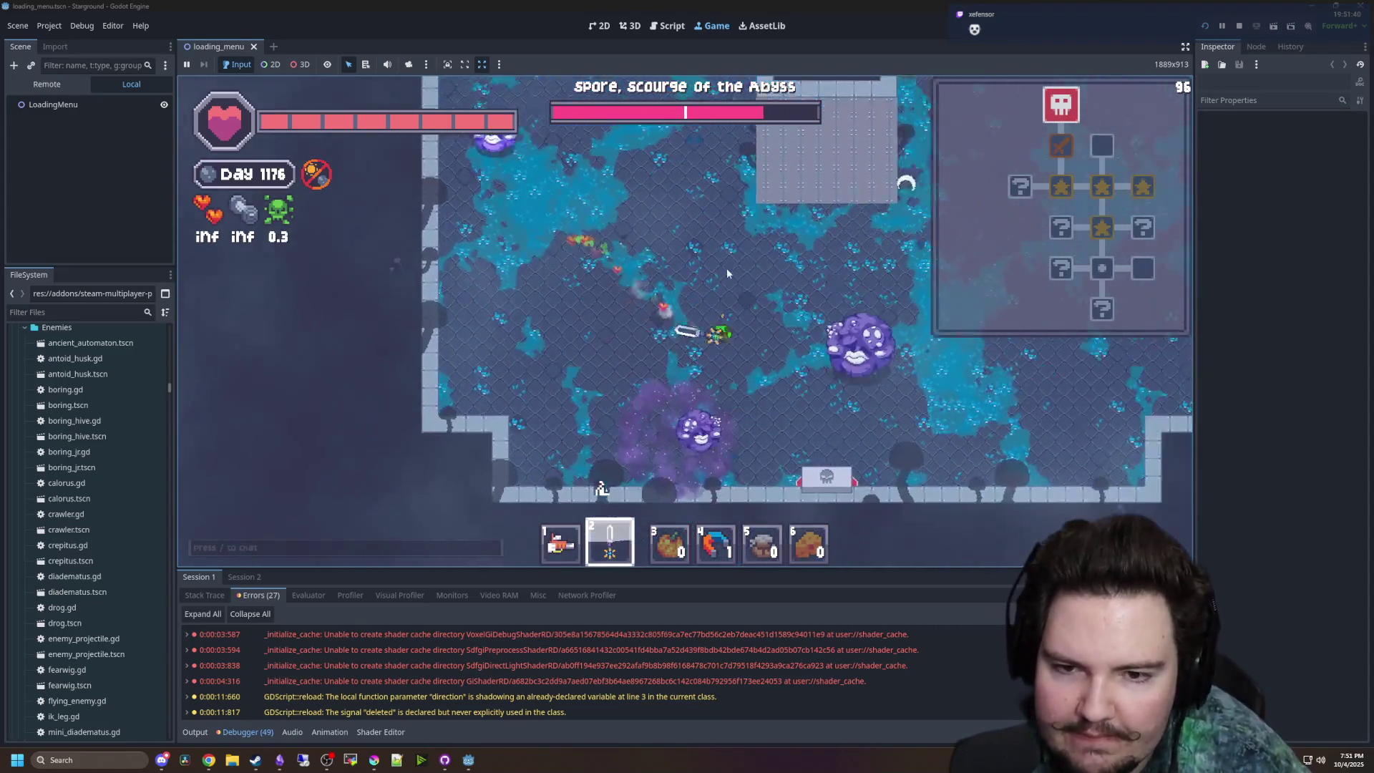
pyautogui.press('d')
pyautogui.press('s')
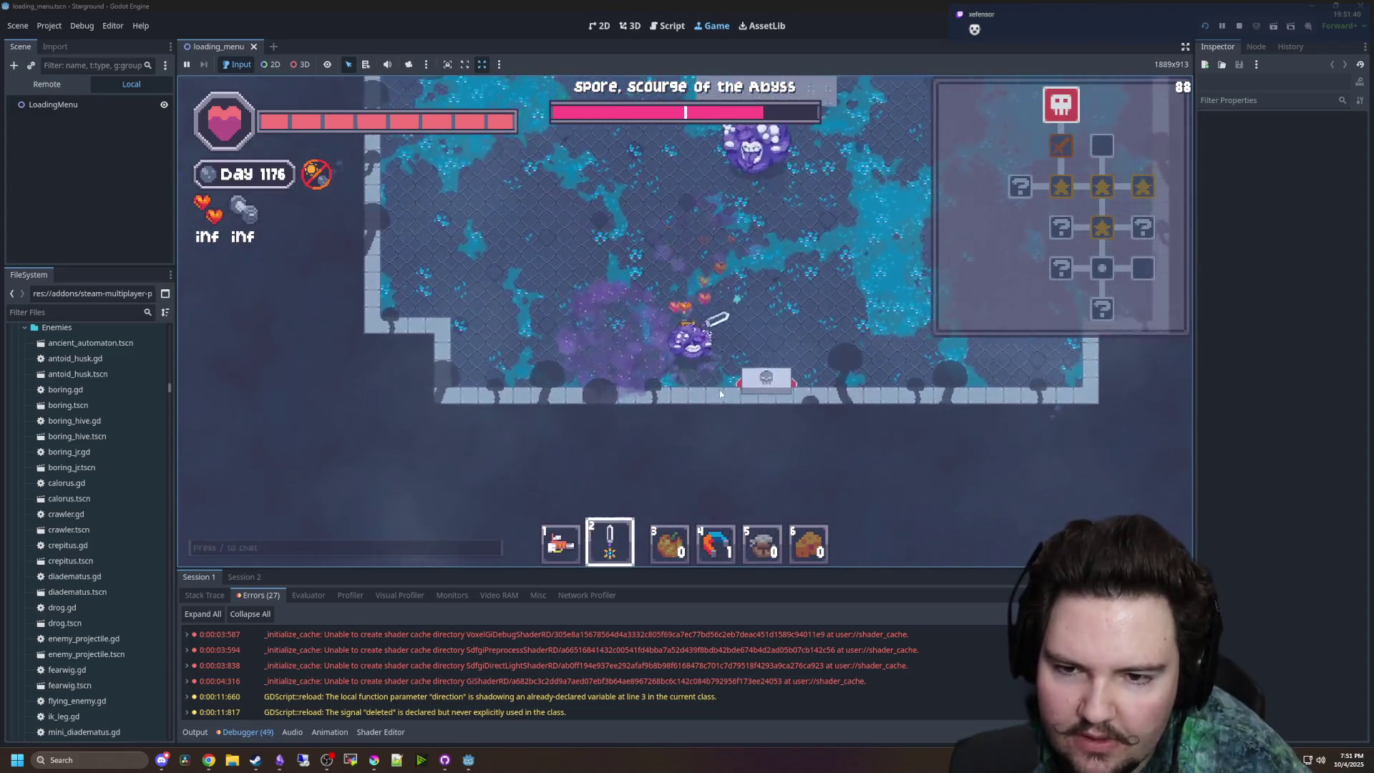
pyautogui.press('w')
pyautogui.click(651, 249)
pyautogui.press('s')
pyautogui.press('d')
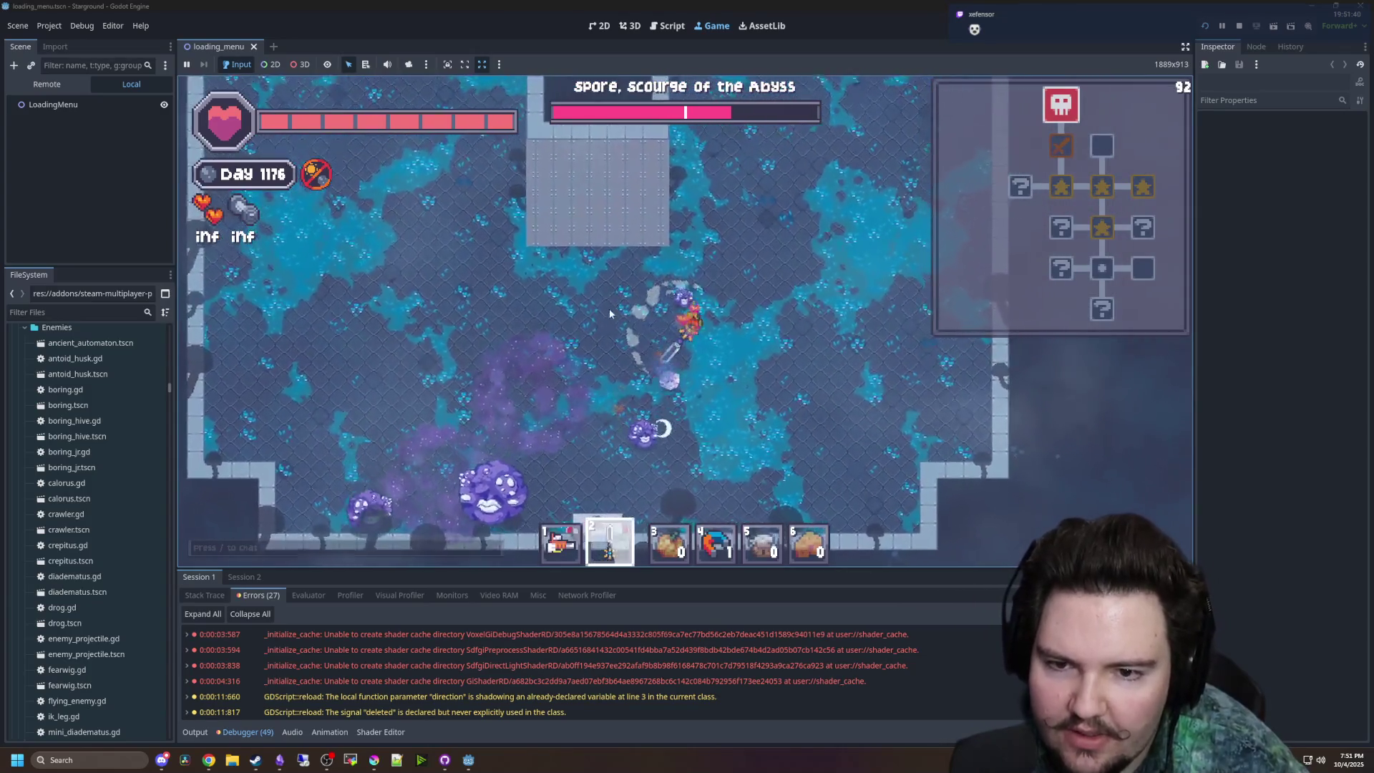
pyautogui.click(599, 307)
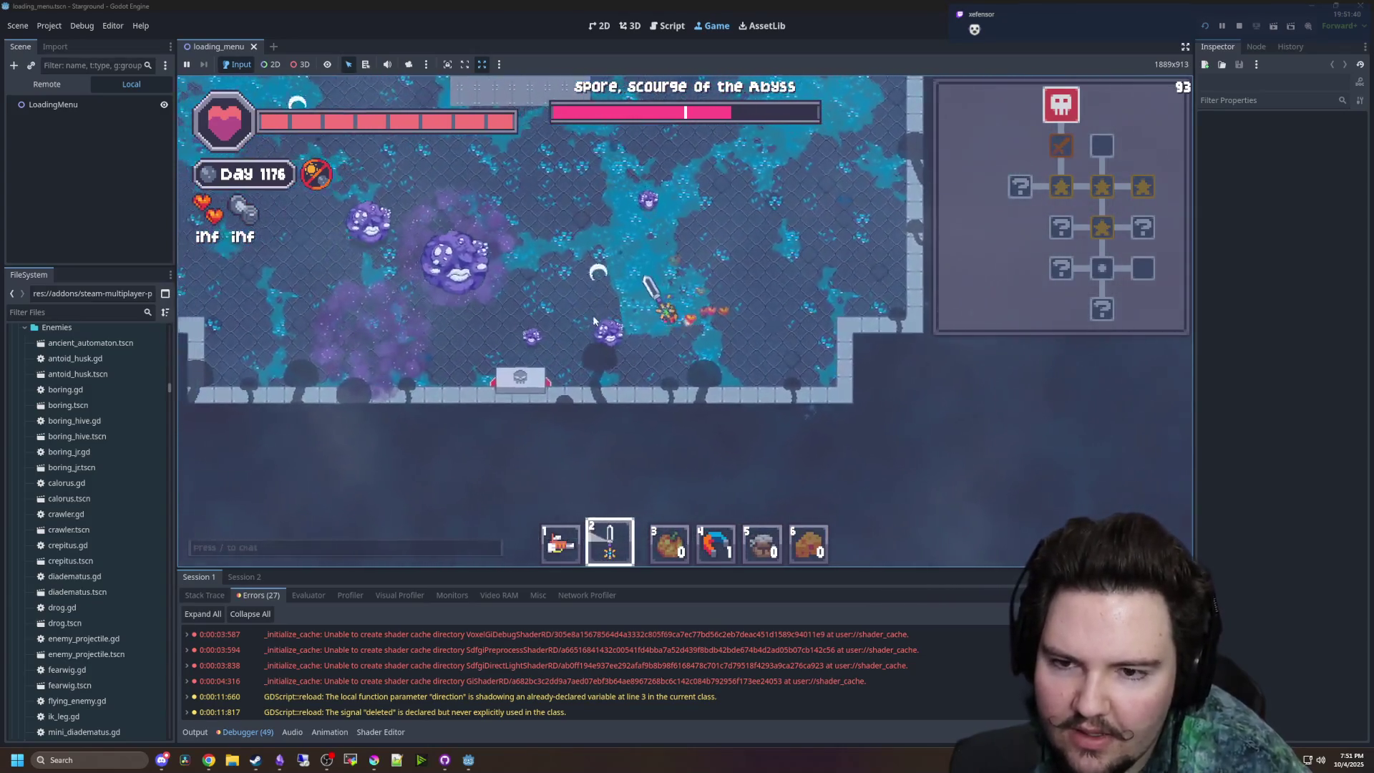
pyautogui.press('a')
pyautogui.click(635, 376)
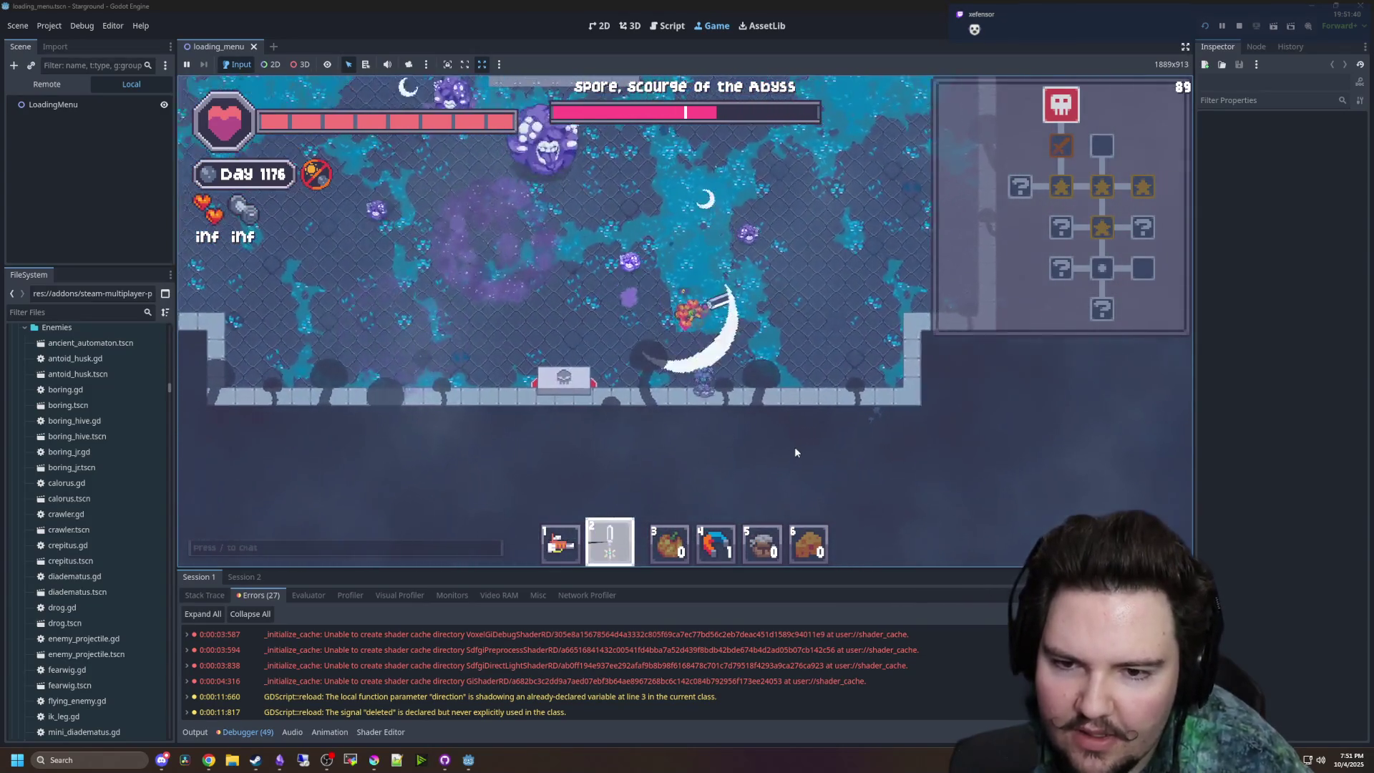
# - Keep firing crescent slashes at the boss while moving up and down the arena
pyautogui.press('a')
pyautogui.press('w')
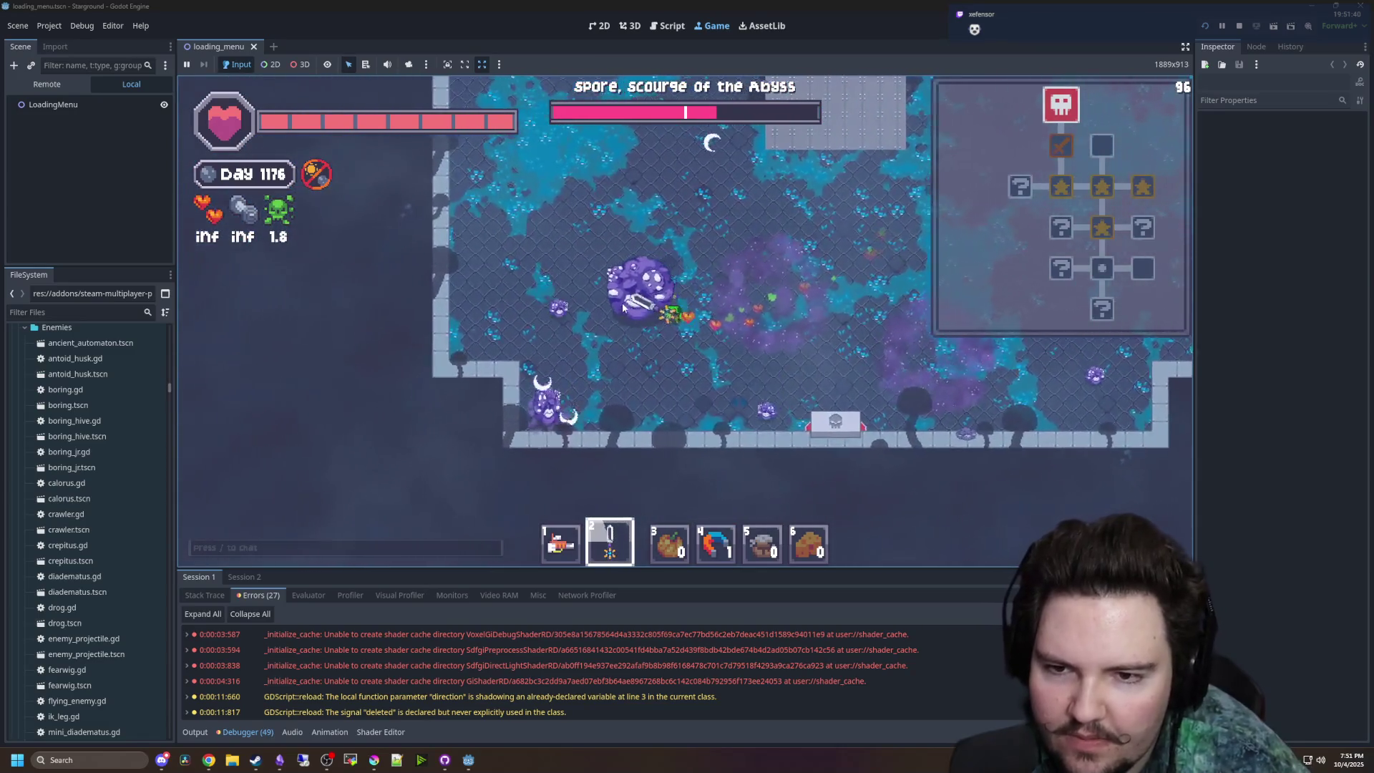
pyautogui.press('a')
pyautogui.click(623, 308)
pyautogui.press('s')
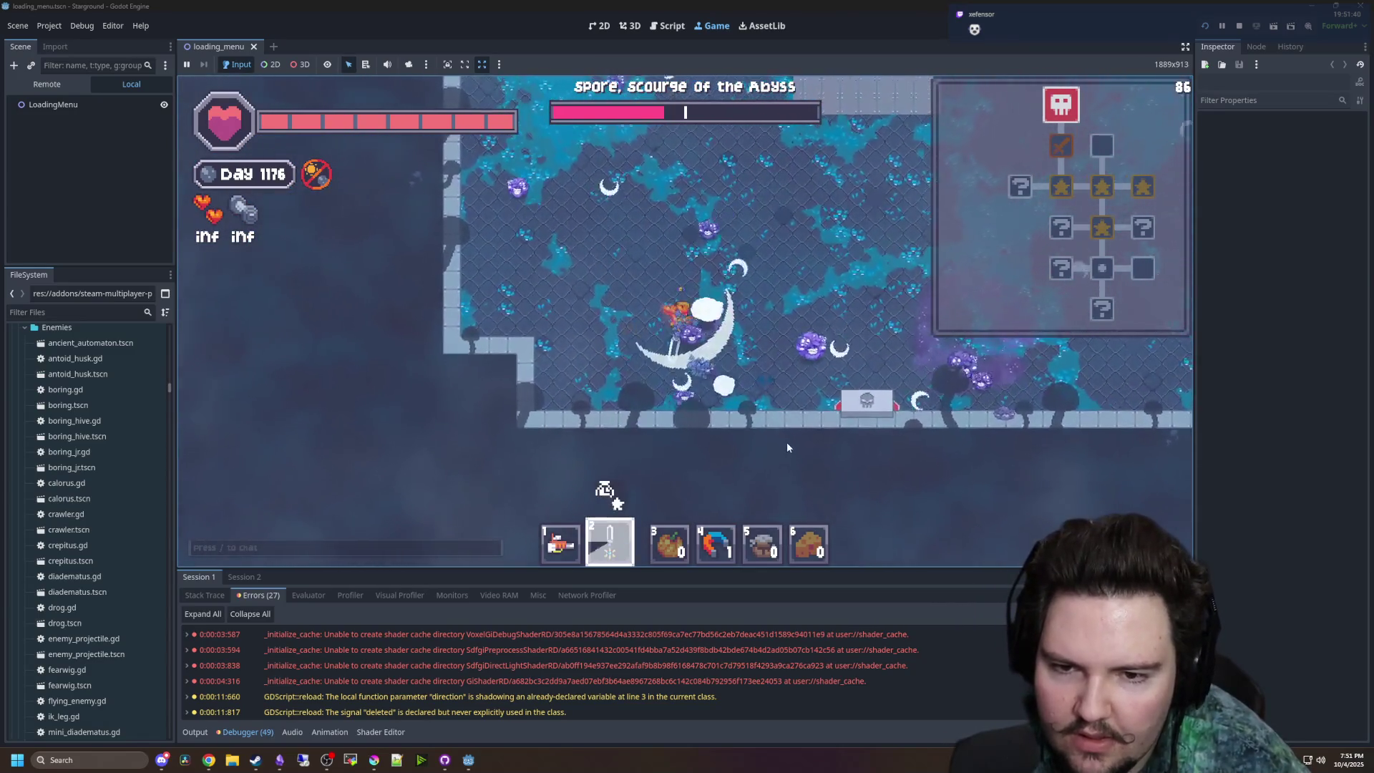
pyautogui.press('s')
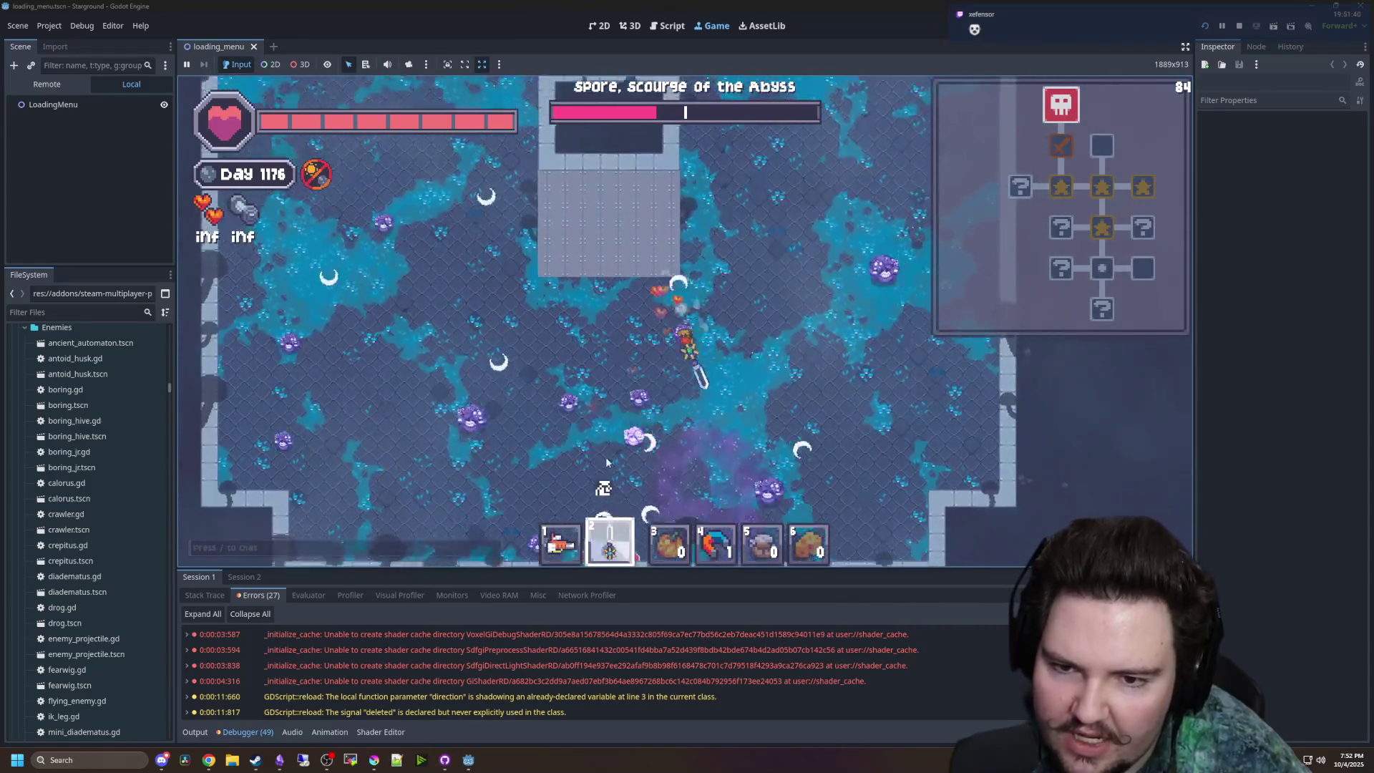
pyautogui.press('s')
pyautogui.click(708, 275)
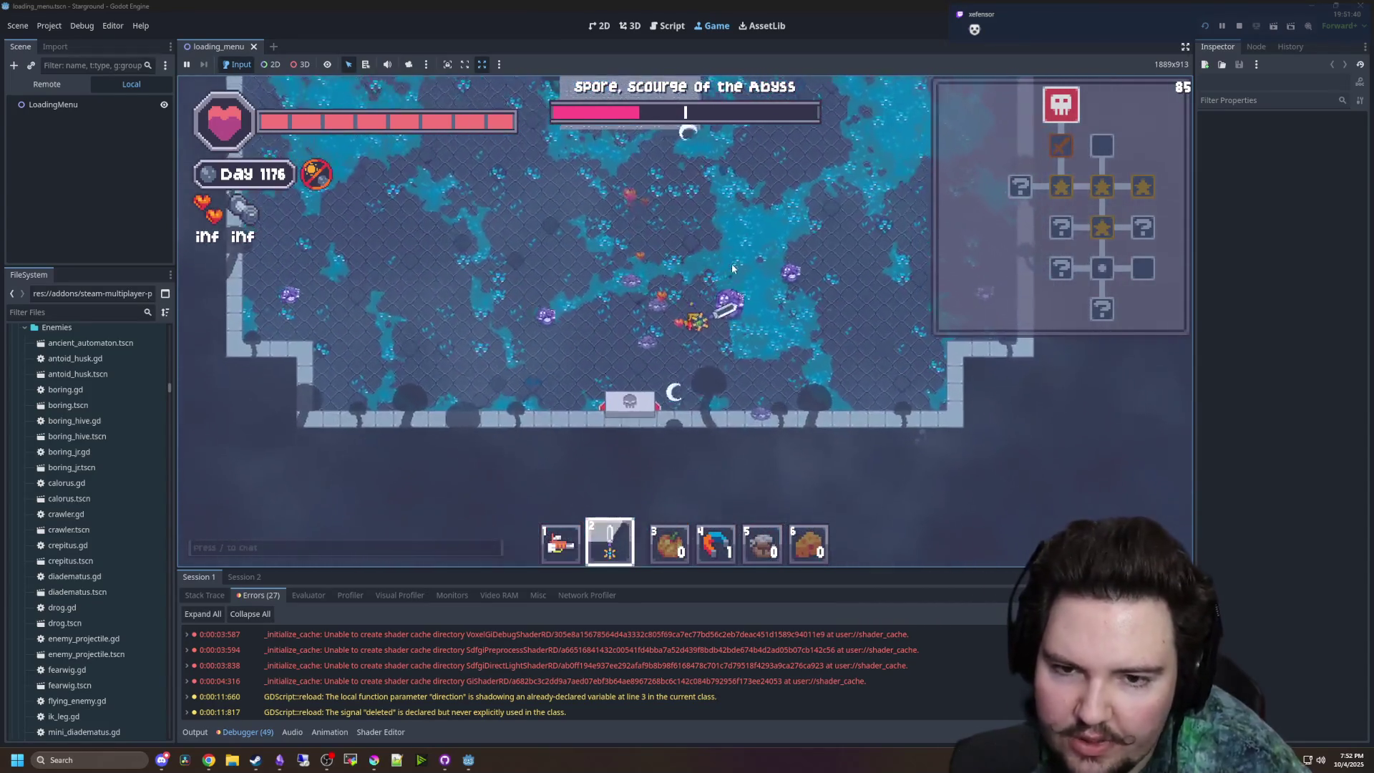
pyautogui.press('s')
pyautogui.press('d')
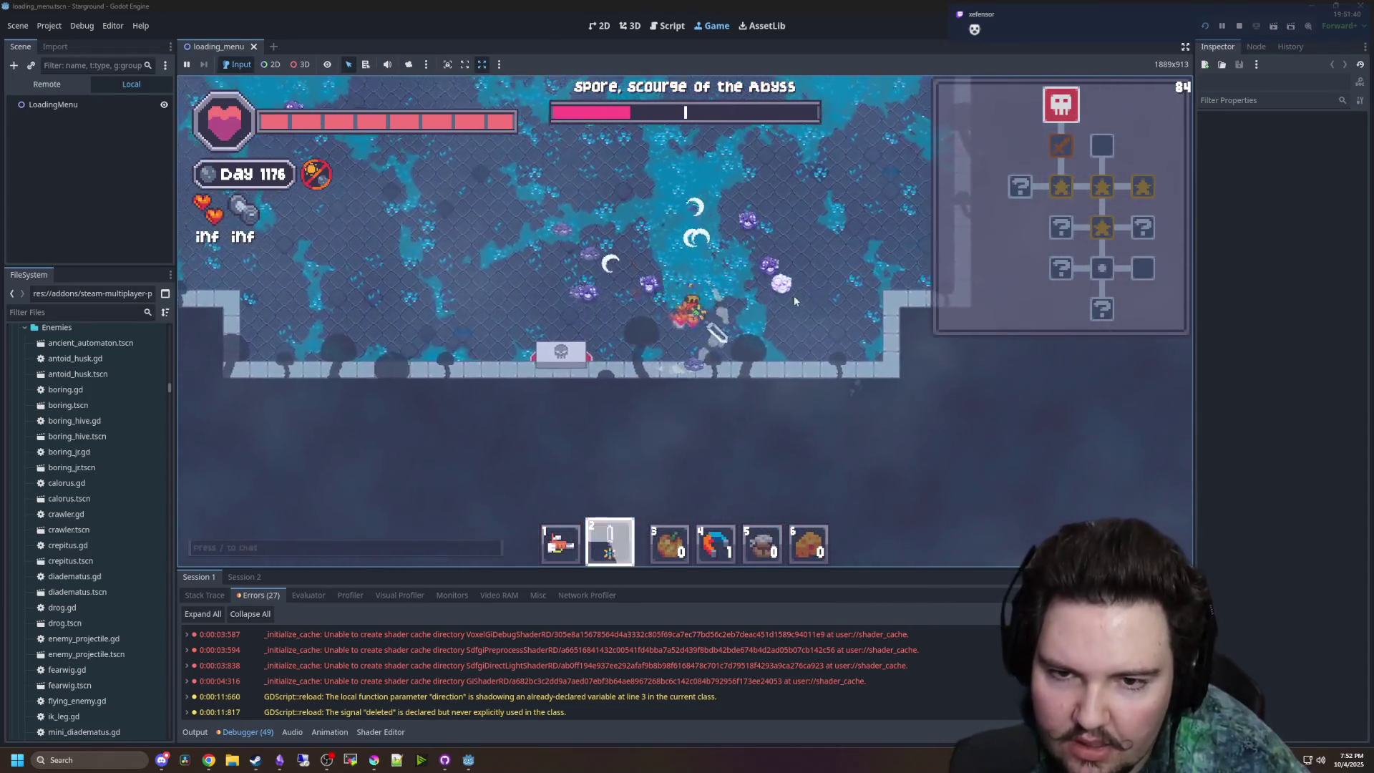
pyautogui.click(796, 315)
pyautogui.press('w')
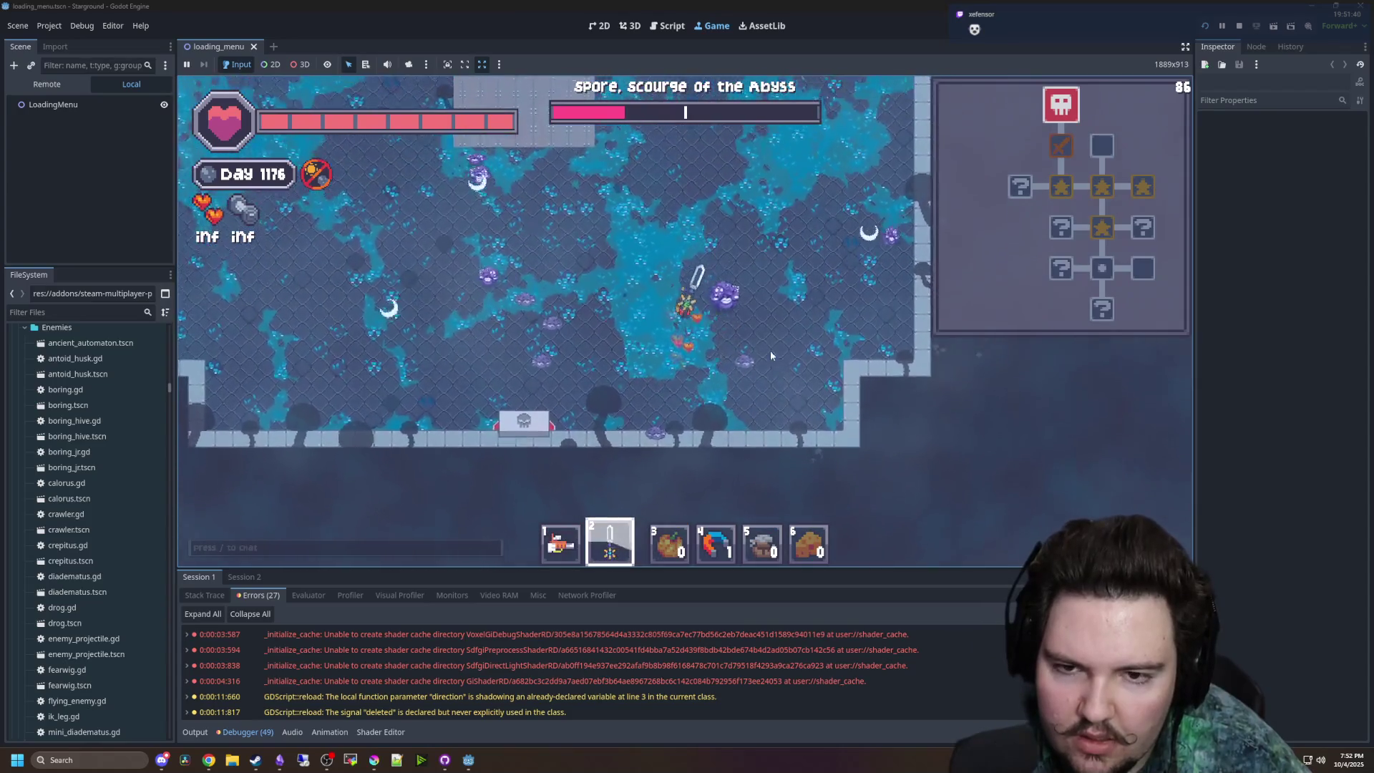
pyautogui.press('a')
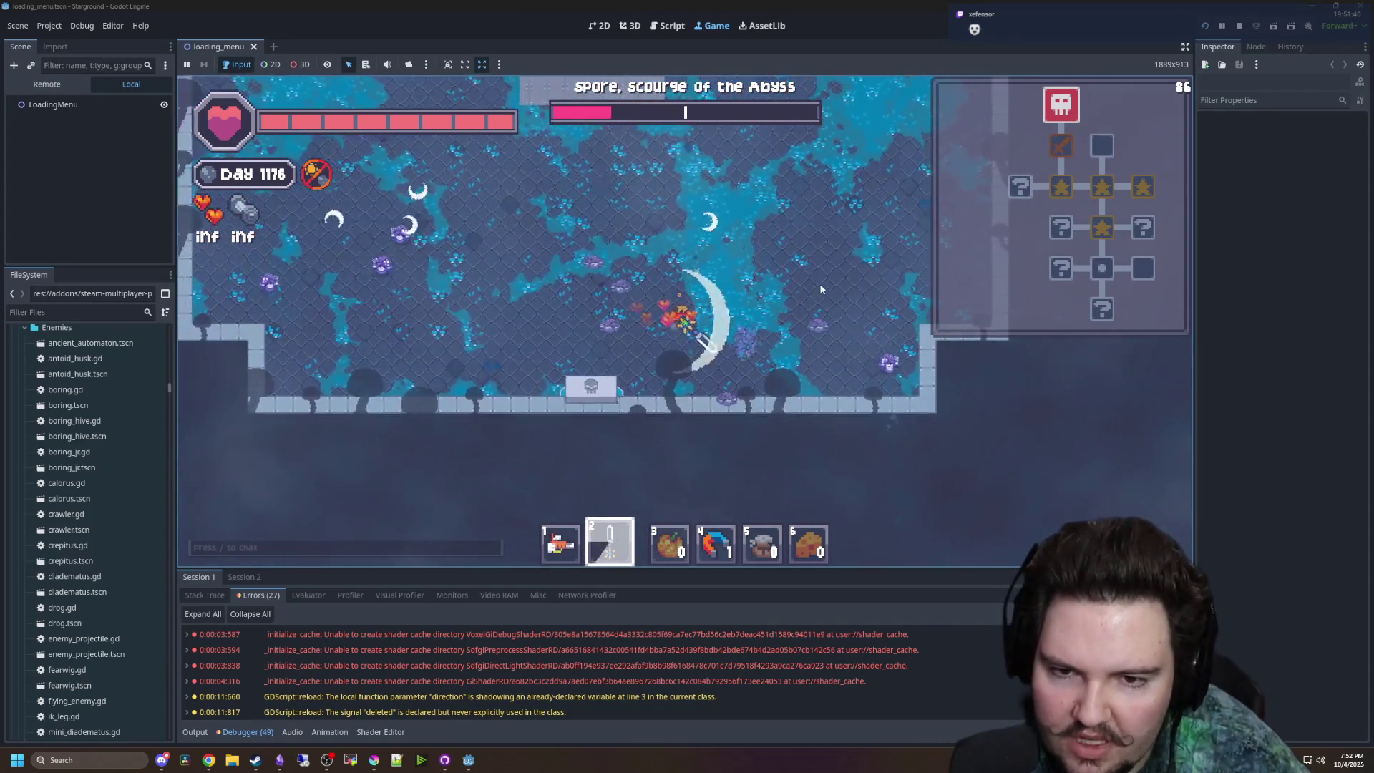
pyautogui.press('w')
pyautogui.press('w')
pyautogui.press('a')
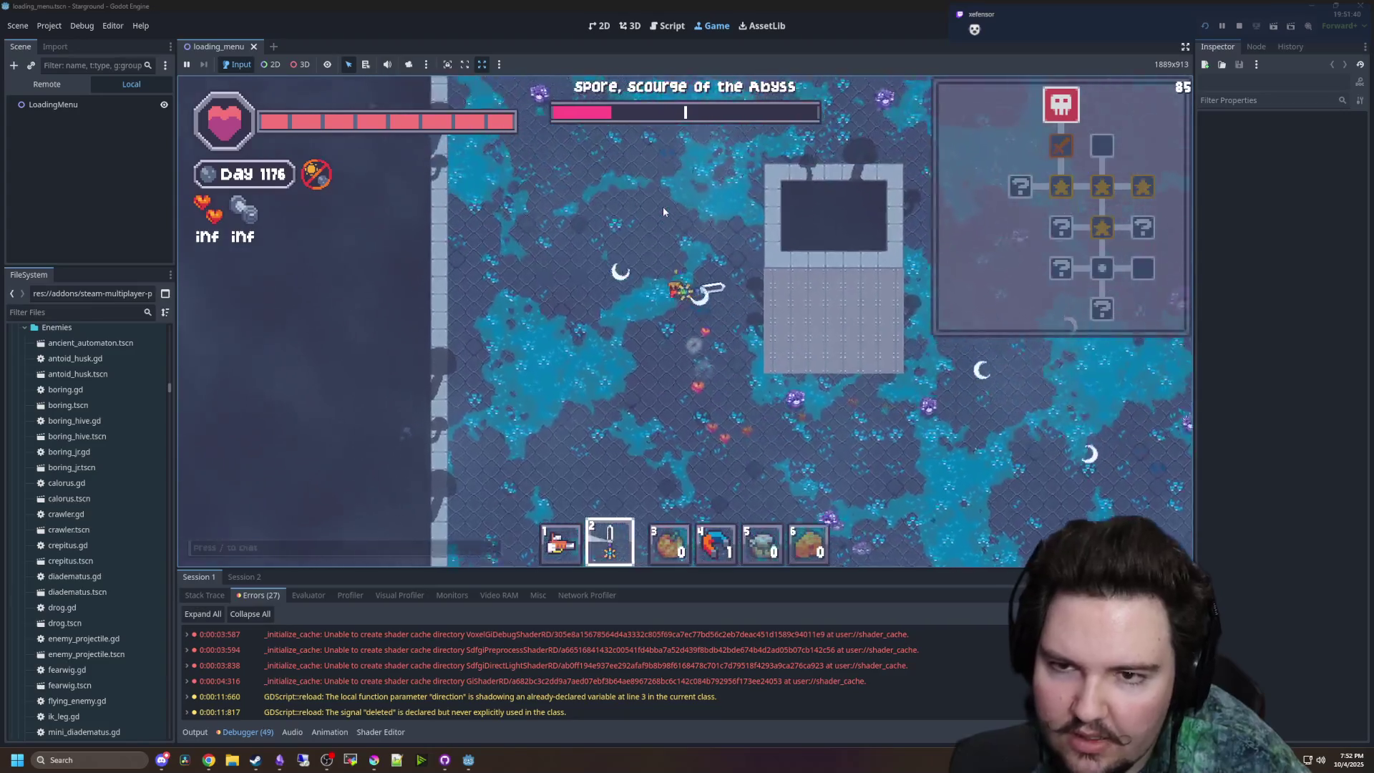
pyautogui.click(663, 311)
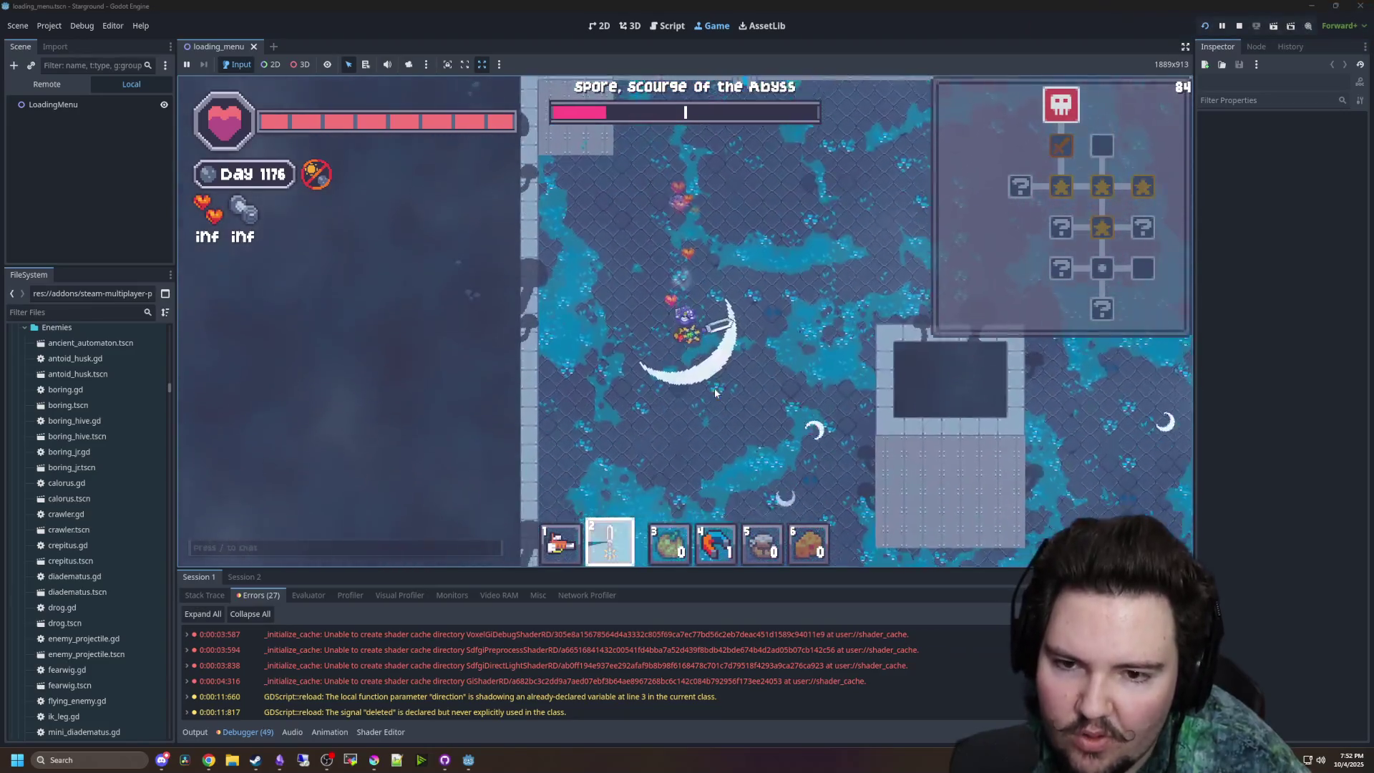
pyautogui.press('s')
pyautogui.press('d')
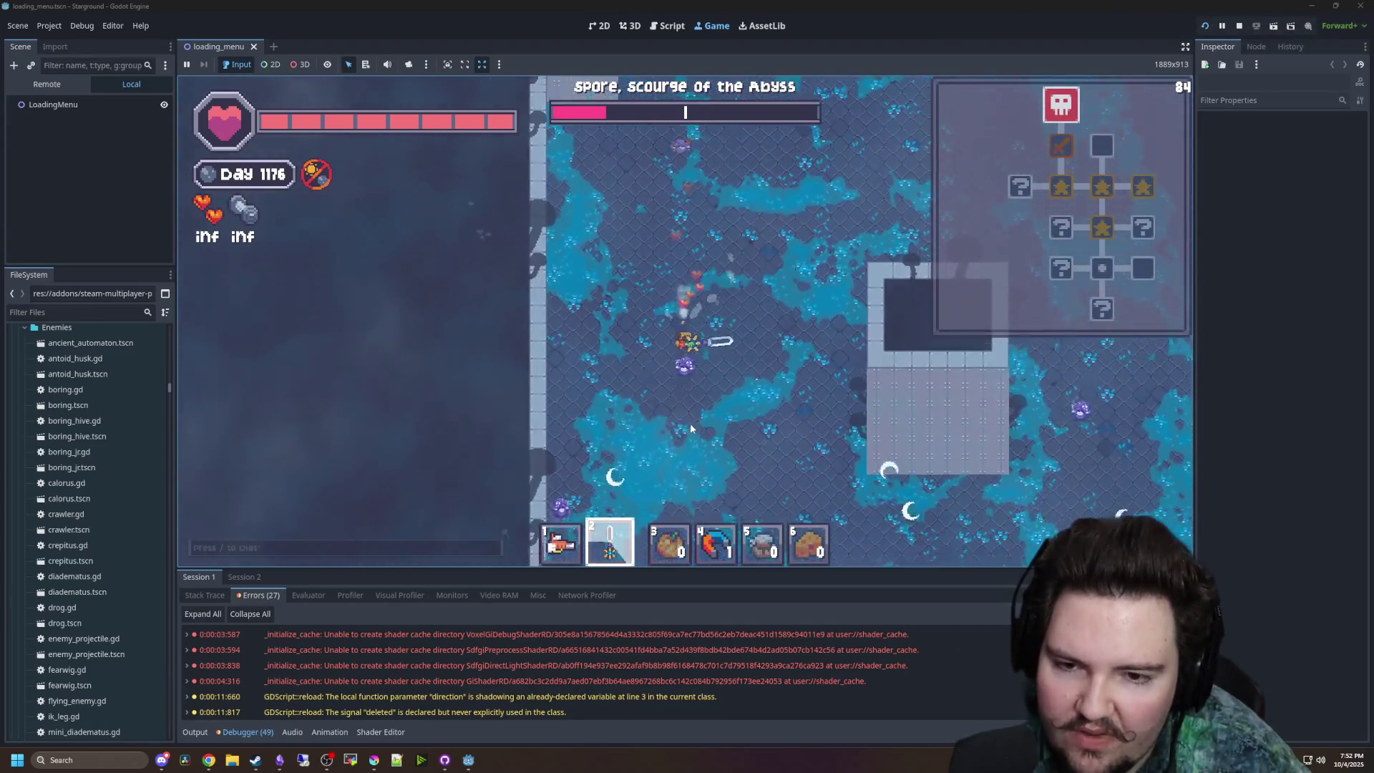
pyautogui.click(699, 462)
# - Finish off the spore boss and nearby spores with more sword swings
pyautogui.press('a')
pyautogui.press('w')
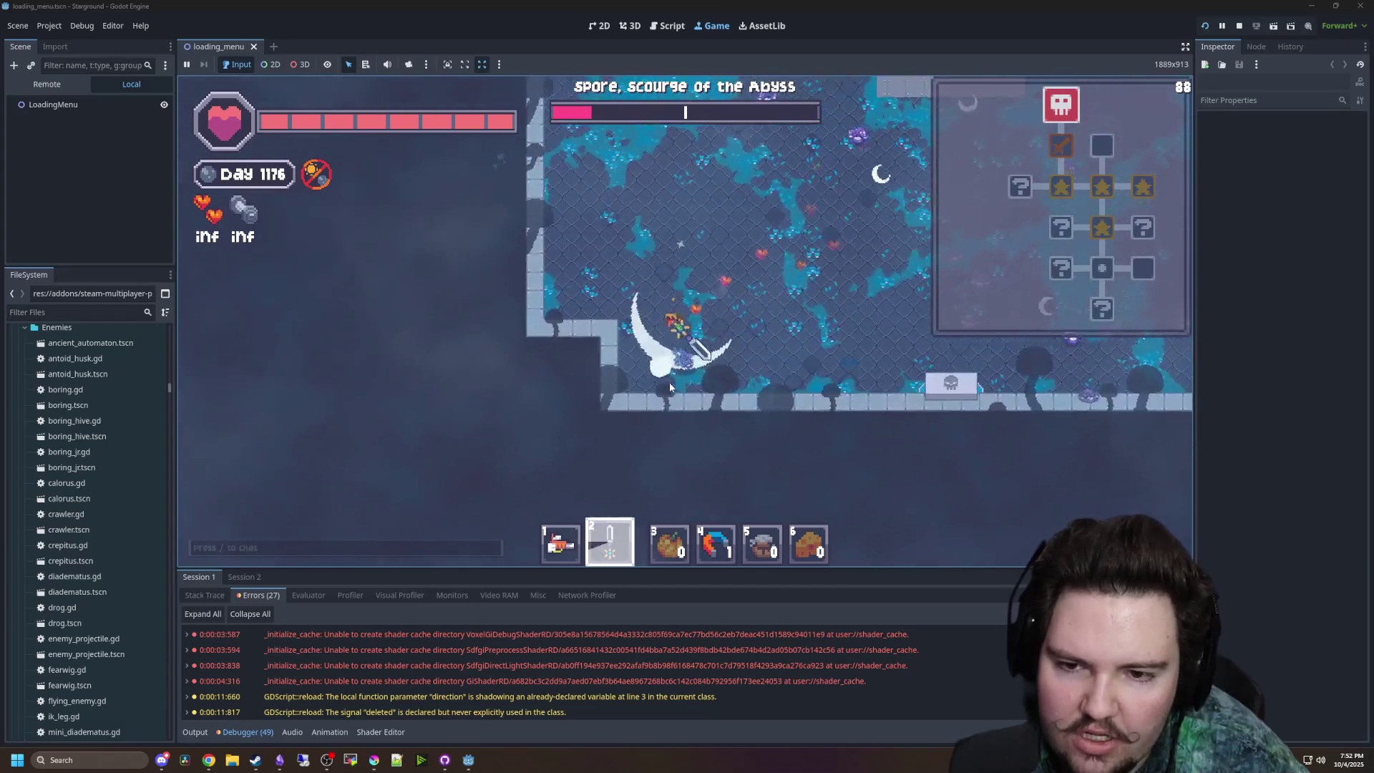
pyautogui.click(731, 509)
pyautogui.press('d')
pyautogui.press('s')
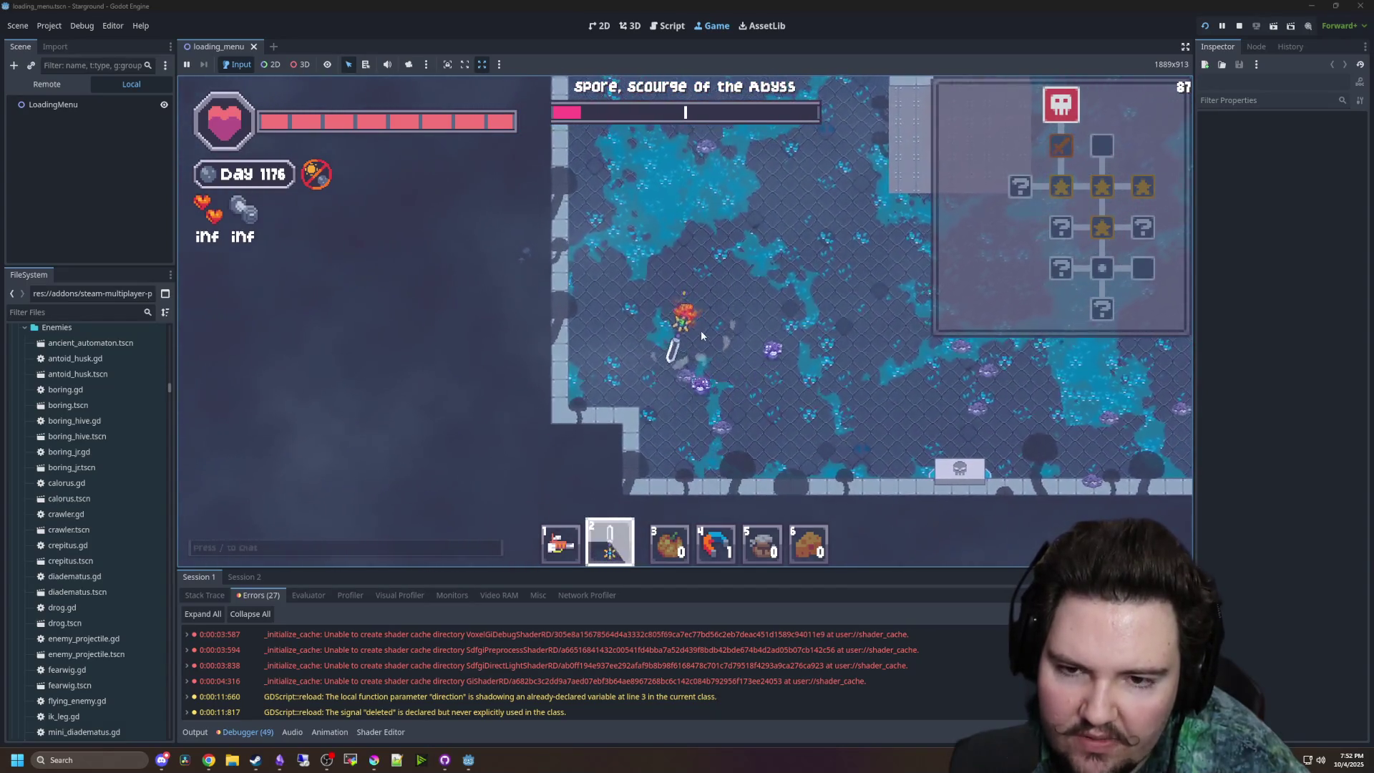
pyautogui.click(650, 213)
pyautogui.press('a')
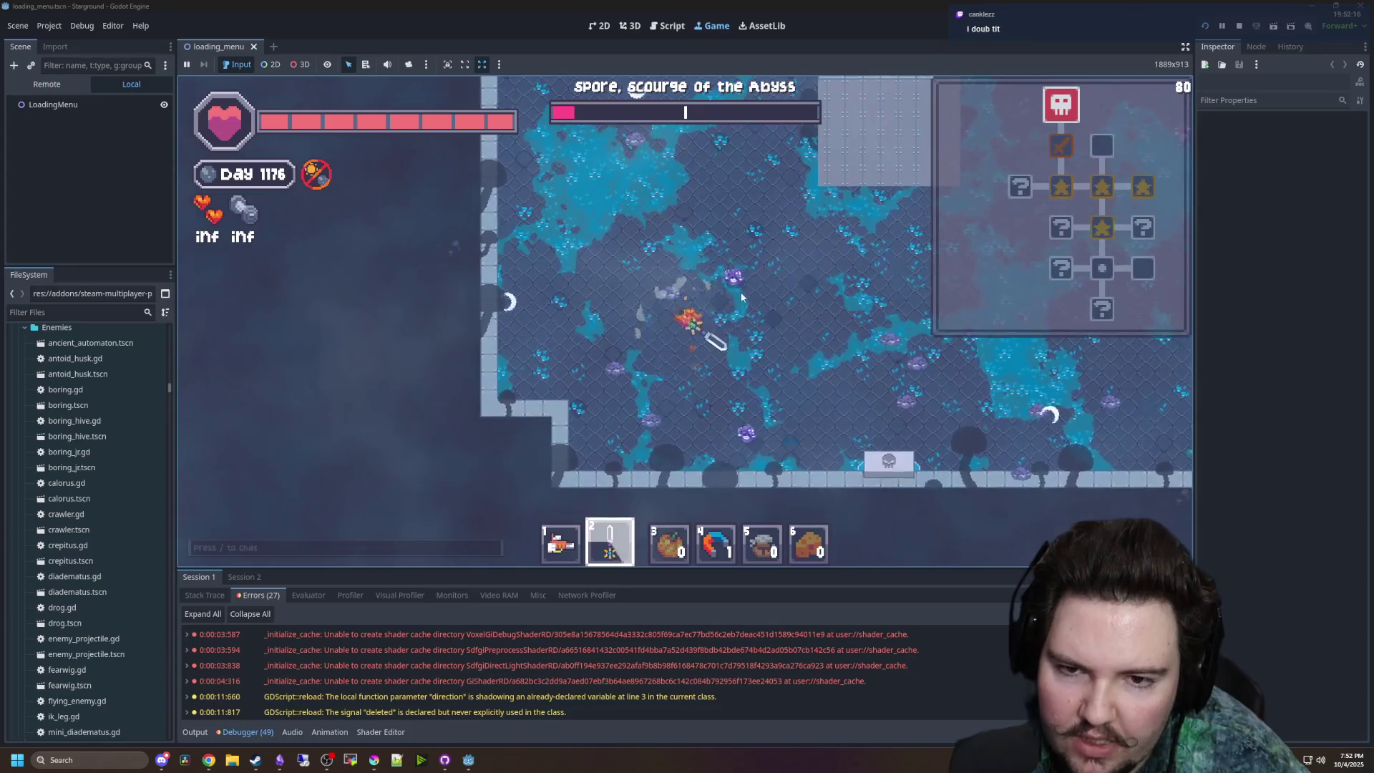
pyautogui.click(733, 308)
pyautogui.press('a')
pyautogui.click(737, 272)
pyautogui.press('d')
pyautogui.click(742, 236)
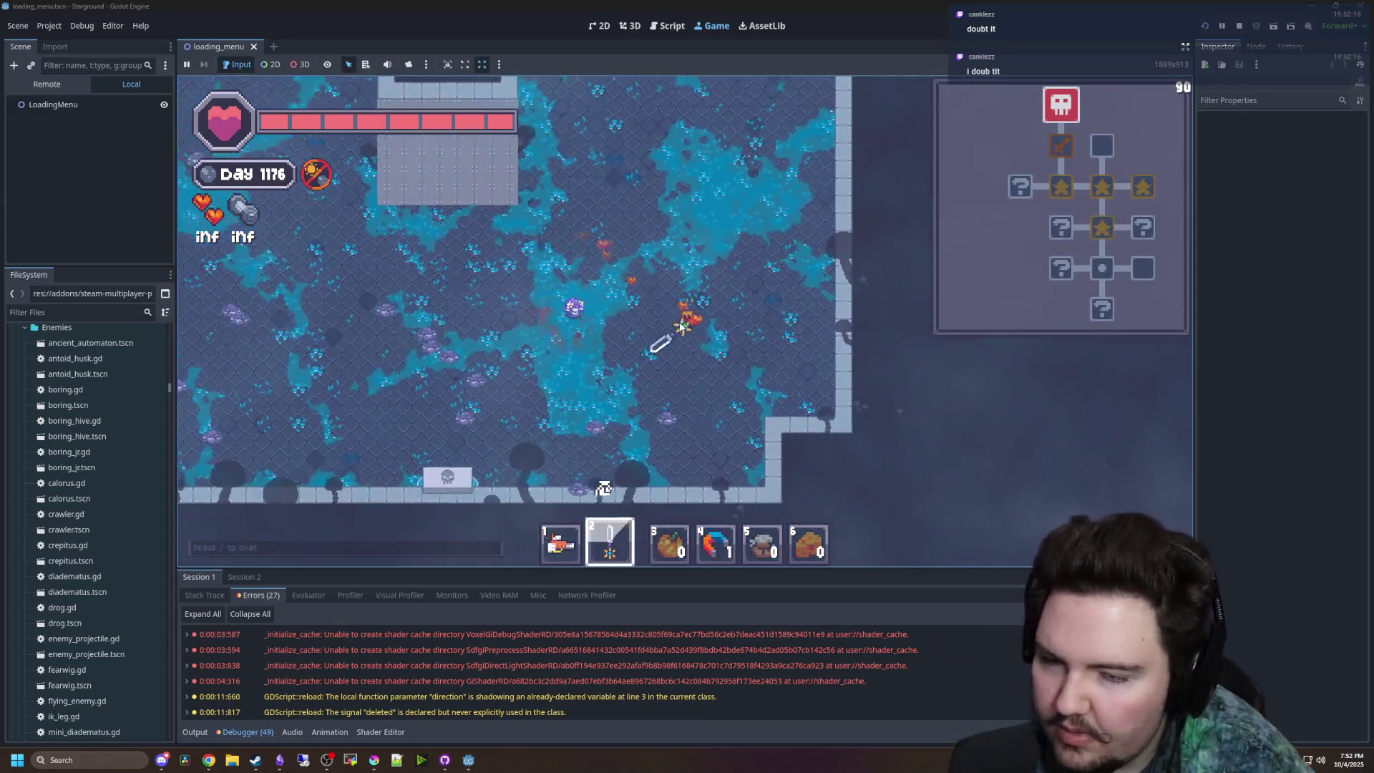
pyautogui.press('a')
pyautogui.press('w')
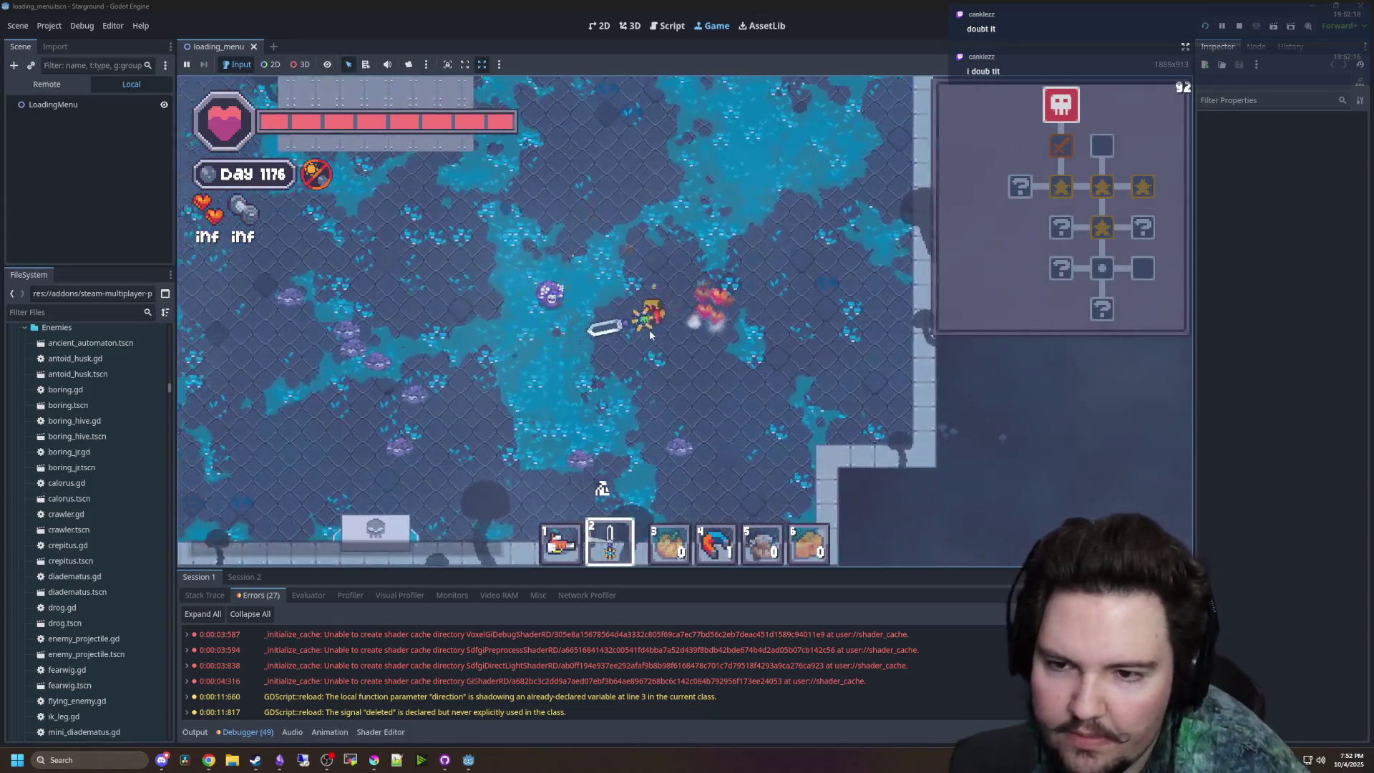
pyautogui.click(635, 325)
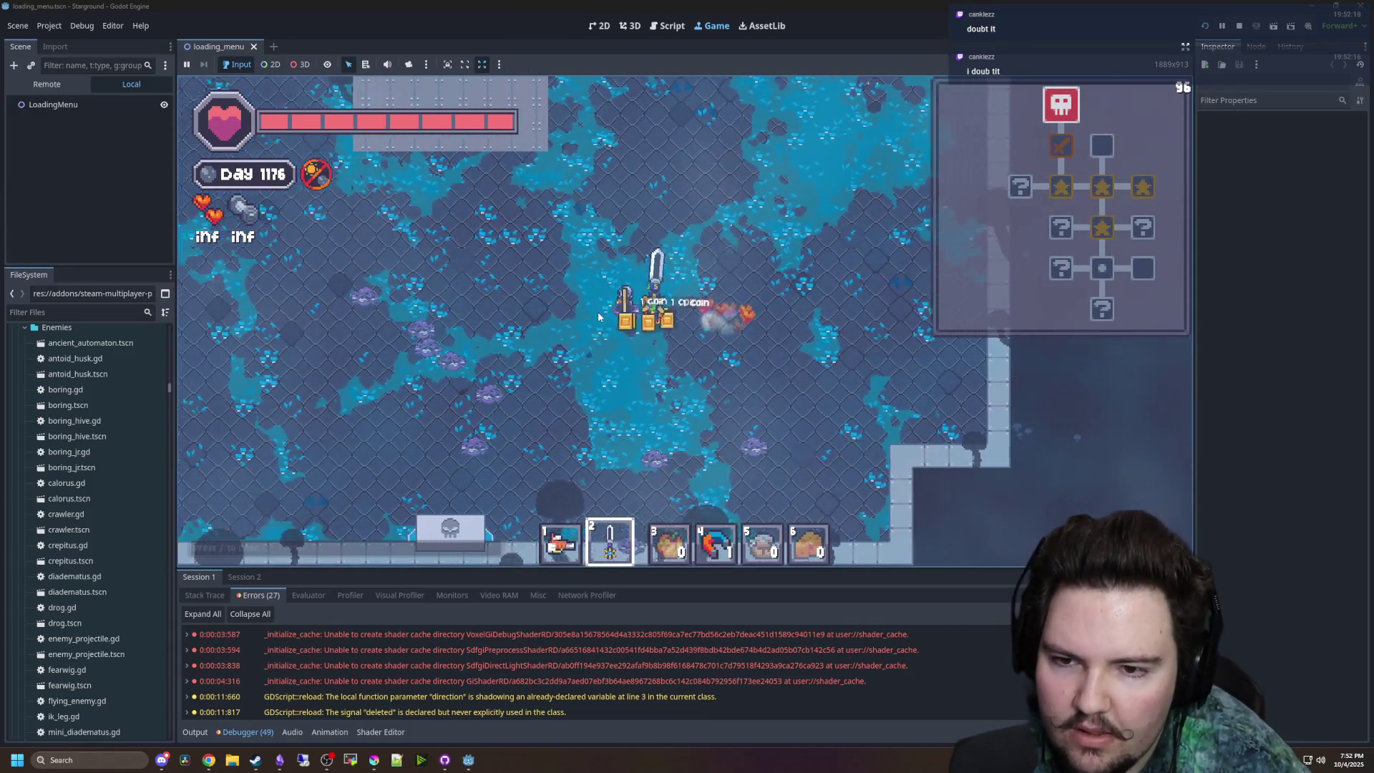
# - Walk through the treasure-chest room and onward into the skull room
pyautogui.press('w')
pyautogui.press('d')
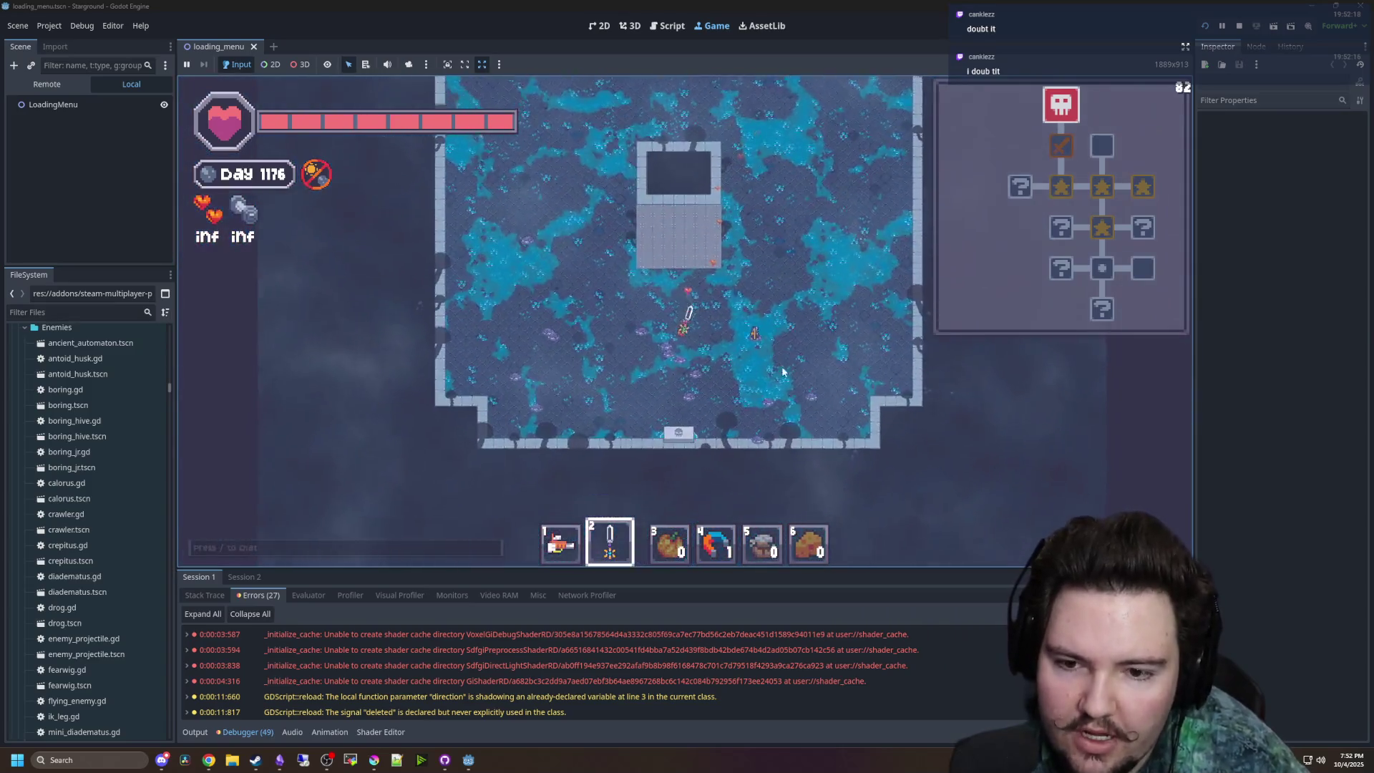
pyautogui.press('s')
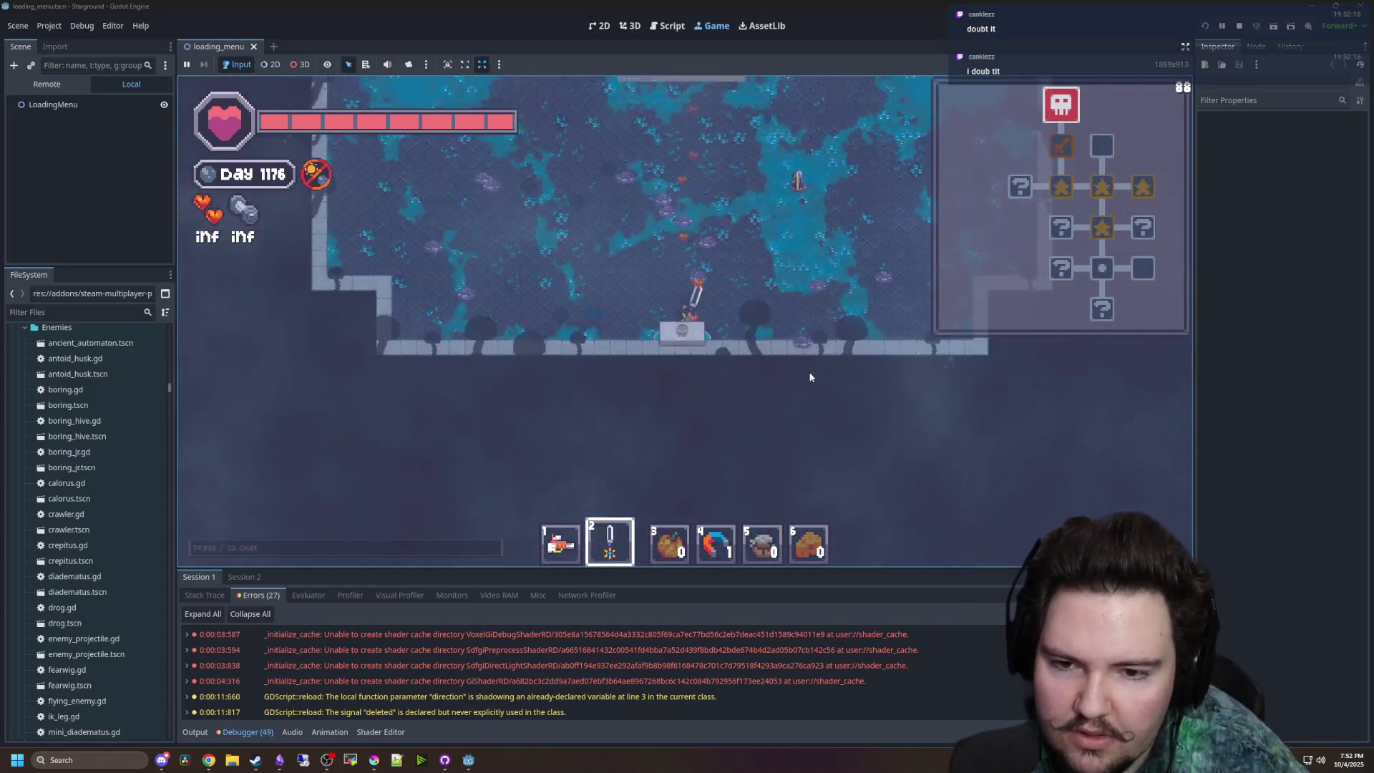
pyautogui.press('s')
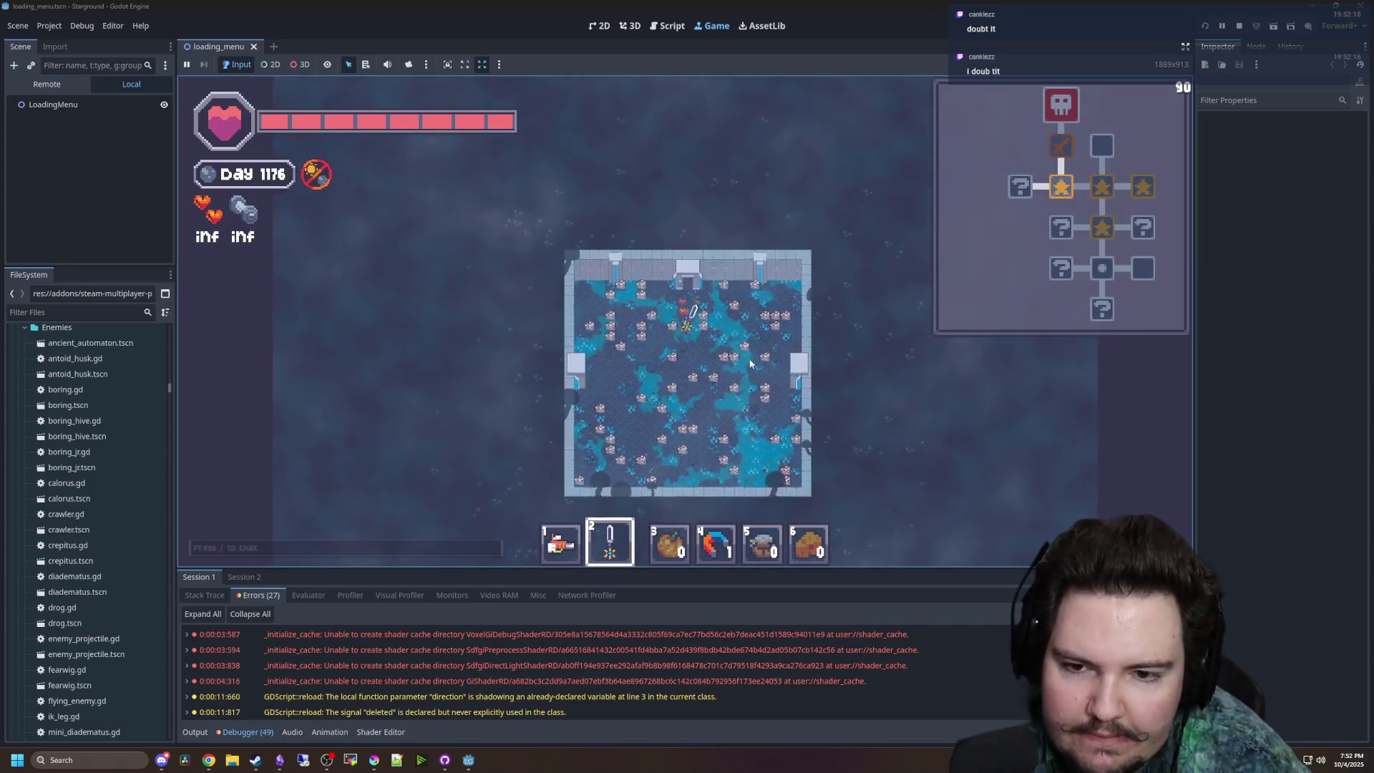
pyautogui.press('a')
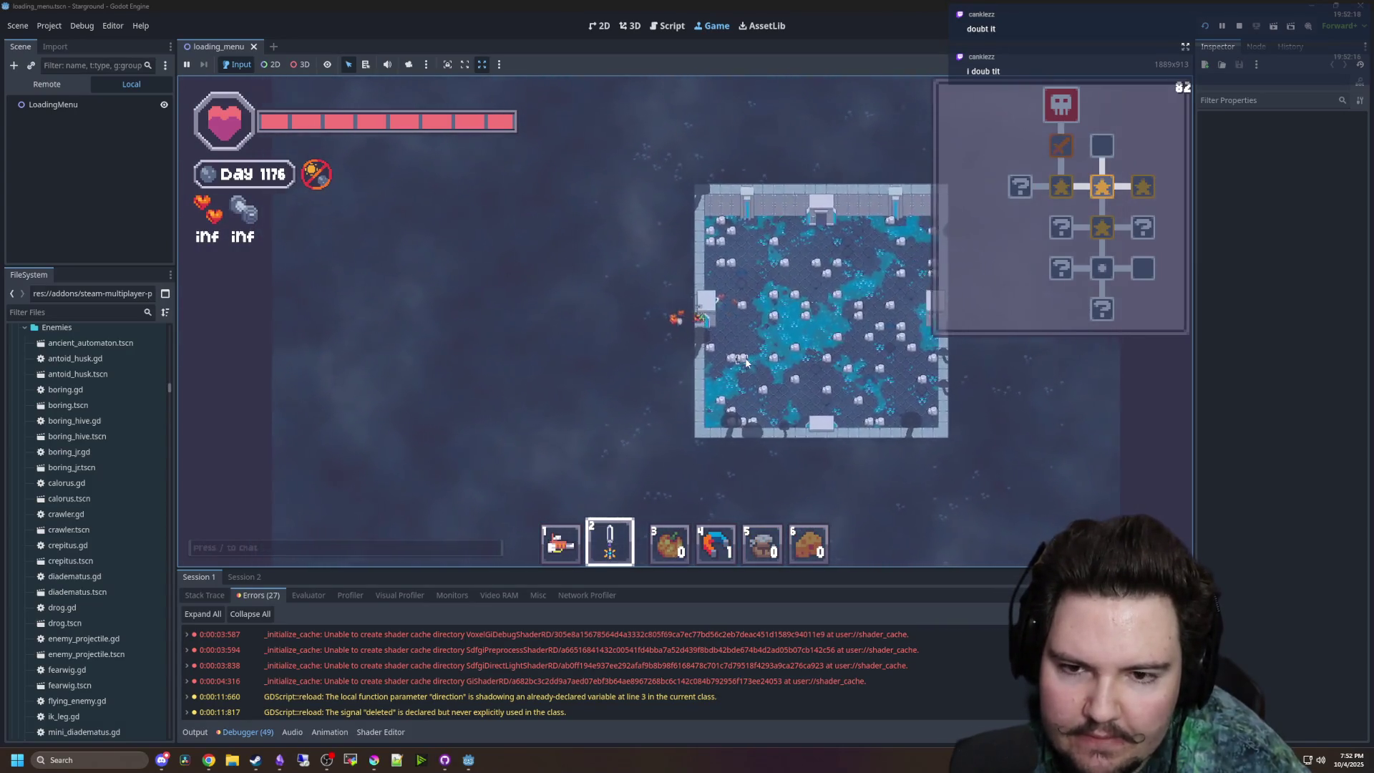
pyautogui.press('a')
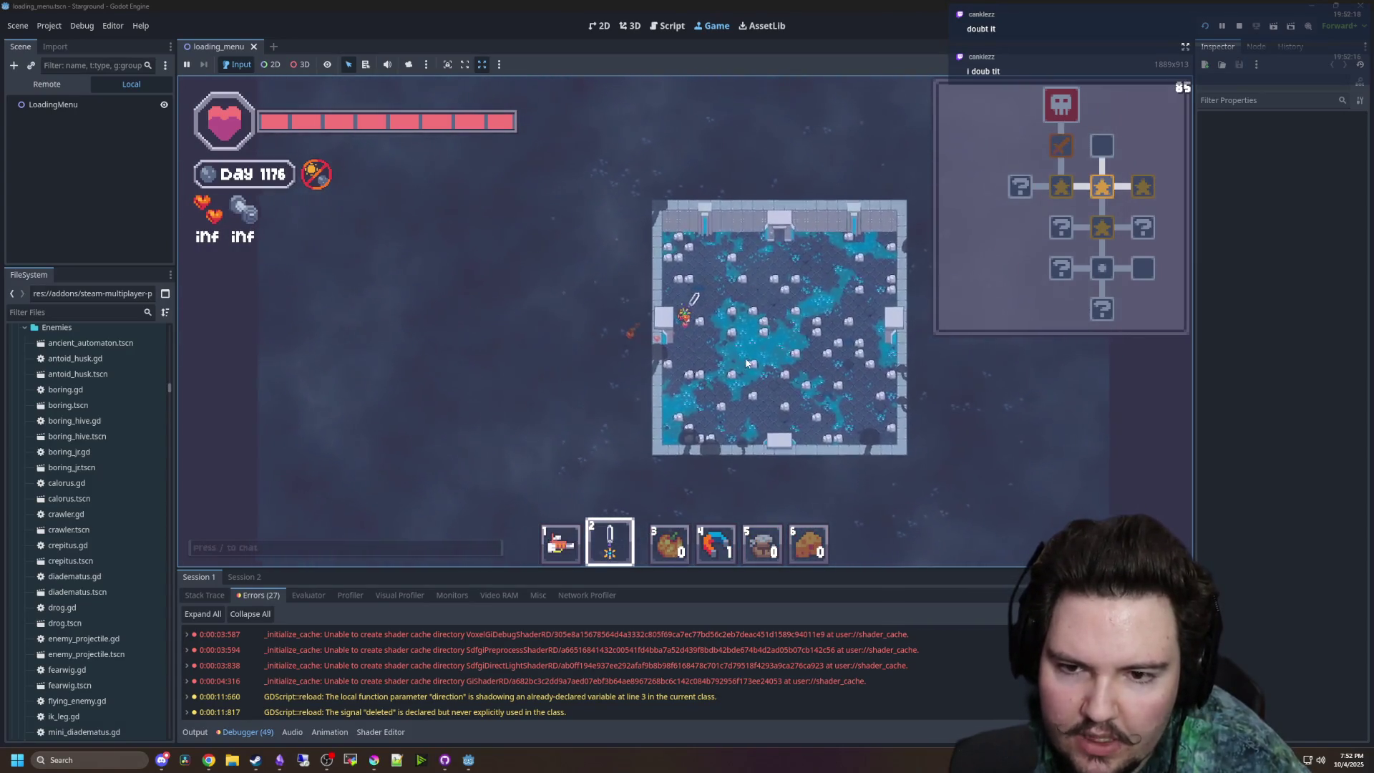
pyautogui.press('w')
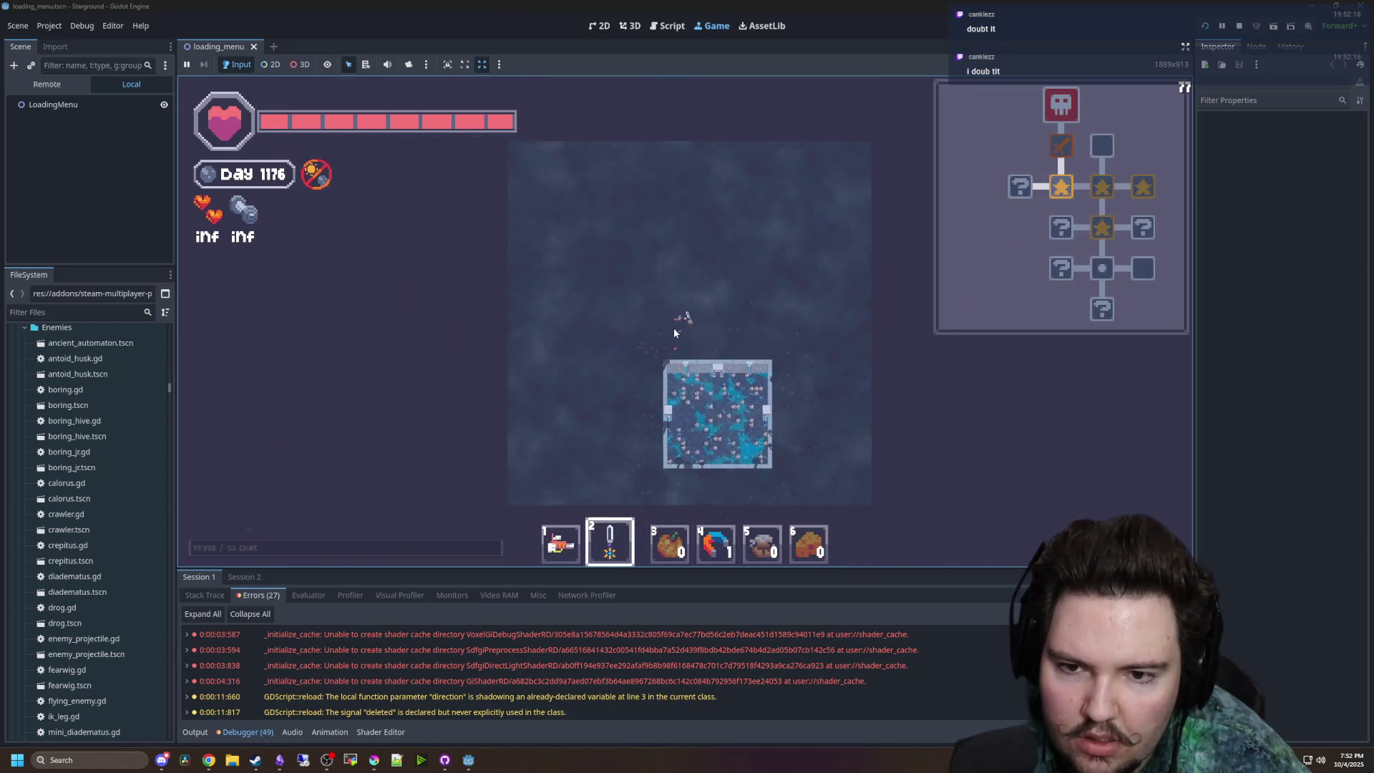
pyautogui.press('w')
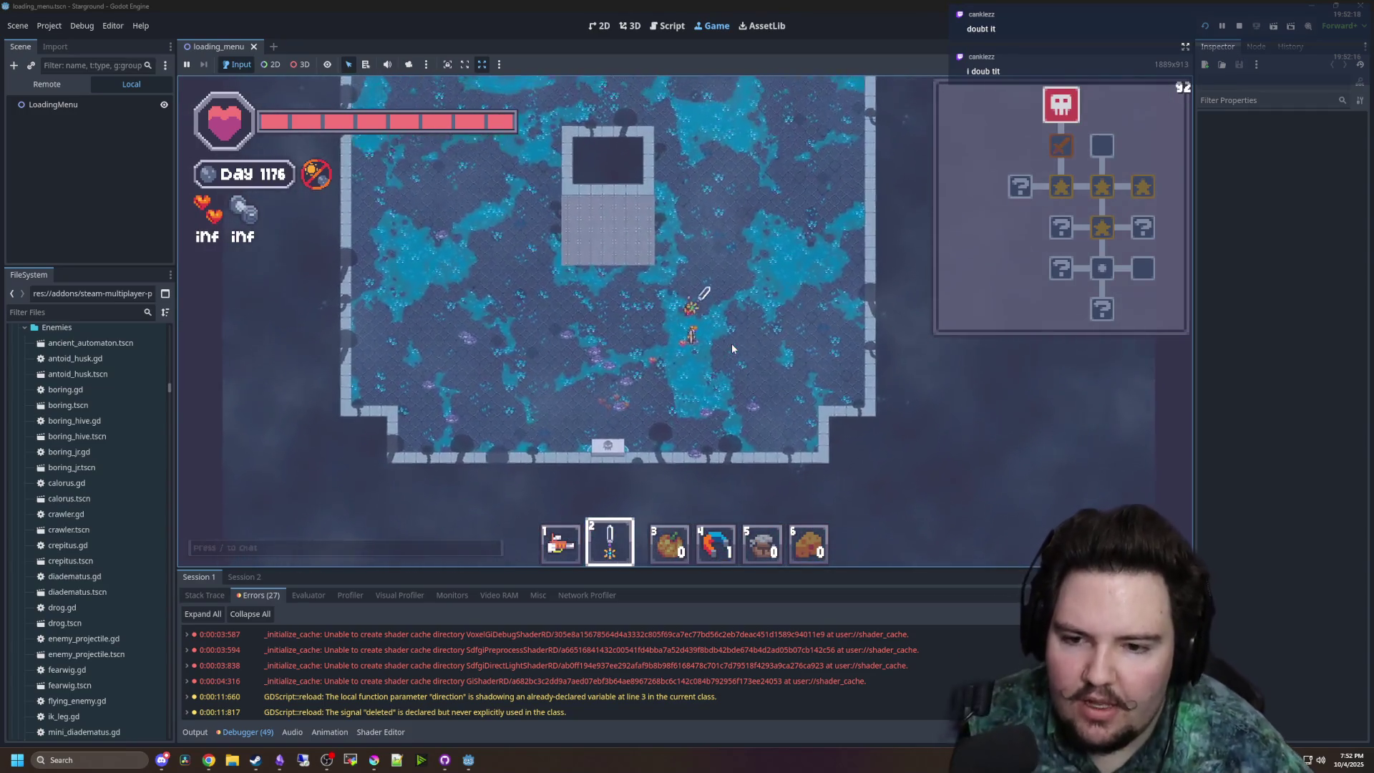
# - Type 'tp 0' into the in-game chat, cancel it, and switch to hotbar slot 1
pyautogui.press('/')
pyautogui.write('tp 0')
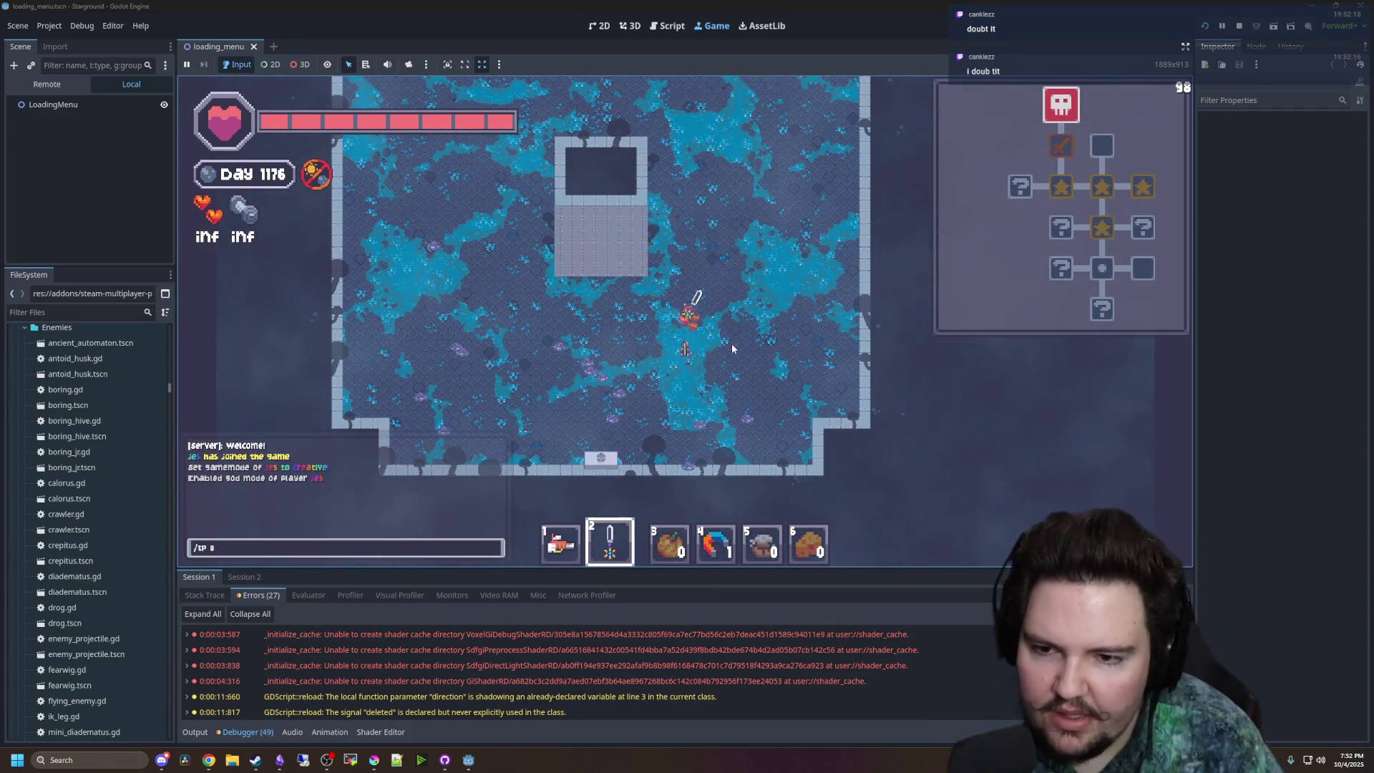
pyautogui.press('Escape')
pyautogui.press('s')
pyautogui.press('a')
pyautogui.press('s')
pyautogui.press('d')
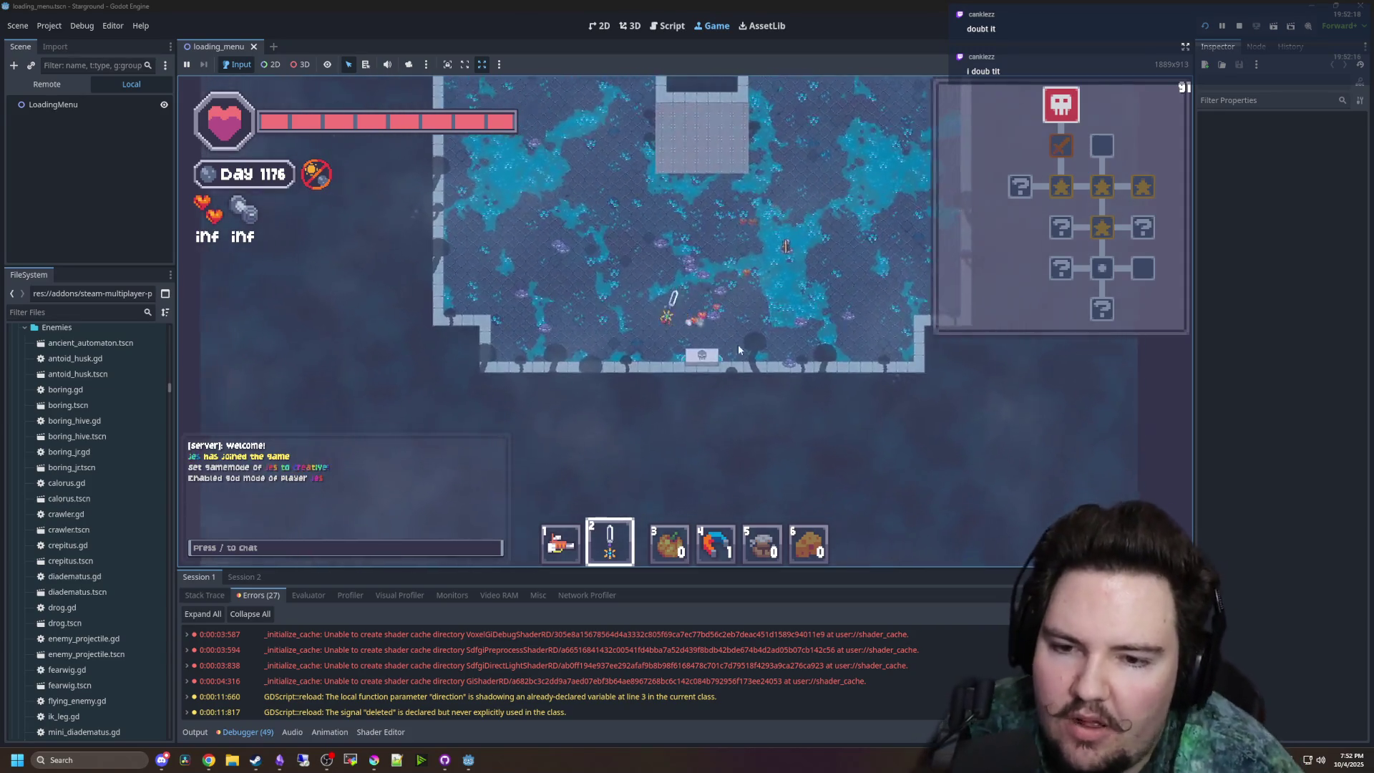
pyautogui.press('1')
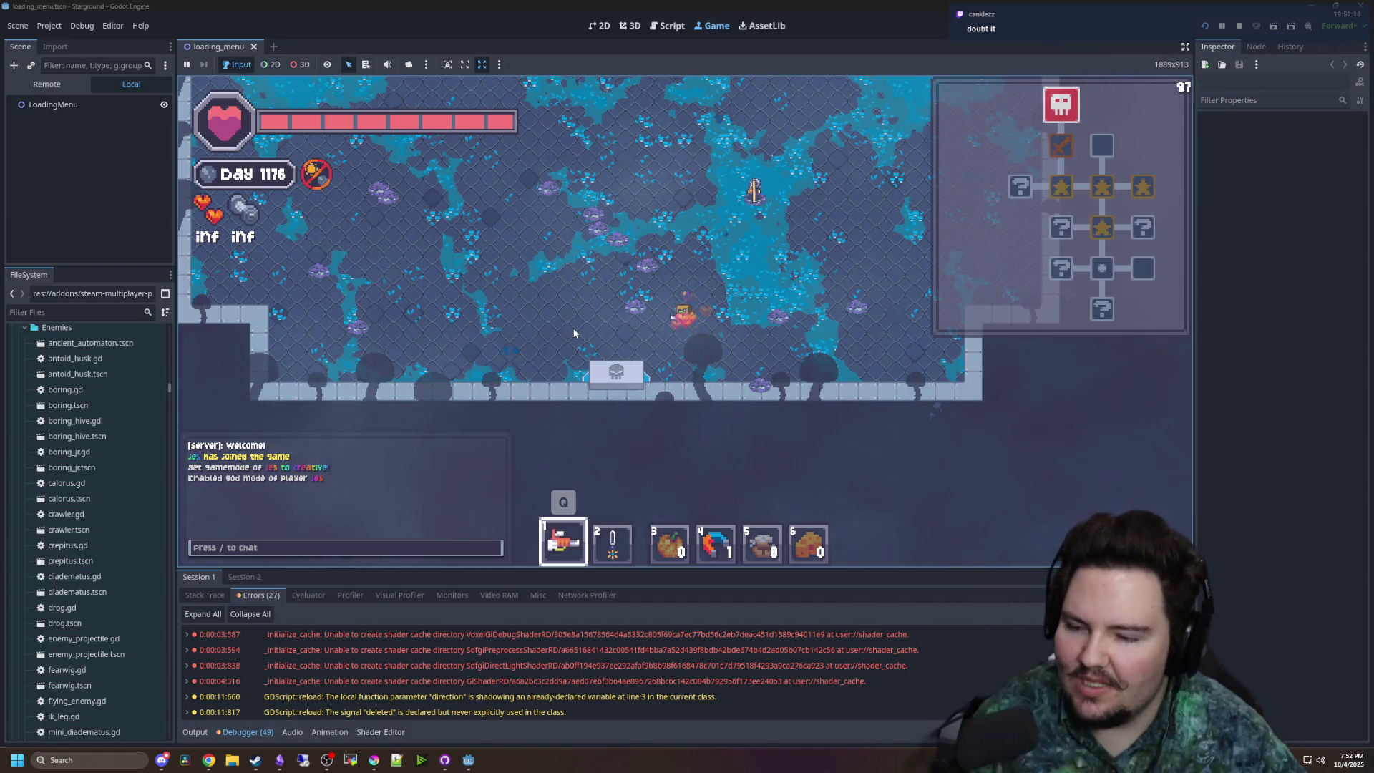
# - Walk down-left into the room below and pause the game to show its Menu
pyautogui.press('s')
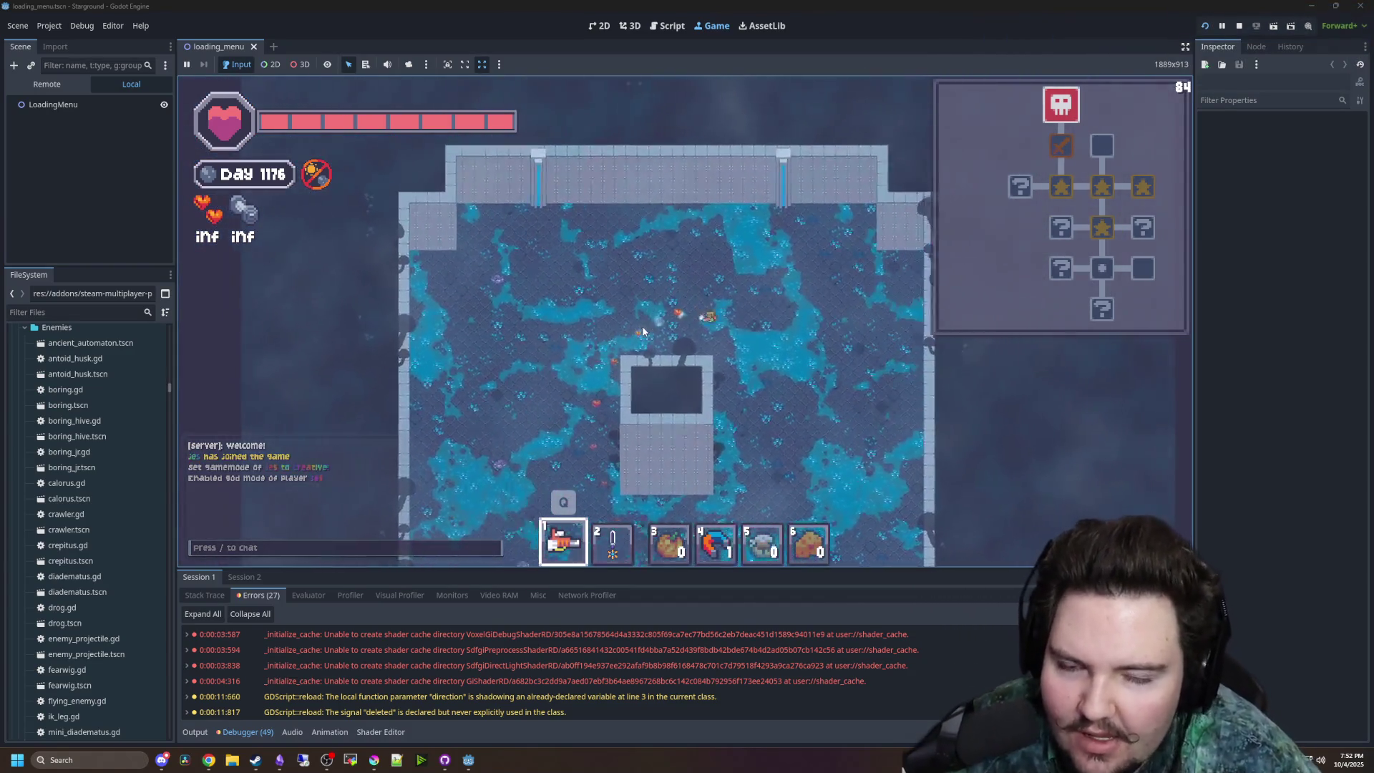
pyautogui.press('s')
pyautogui.press('a')
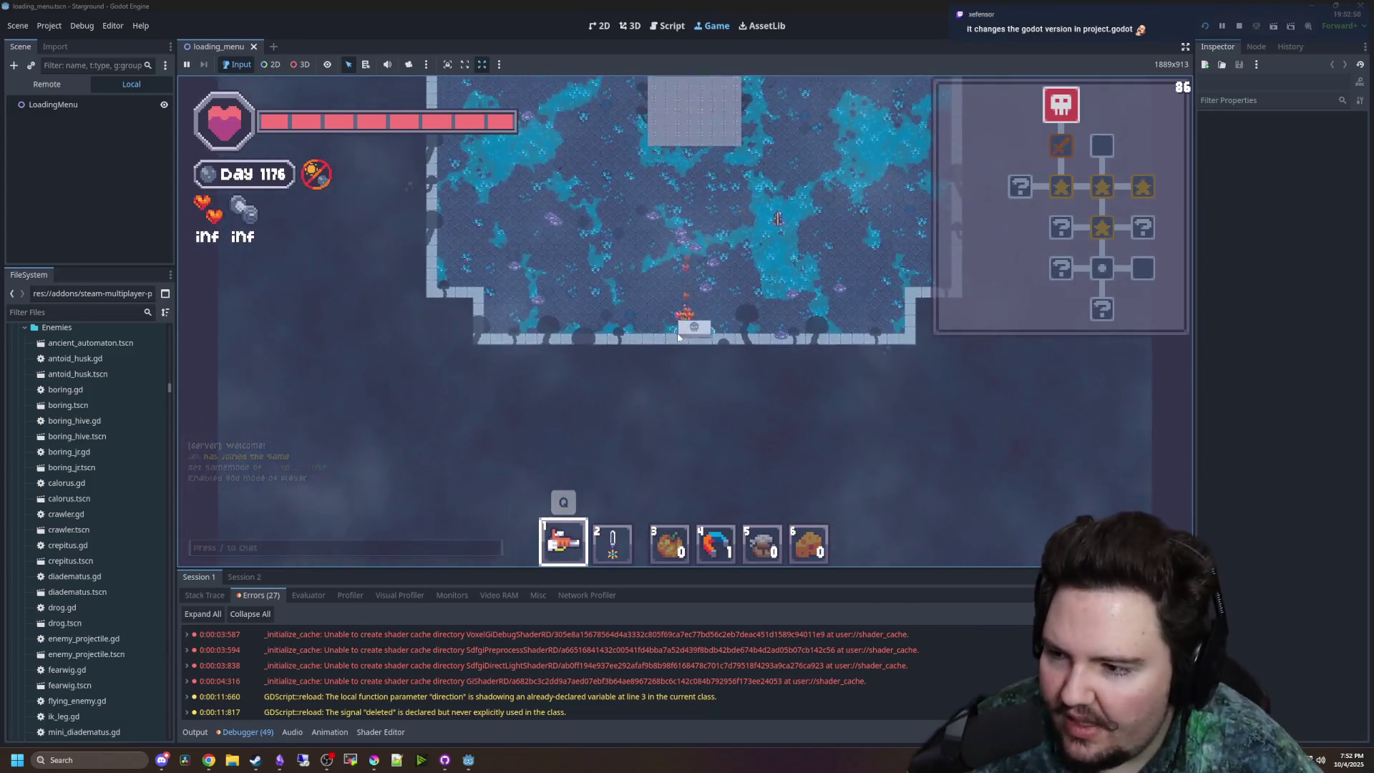
pyautogui.press('Escape')
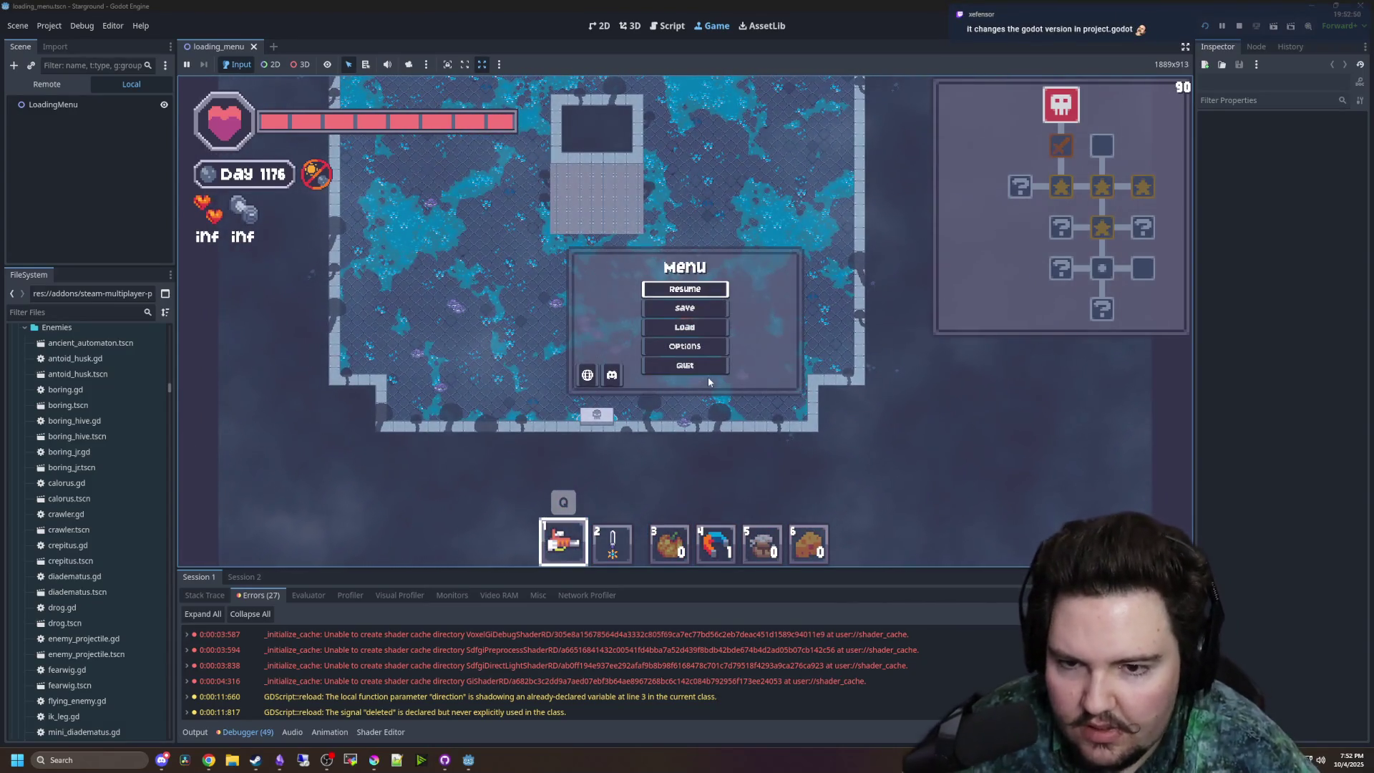
# - In GitHub Desktop, review the WindowsServer and Windows steam_api64.dll changes
pyautogui.moveTo(445, 759)
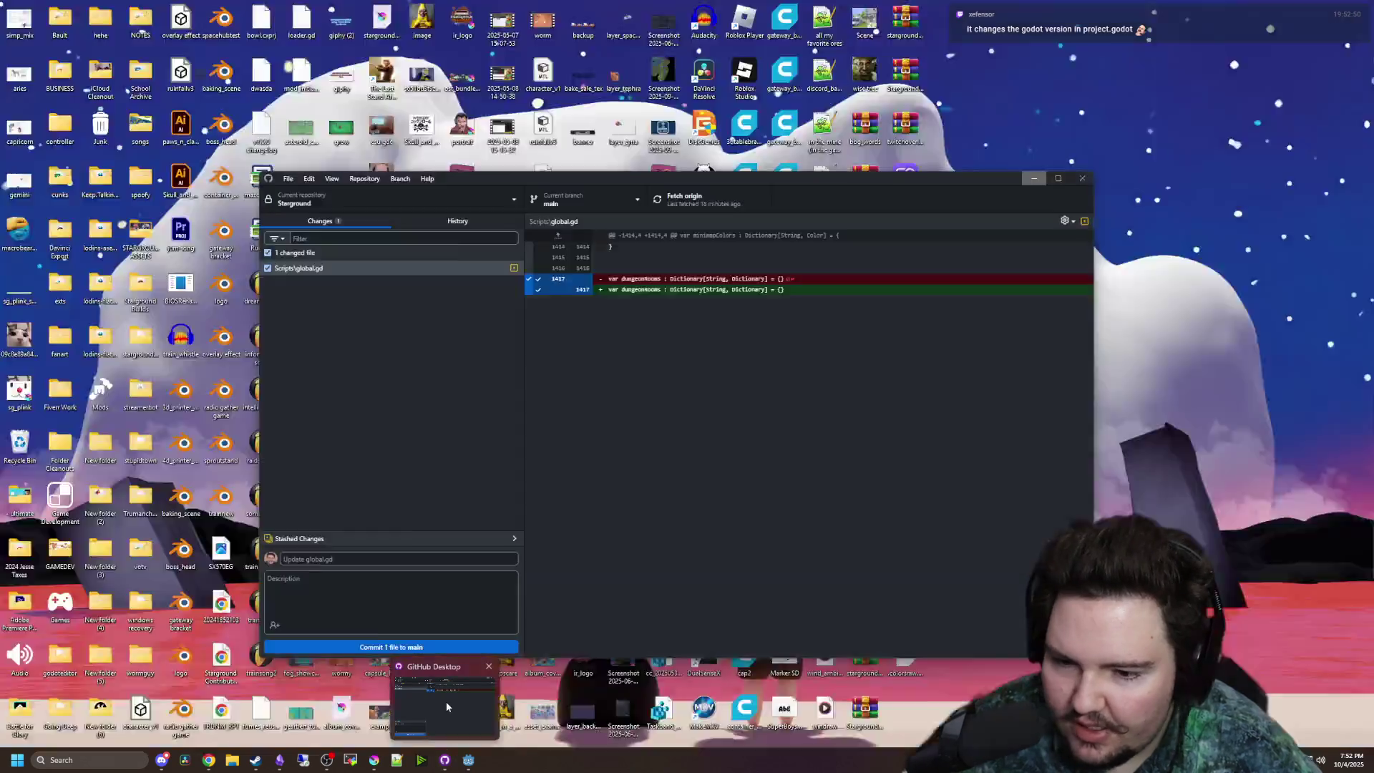
pyautogui.click(447, 707)
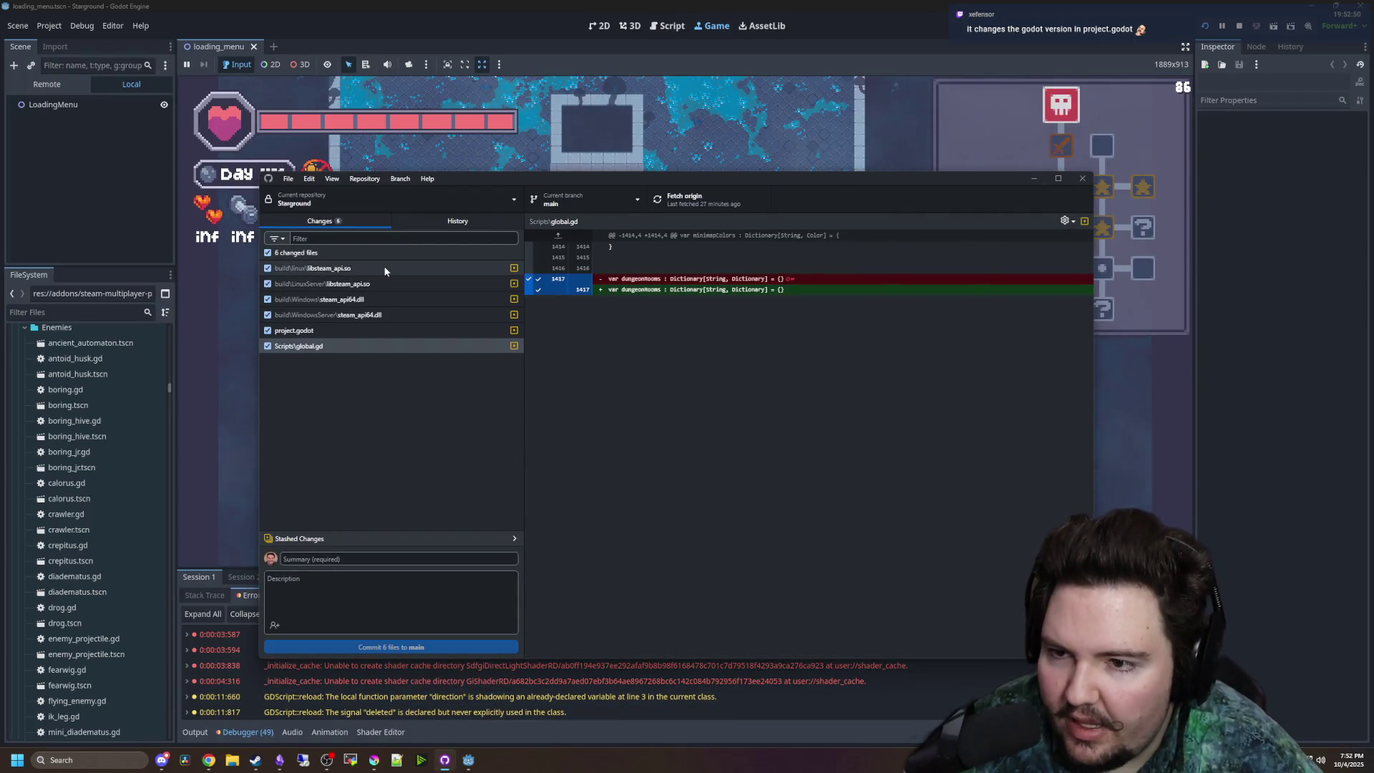
pyautogui.click(375, 315)
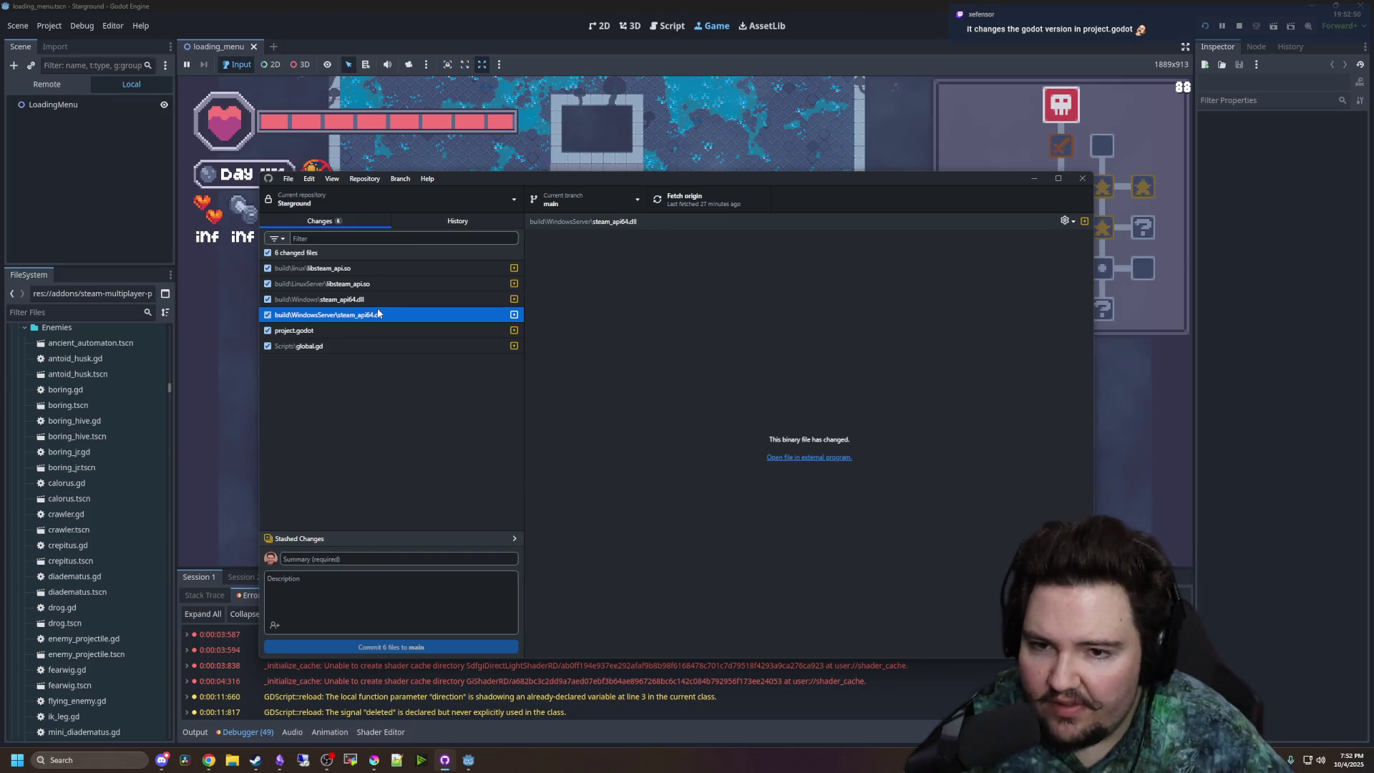
pyautogui.click(383, 301)
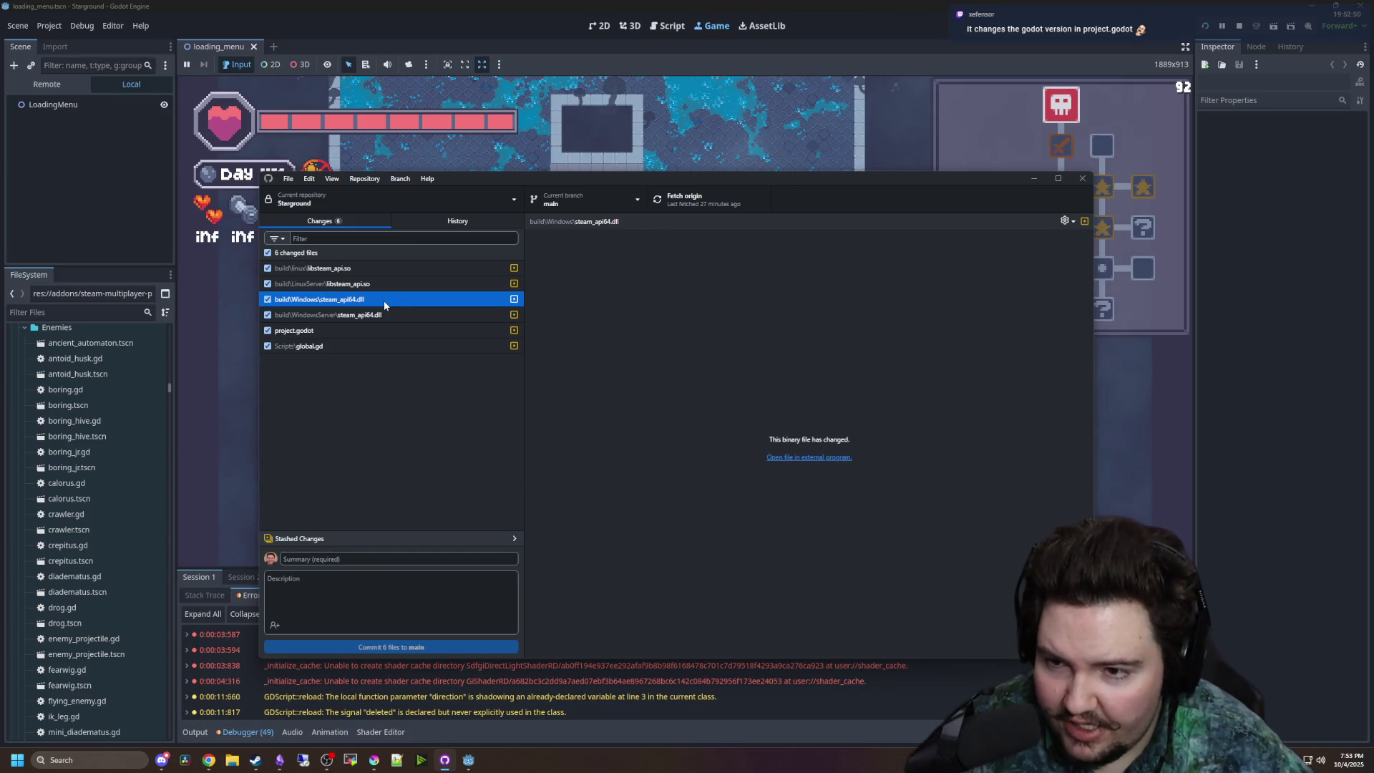
# - Check project.godot's version bump from 4.4 to 4.5 and the global.gd diff, then return to Godot
pyautogui.click(336, 332)
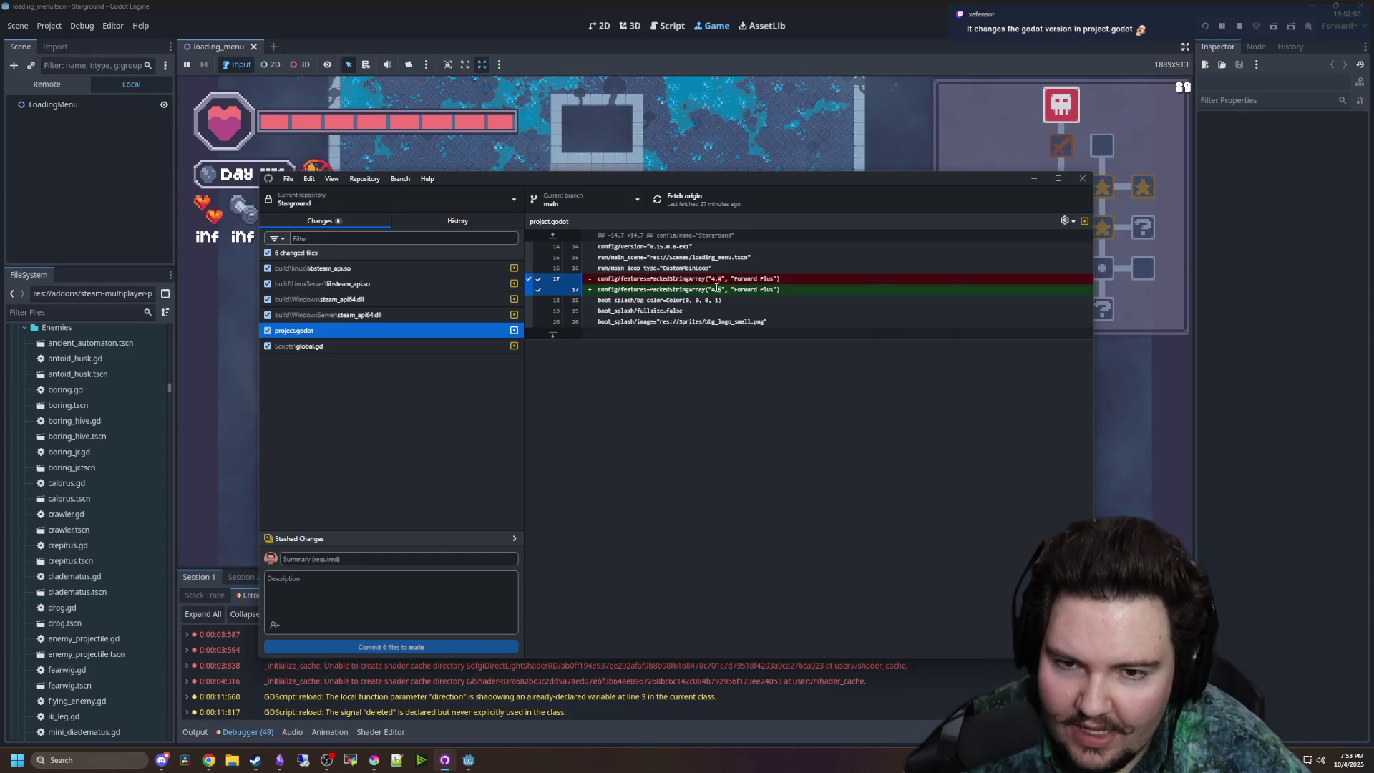
pyautogui.moveTo(711, 291); pyautogui.dragTo(725, 292)
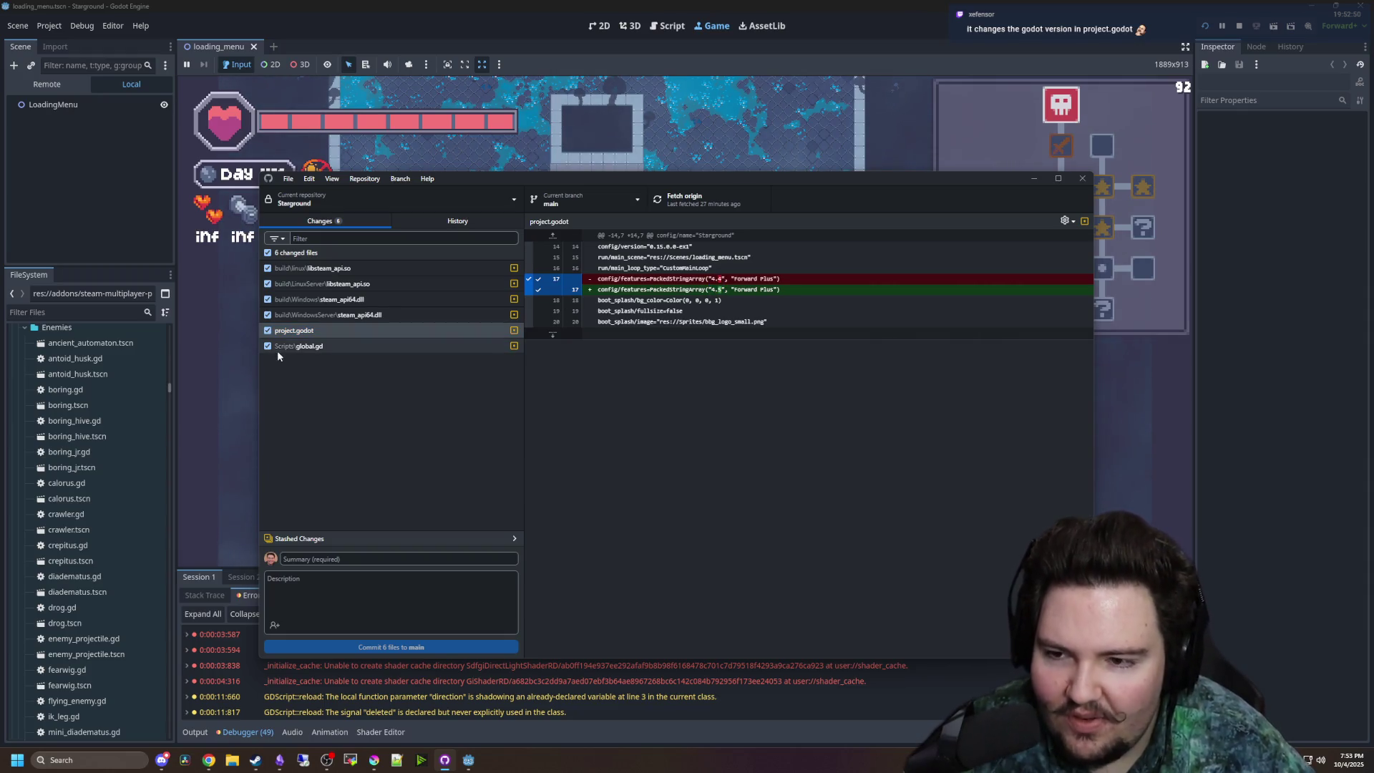
pyautogui.click(297, 349)
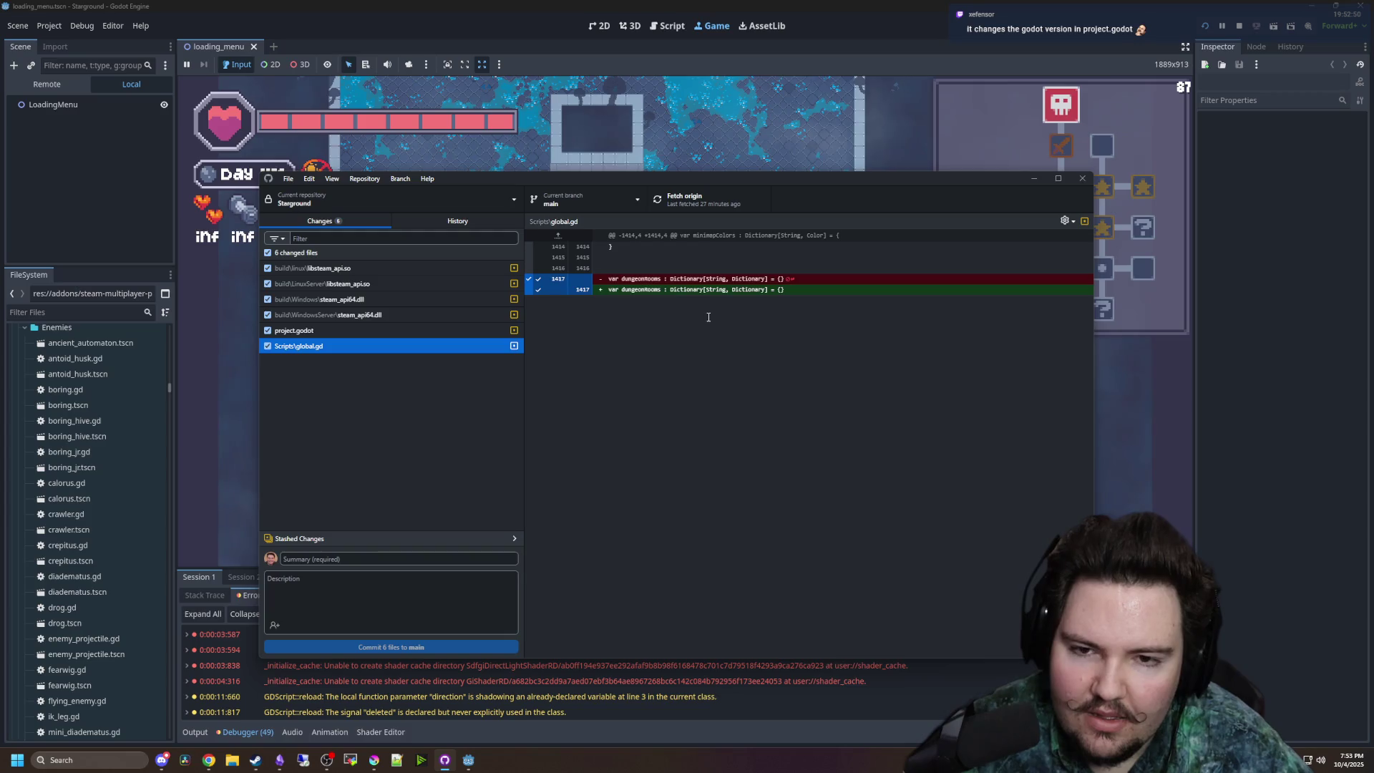
pyautogui.click(767, 118)
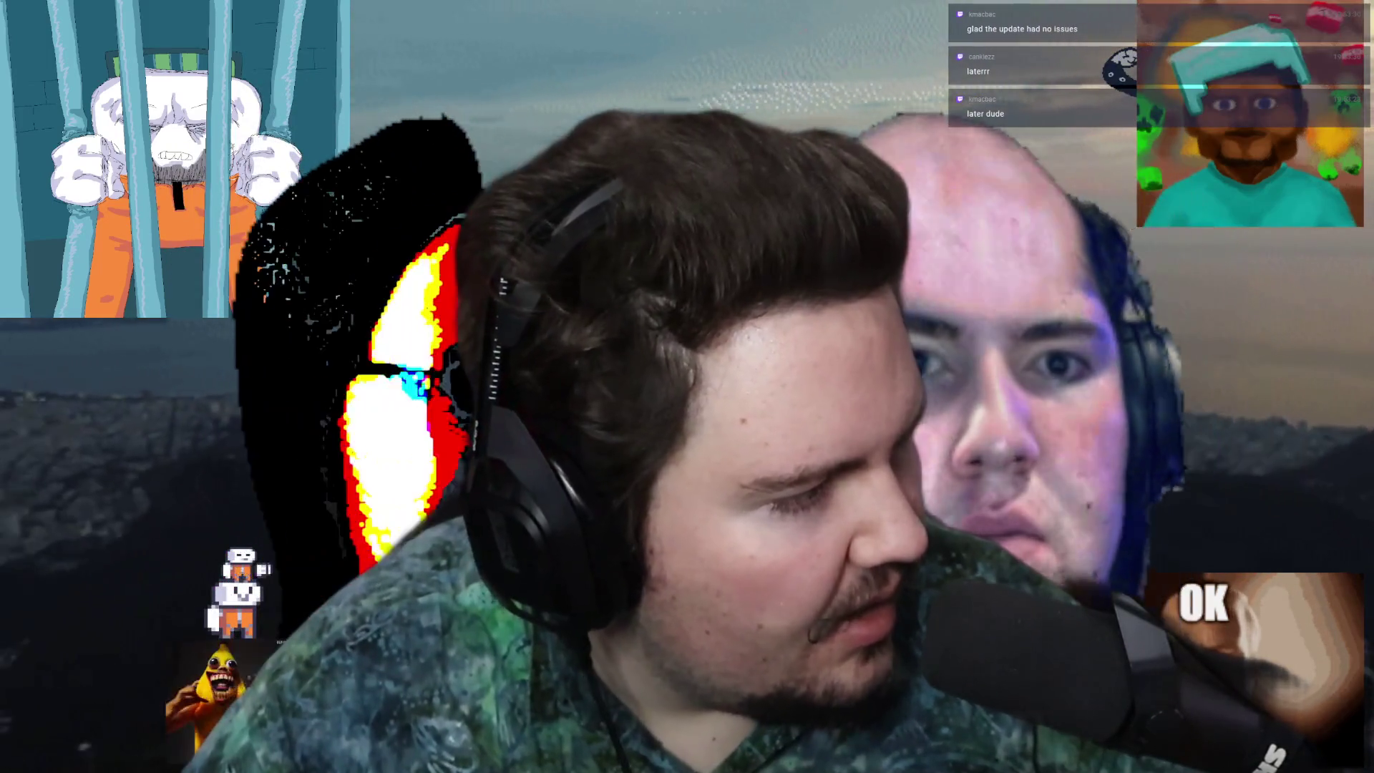
pyautogui.scroll(-13, 854, 359)
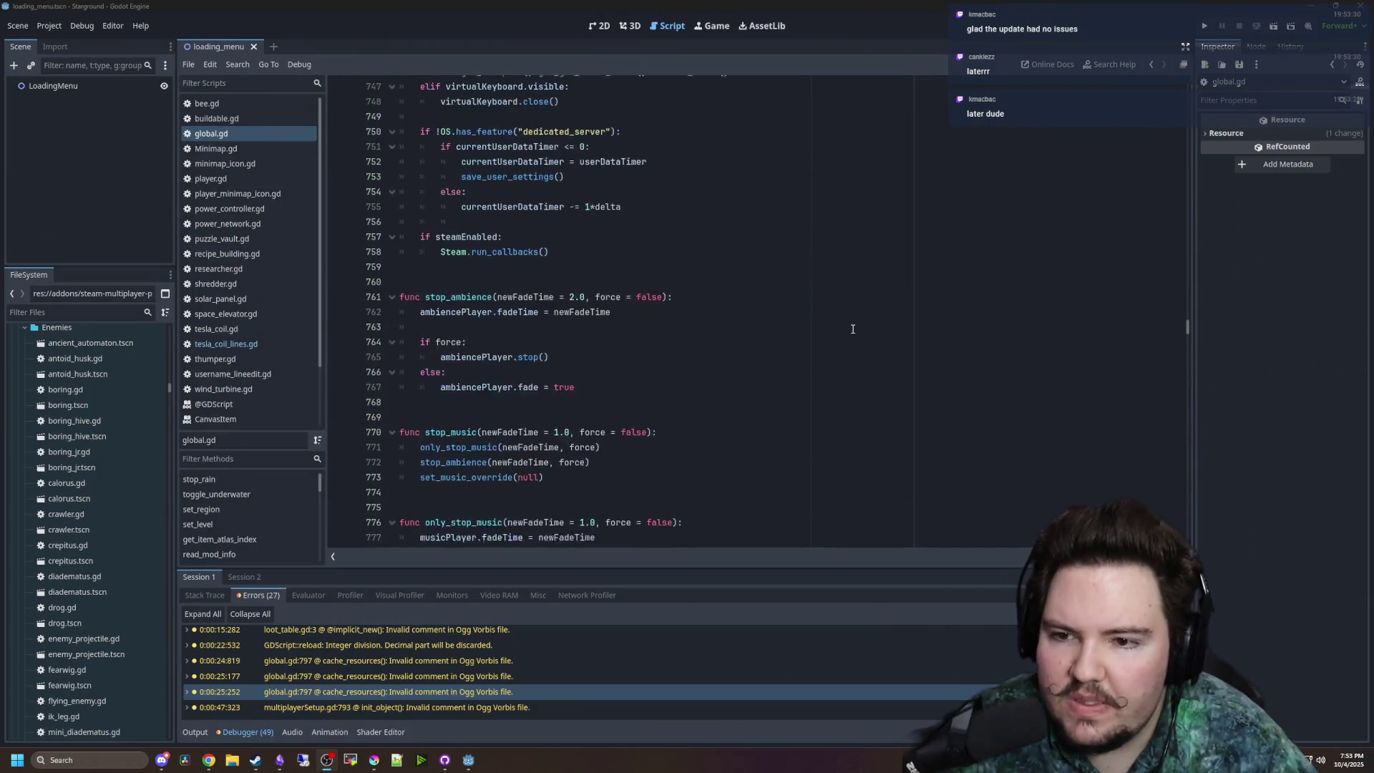
pyautogui.scroll(9, 853, 329)
pyautogui.scroll(-7, 852, 329)
pyautogui.scroll(3, 853, 330)
pyautogui.scroll(-20, 853, 329)
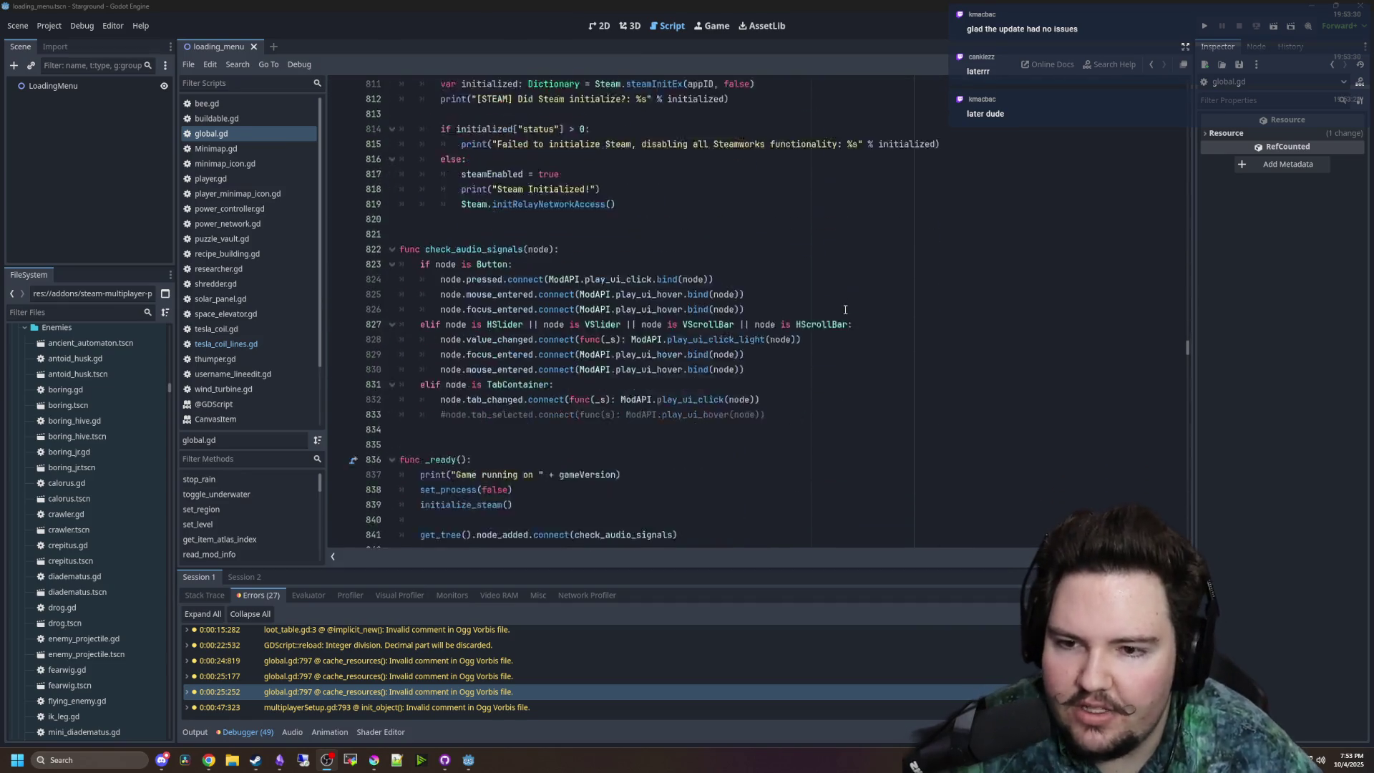
pyautogui.moveTo(1188, 365)
pyautogui.mouseDown()
pyautogui.moveTo(1191, 513)
pyautogui.moveTo(1178, 206)
pyautogui.mouseUp()
pyautogui.scroll(-8, 612, 319)
pyautogui.scroll(4, 612, 320)
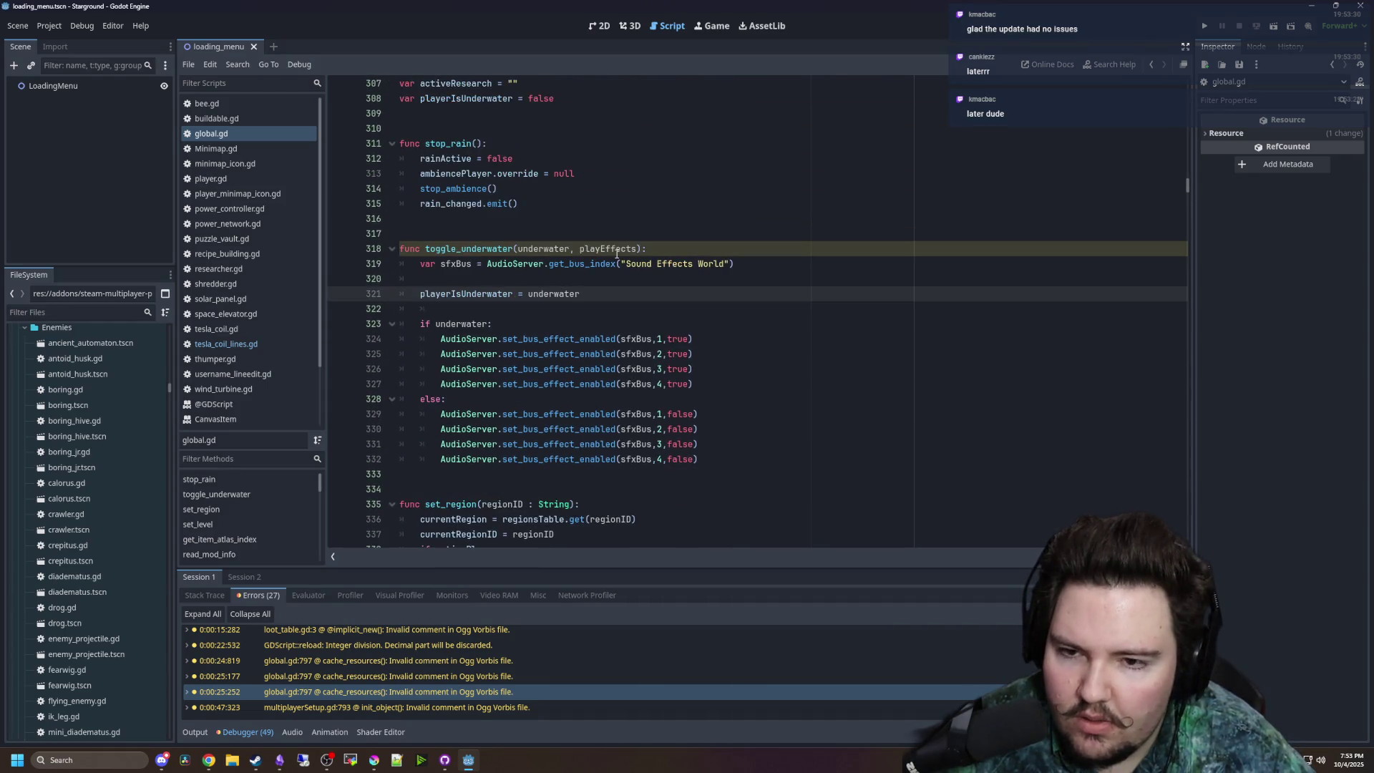
pyautogui.click(456, 692)
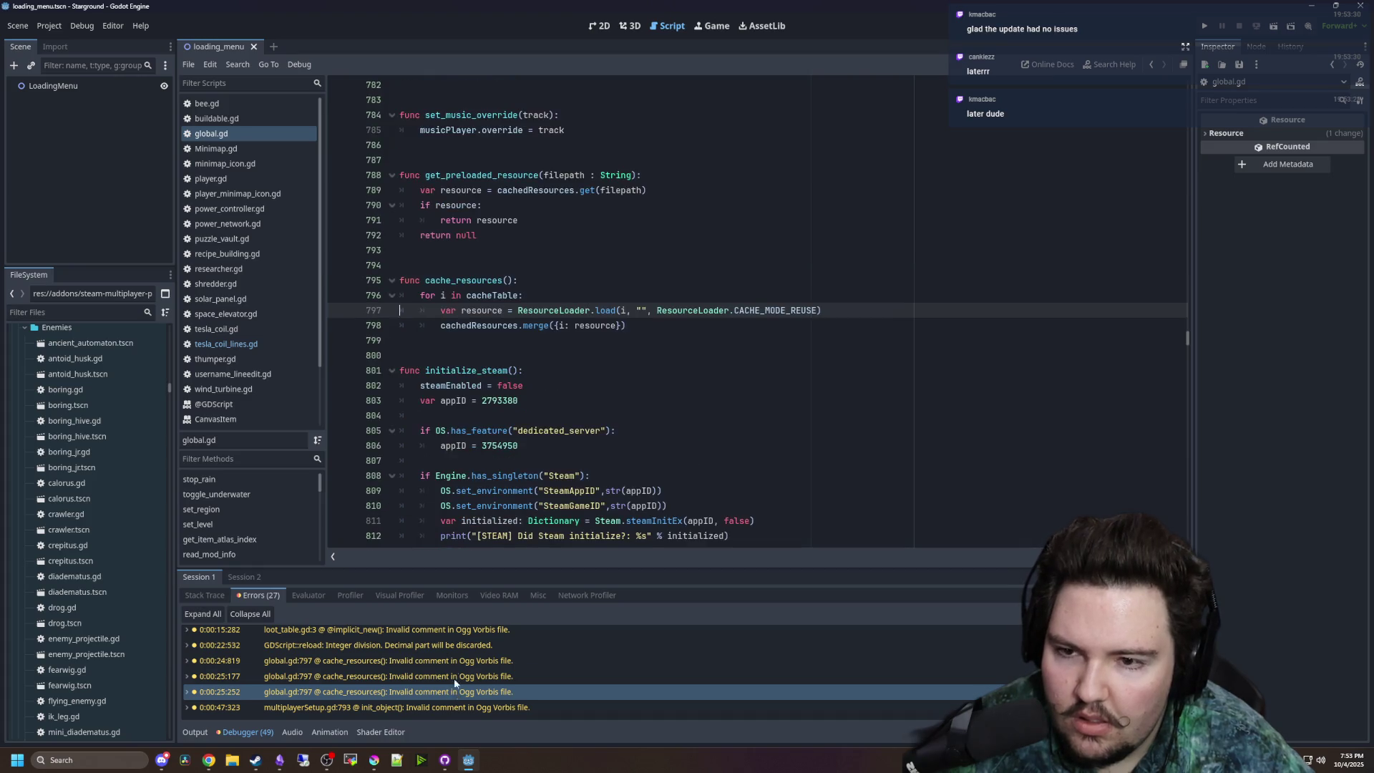
pyautogui.scroll(20, 453, 344)
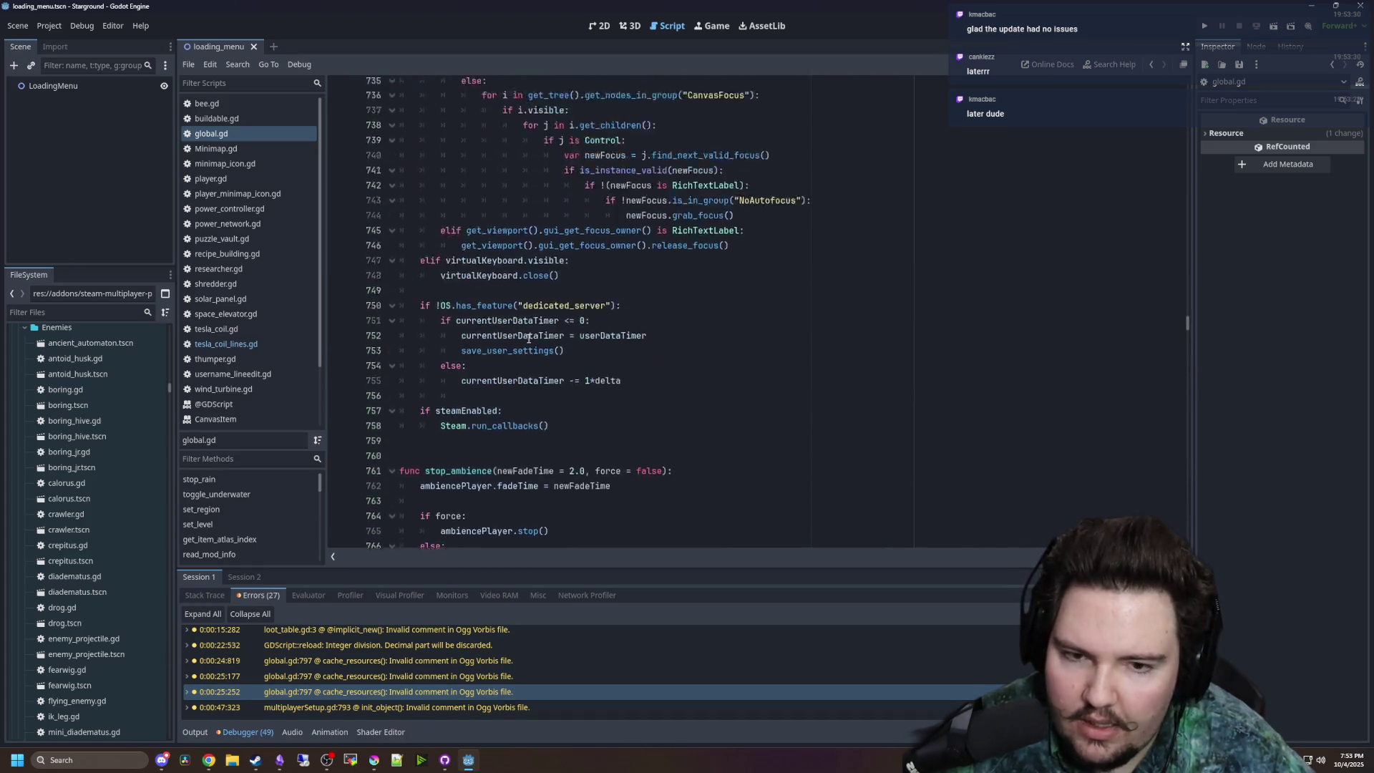
pyautogui.scroll(20, 593, 354)
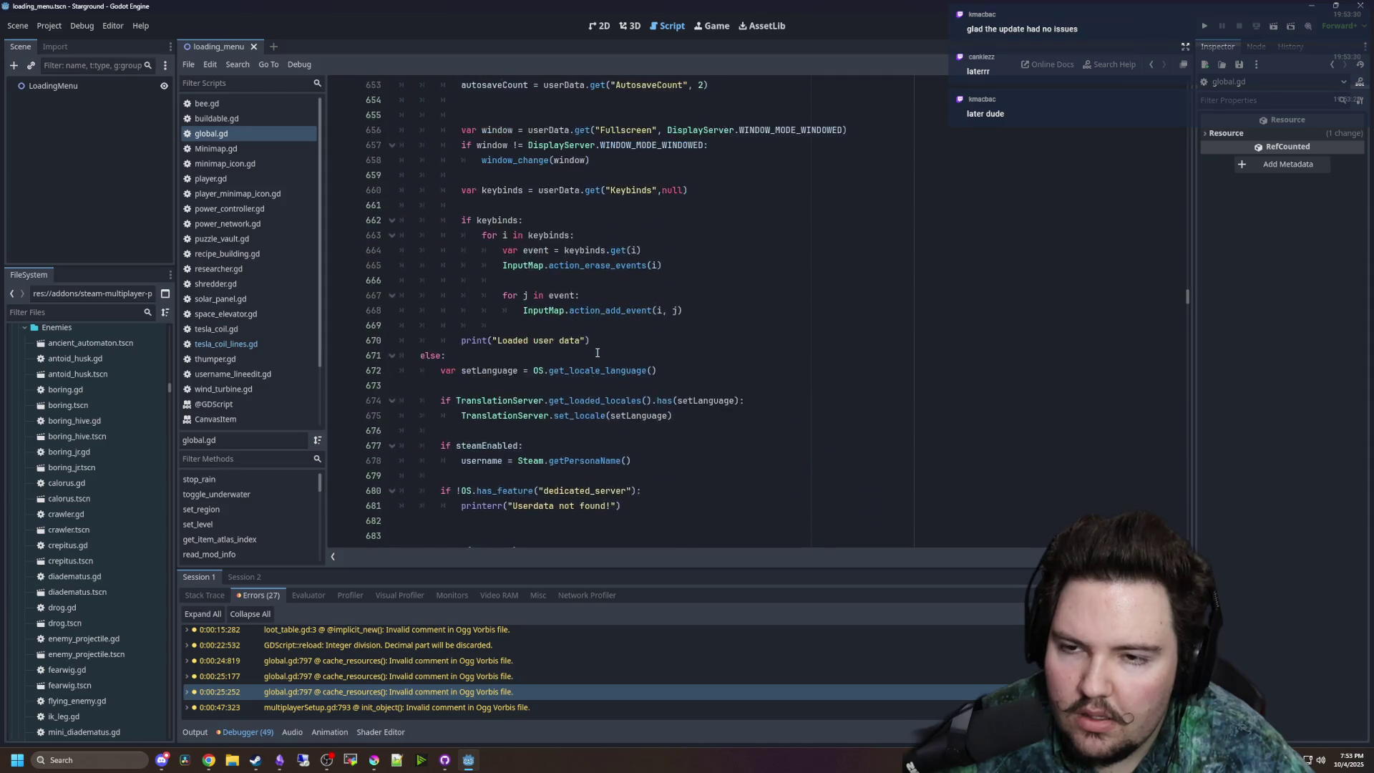
pyautogui.scroll(20, 643, 336)
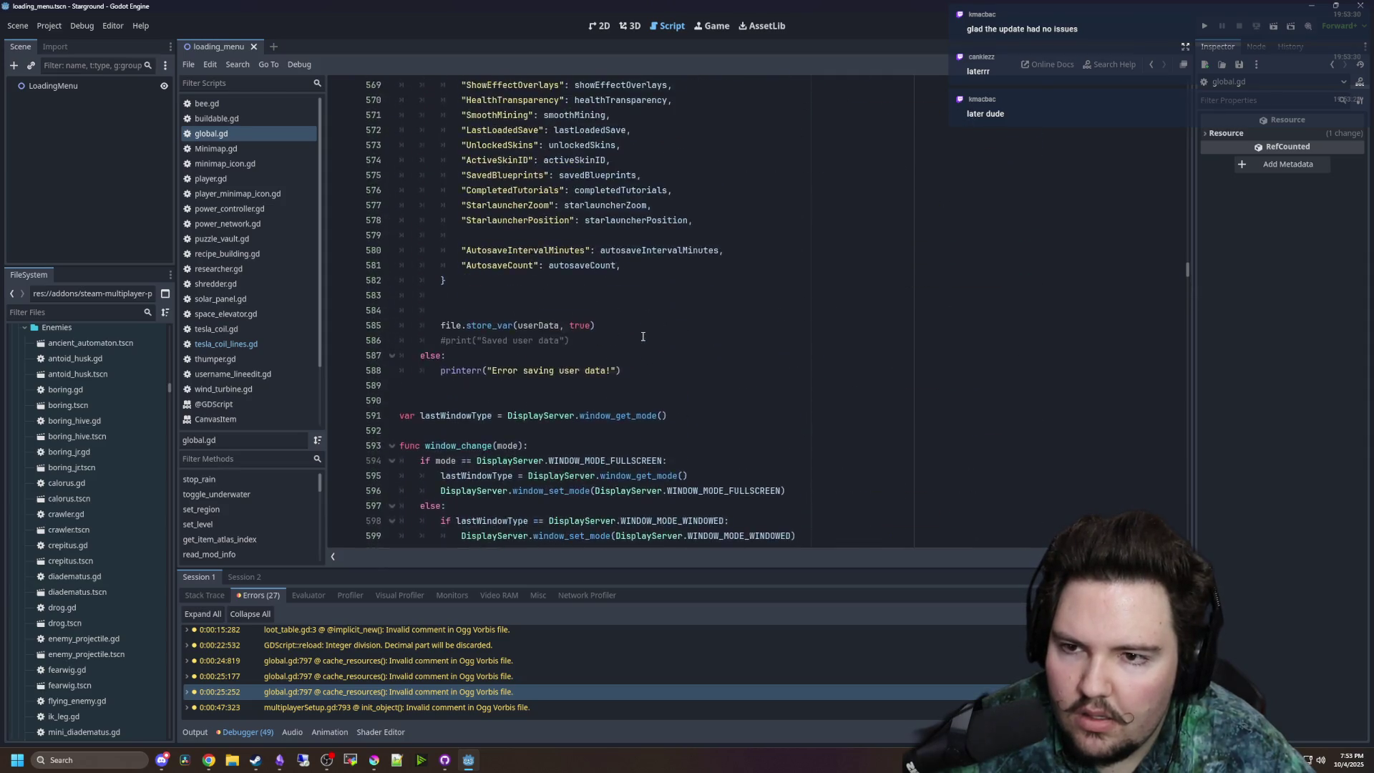
pyautogui.scroll(20, 642, 336)
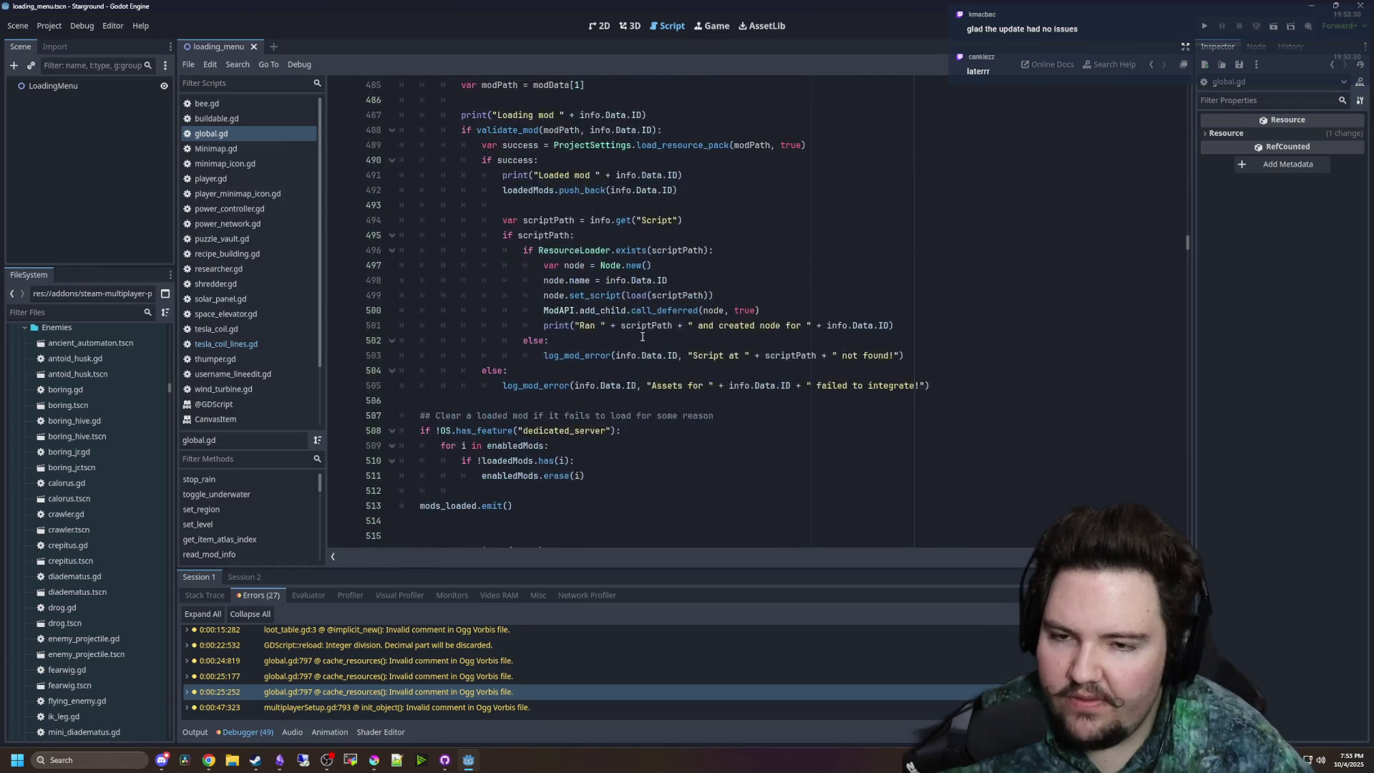
pyautogui.scroll(9, 643, 336)
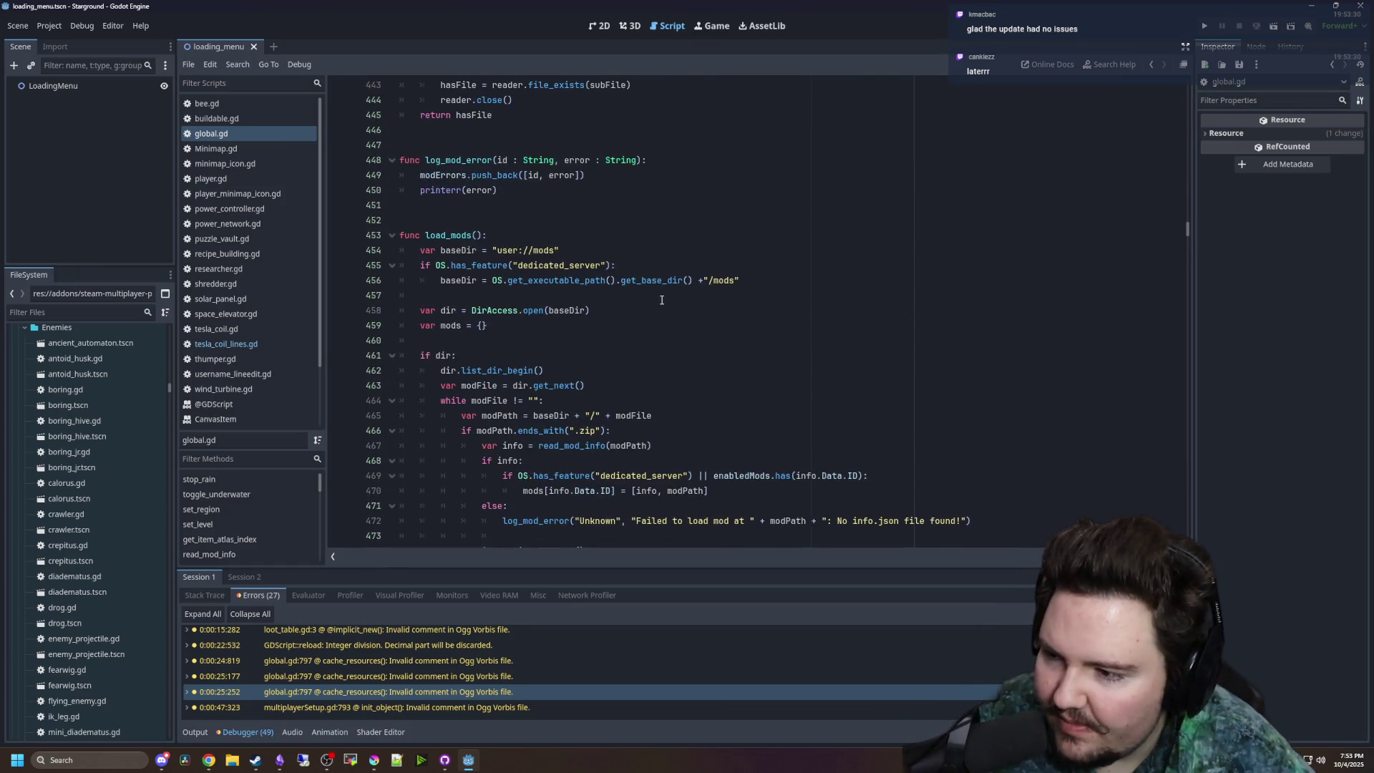
pyautogui.scroll(20, 672, 312)
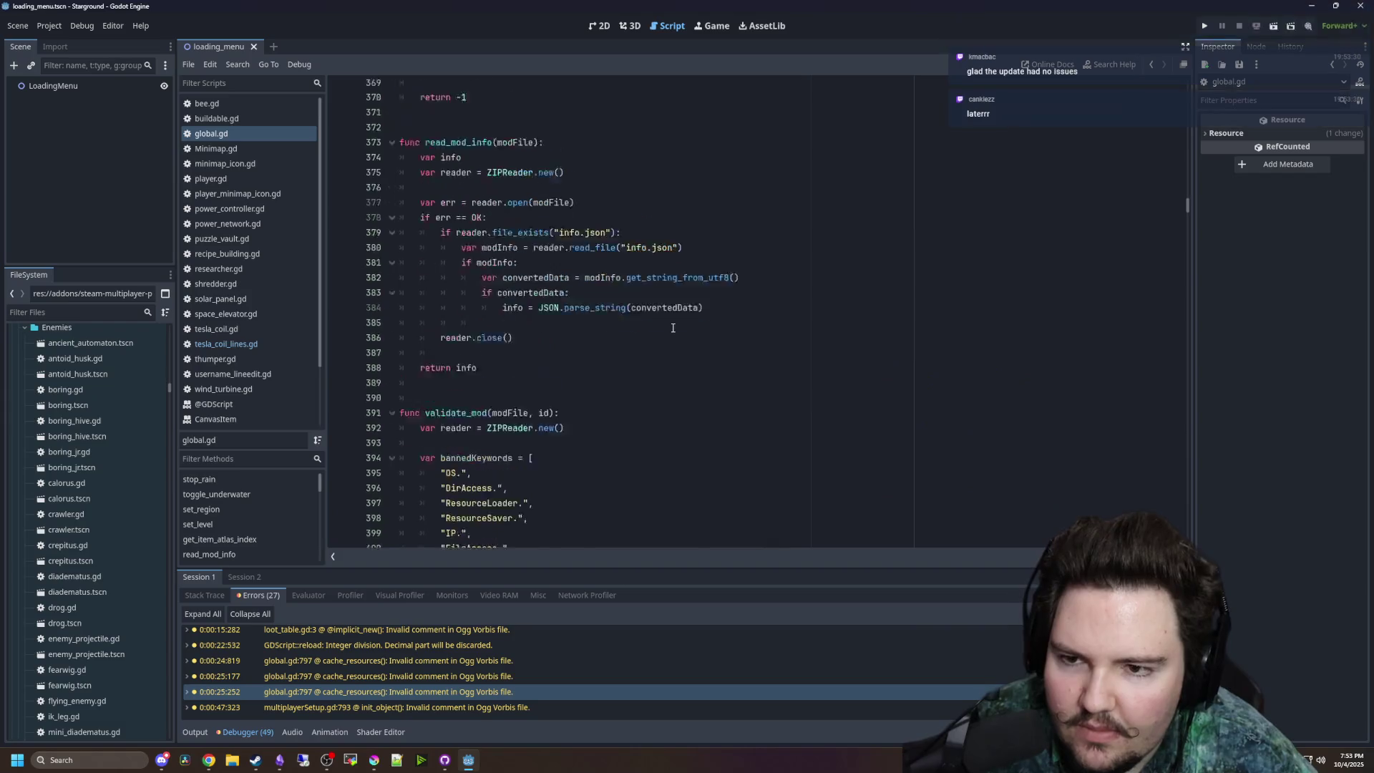